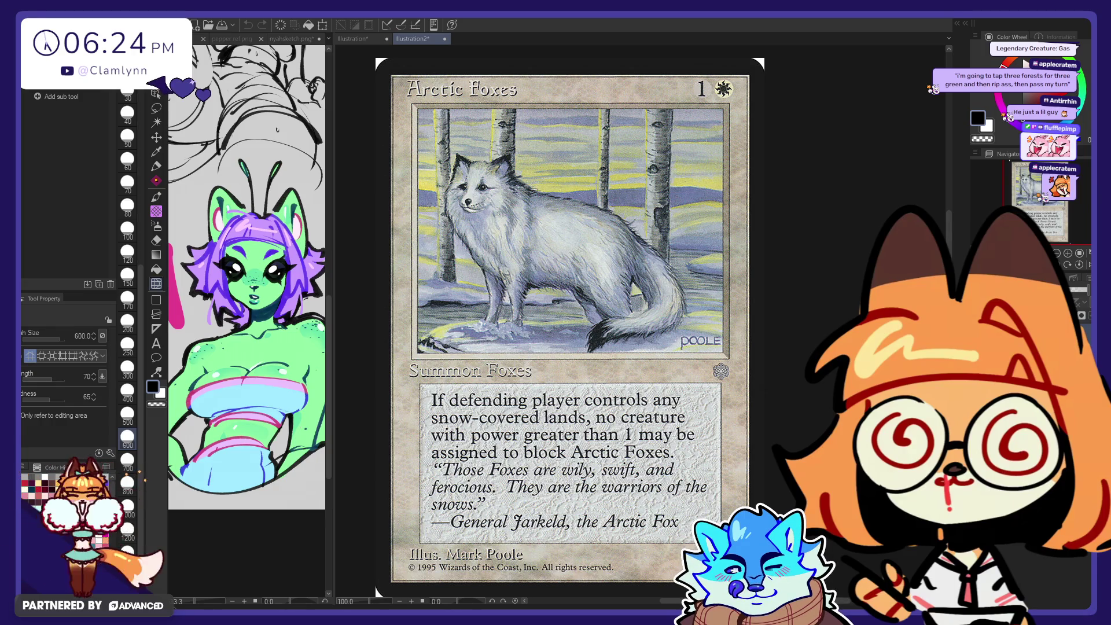
Step: Scroll over the Arctic Foxes card, then close its Illustration2 tab with Ctrl+W
scroll(596, 326, "up", 2)
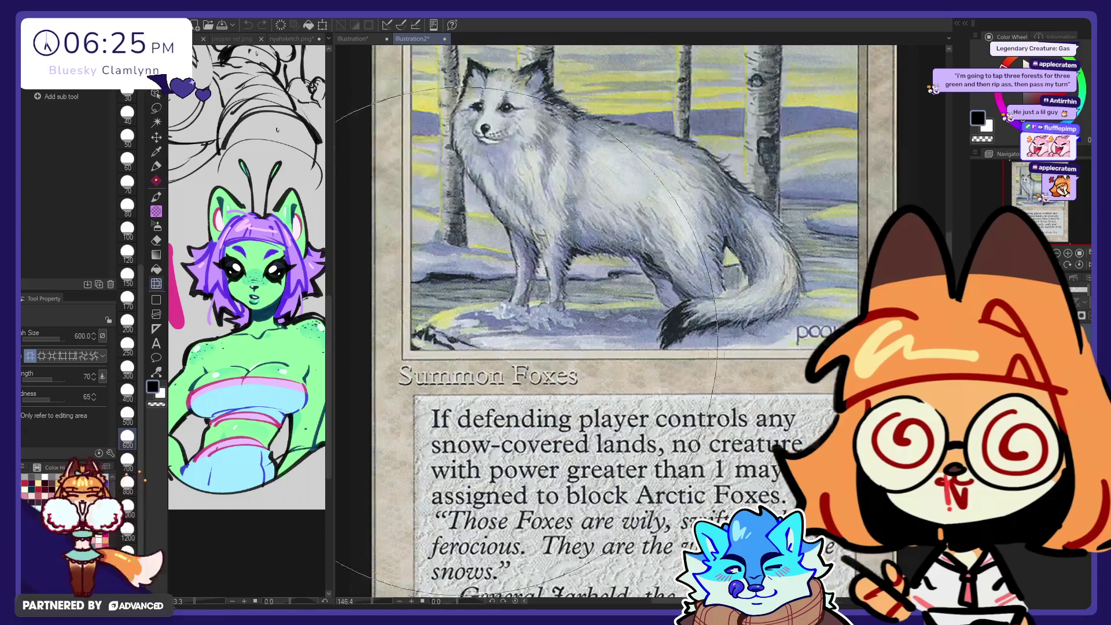
scroll(542, 241, "up", 2)
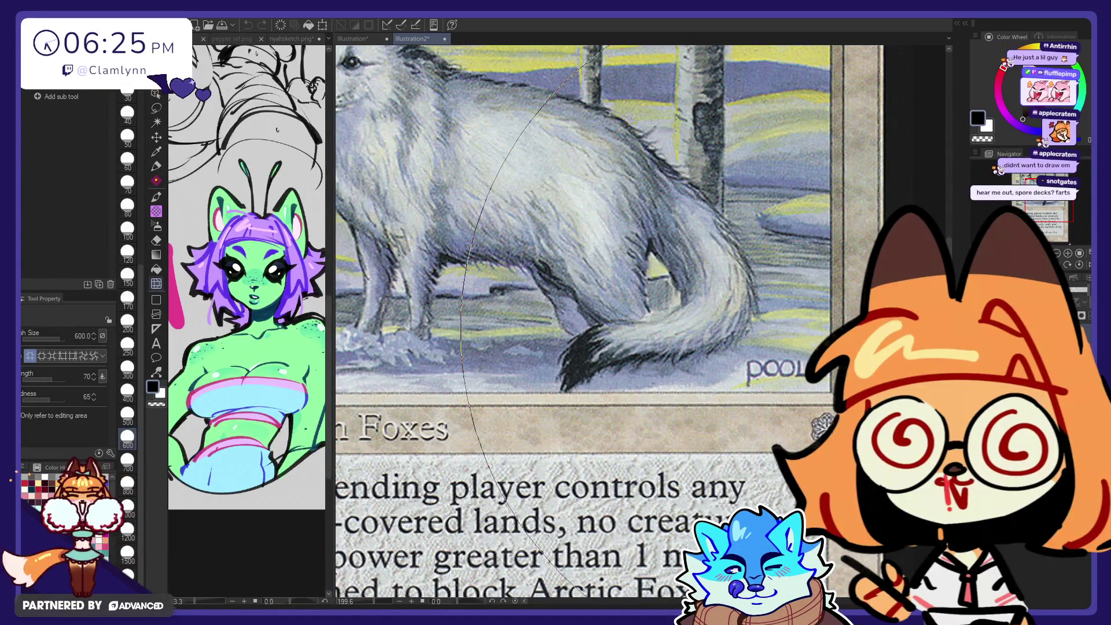
scroll(805, 323, "down", 2)
scroll(807, 328, "down", 2)
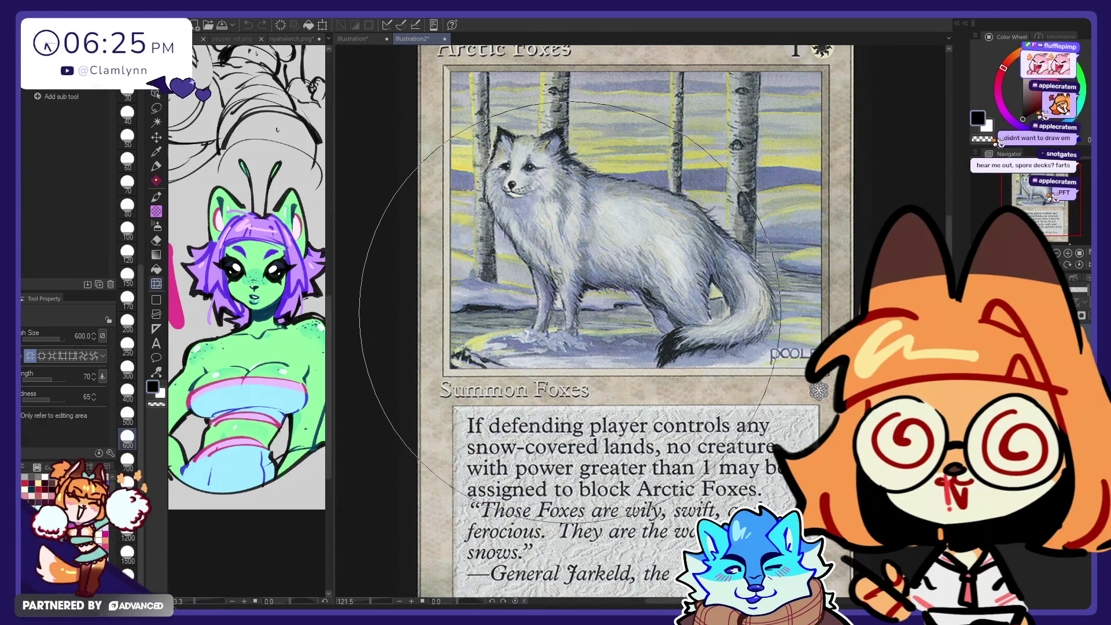
scroll(521, 342, "down", 1)
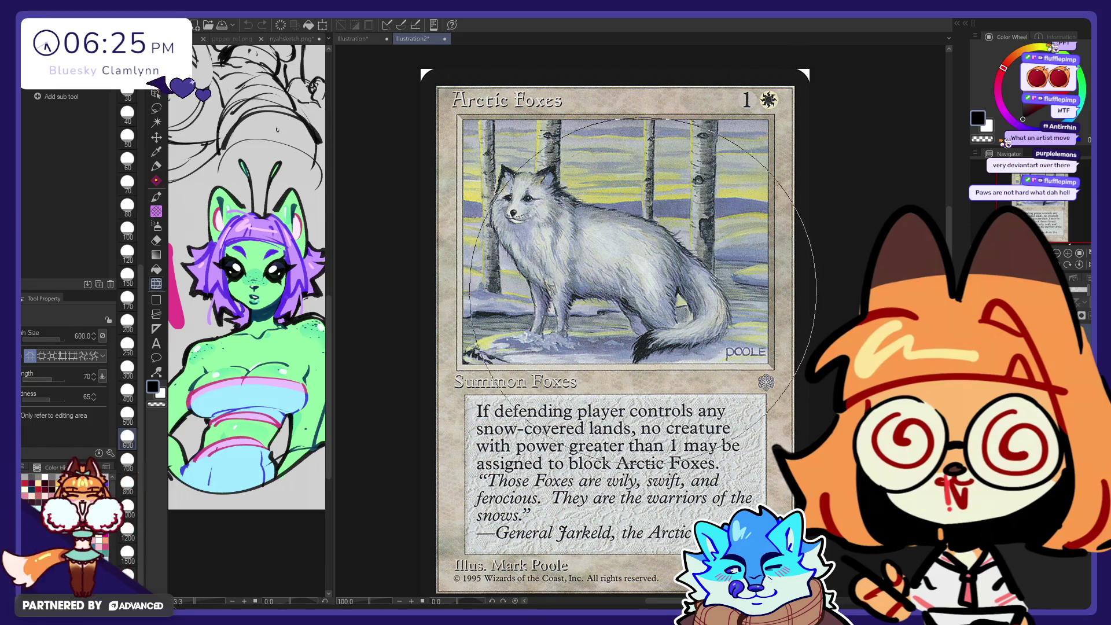
scroll(615, 224, "up", 1)
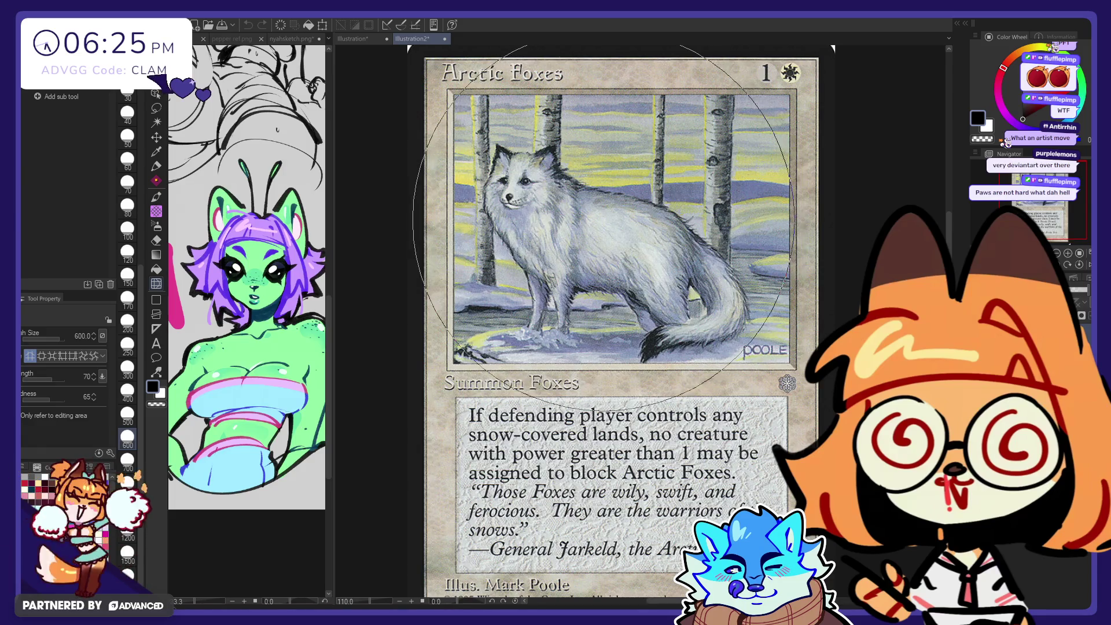
scroll(579, 327, "up", 3)
scroll(551, 340, "up", 2)
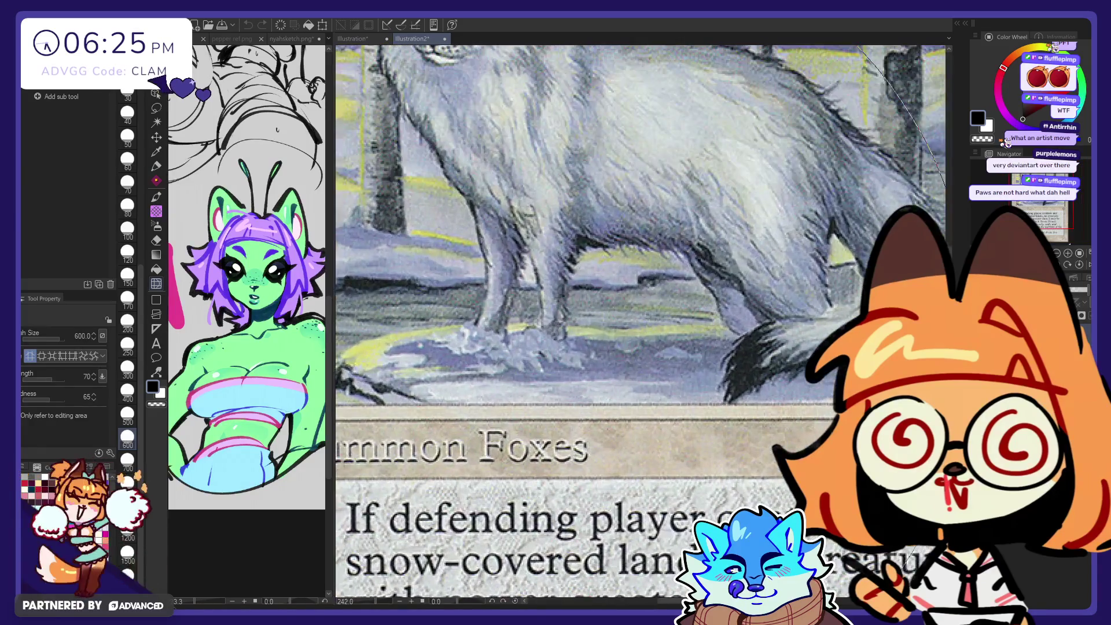
scroll(551, 340, "up", 2)
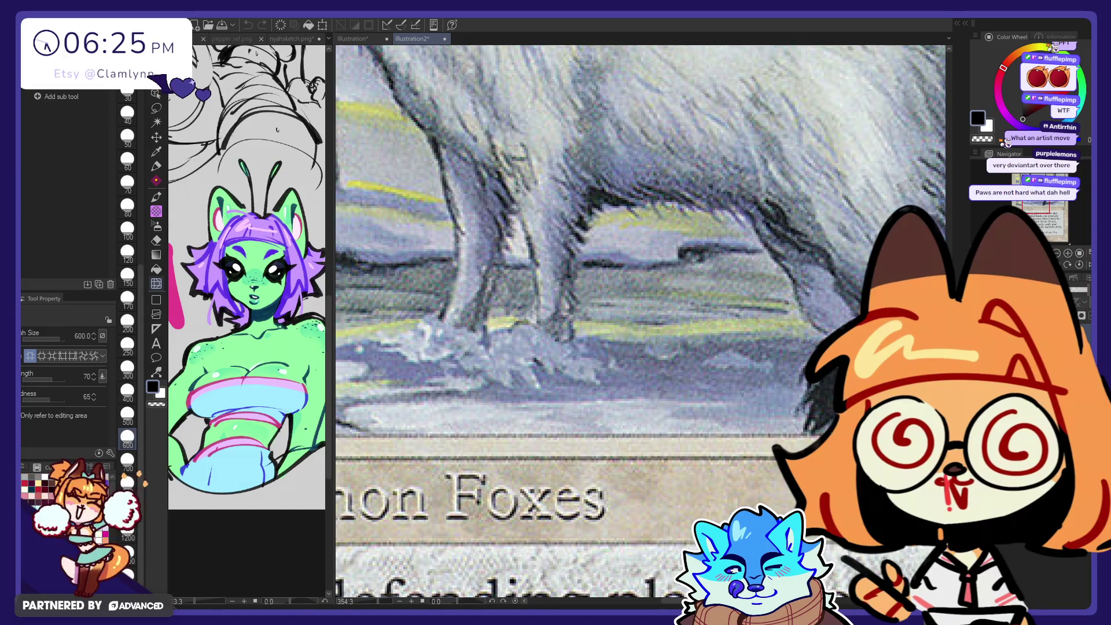
scroll(599, 324, "down", 1)
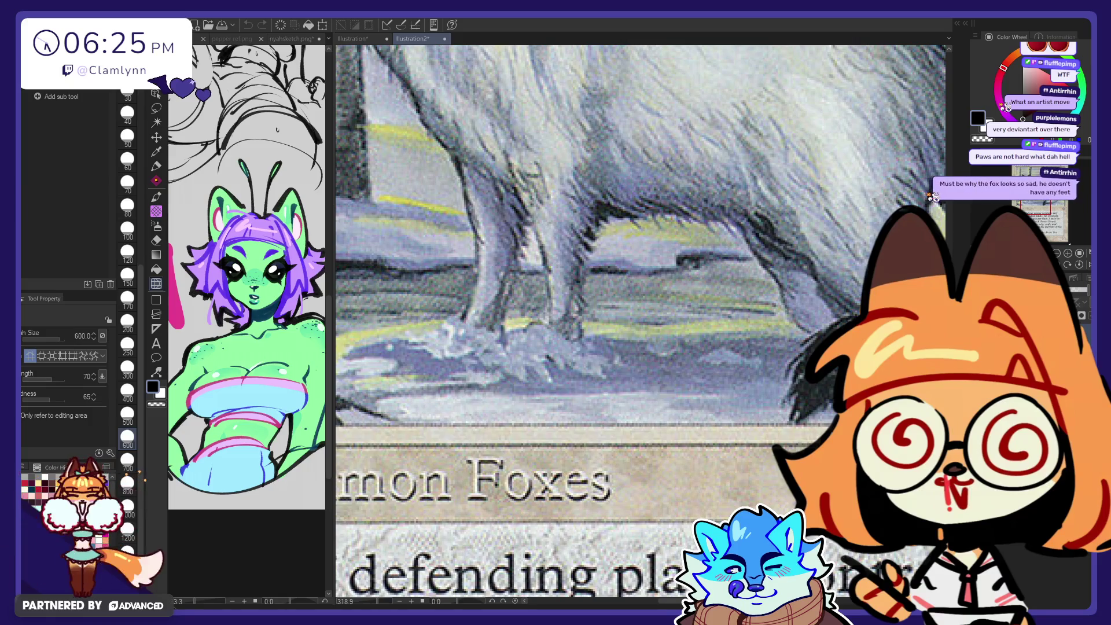
scroll(511, 408, "down", 3)
scroll(511, 408, "down", 2)
scroll(512, 408, "down", 3)
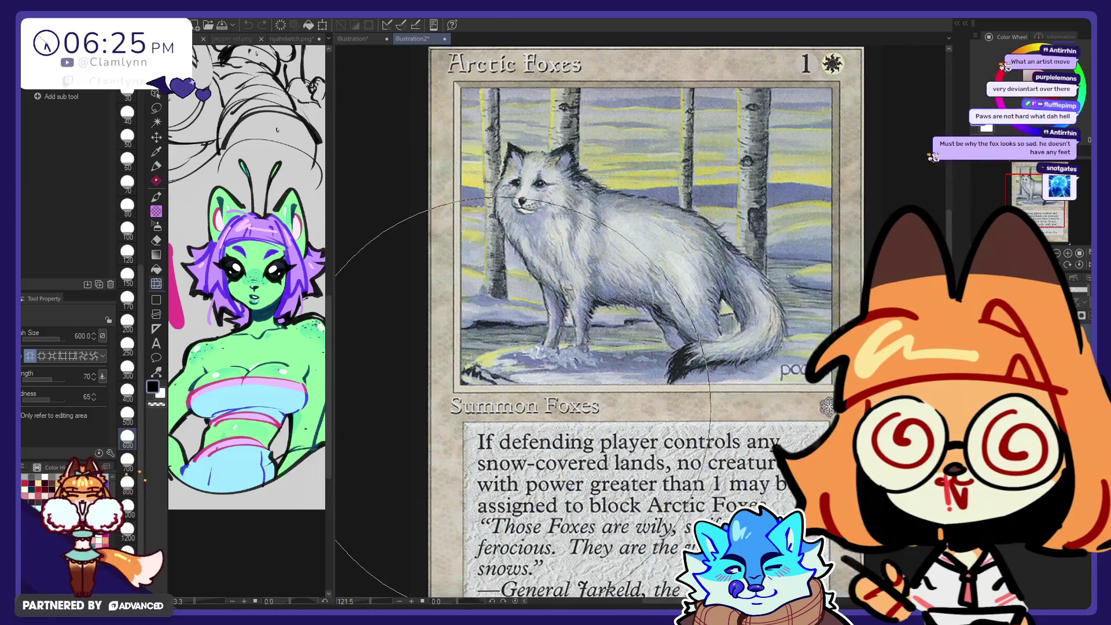
scroll(512, 407, "down", 2)
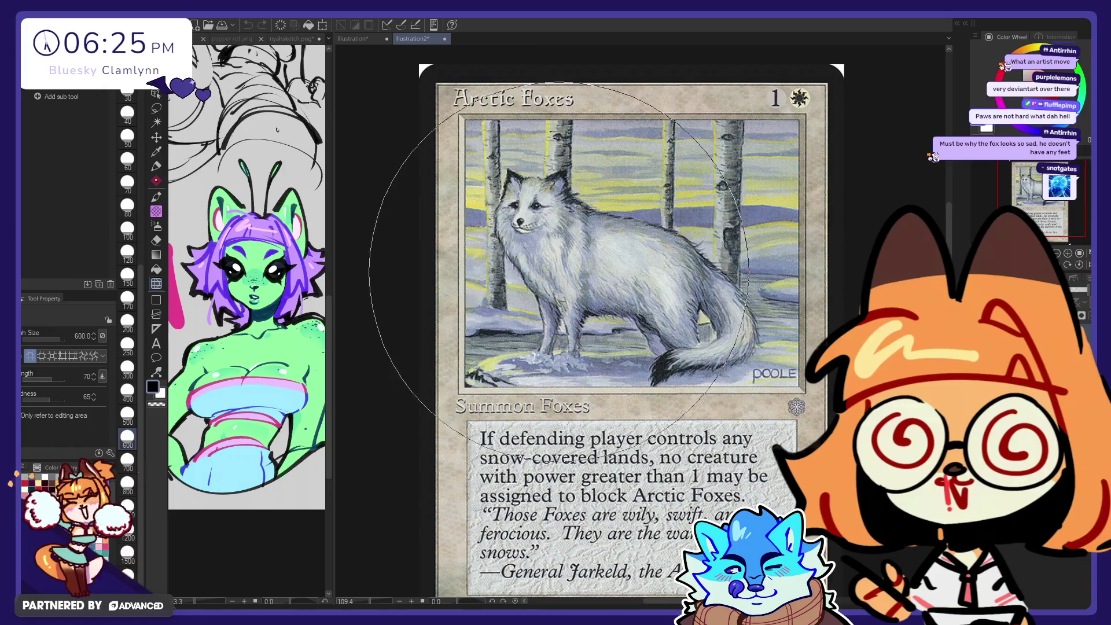
scroll(538, 263, "down", 1)
scroll(511, 263, "down", 1)
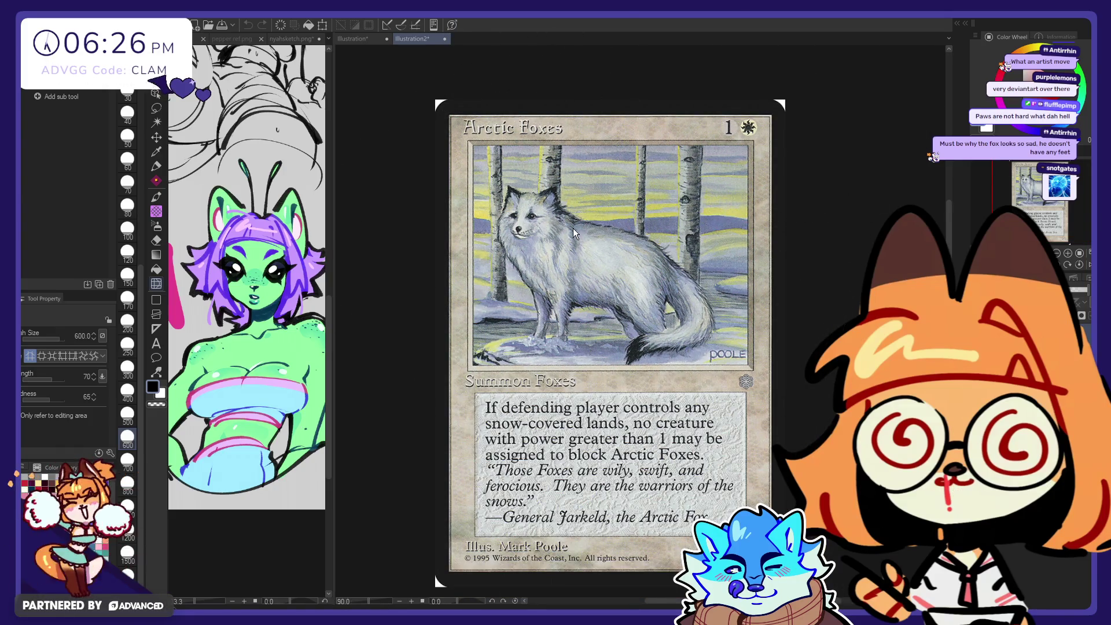
key("ctrl+w")
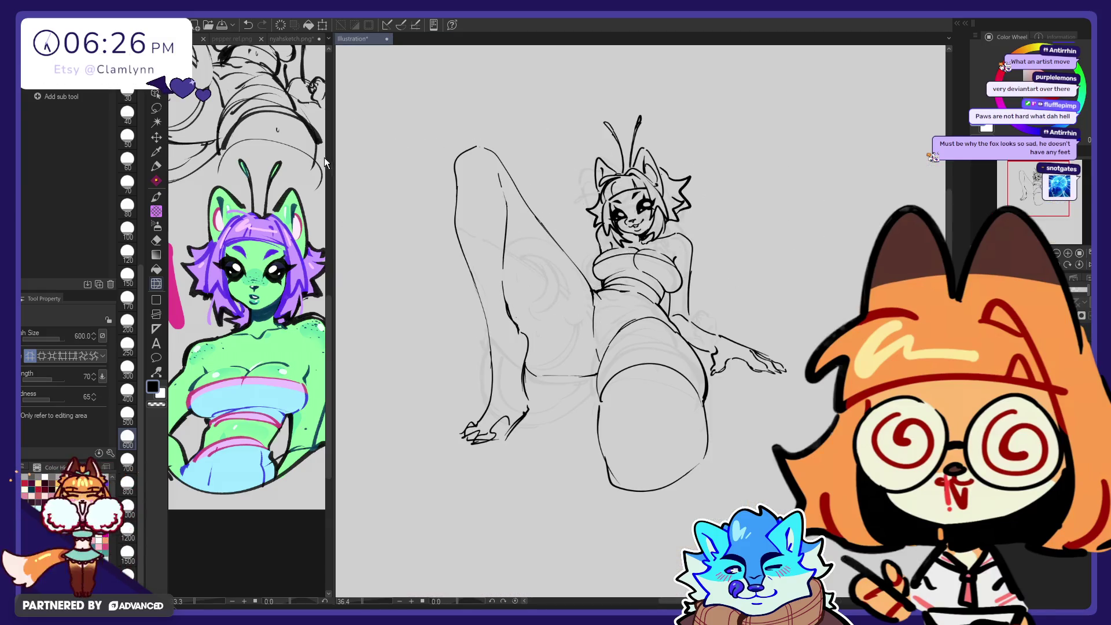
Step: Select the Pen tool and paste the Crackleburr card in as a new canvas
left_click(155, 167)
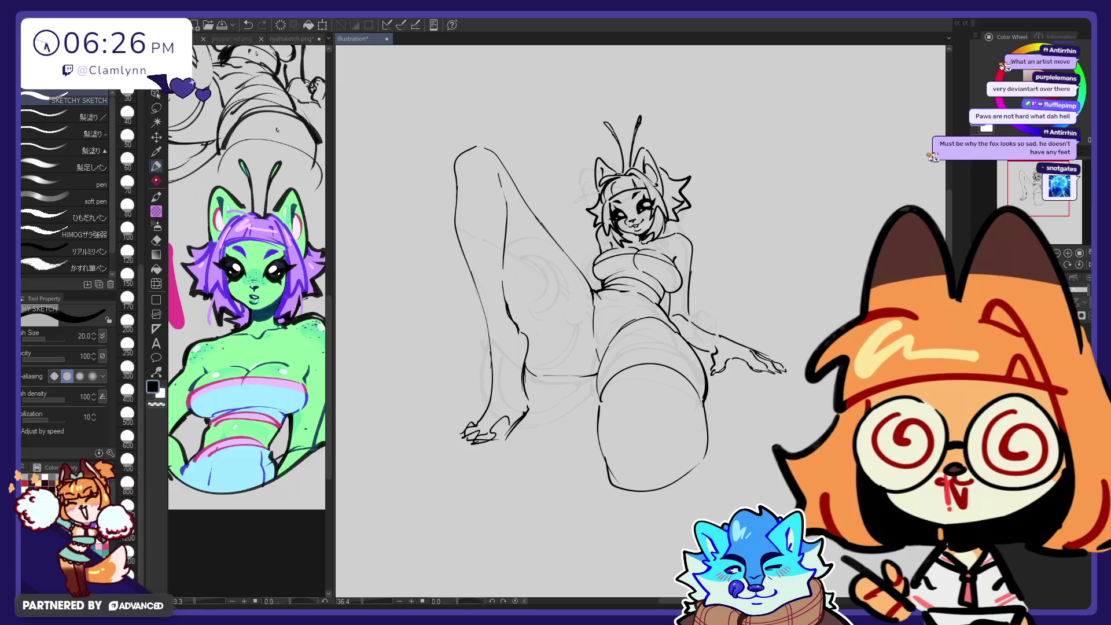
key("ctrl+v")
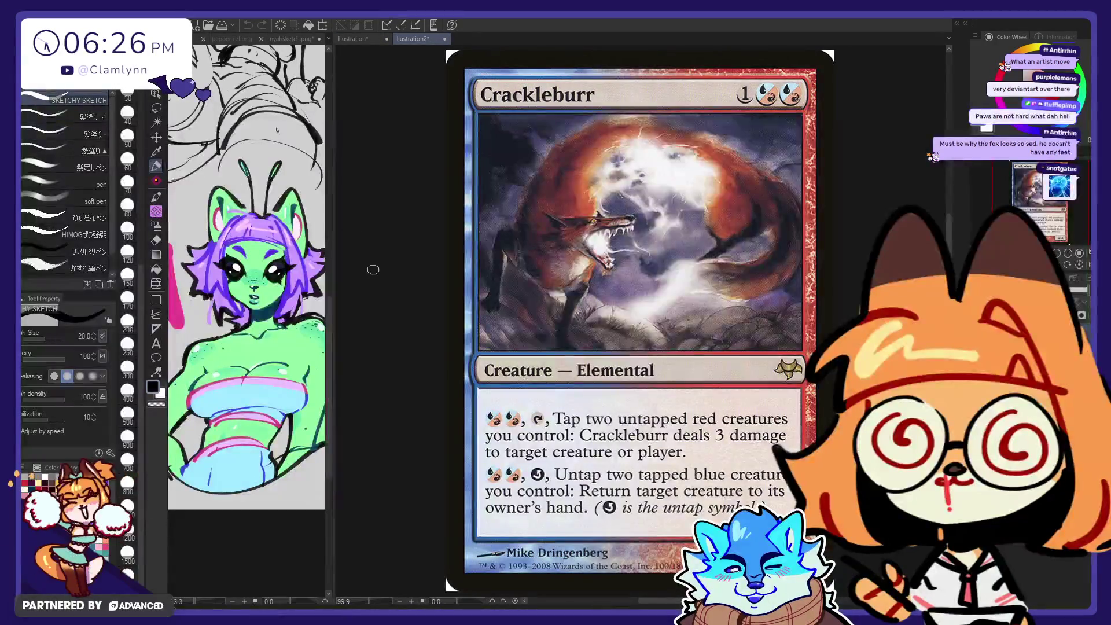
Step: Show the Crackleburr card at actual size, zoomed in slightly with its full title visible
key("ctrl+alt+0")
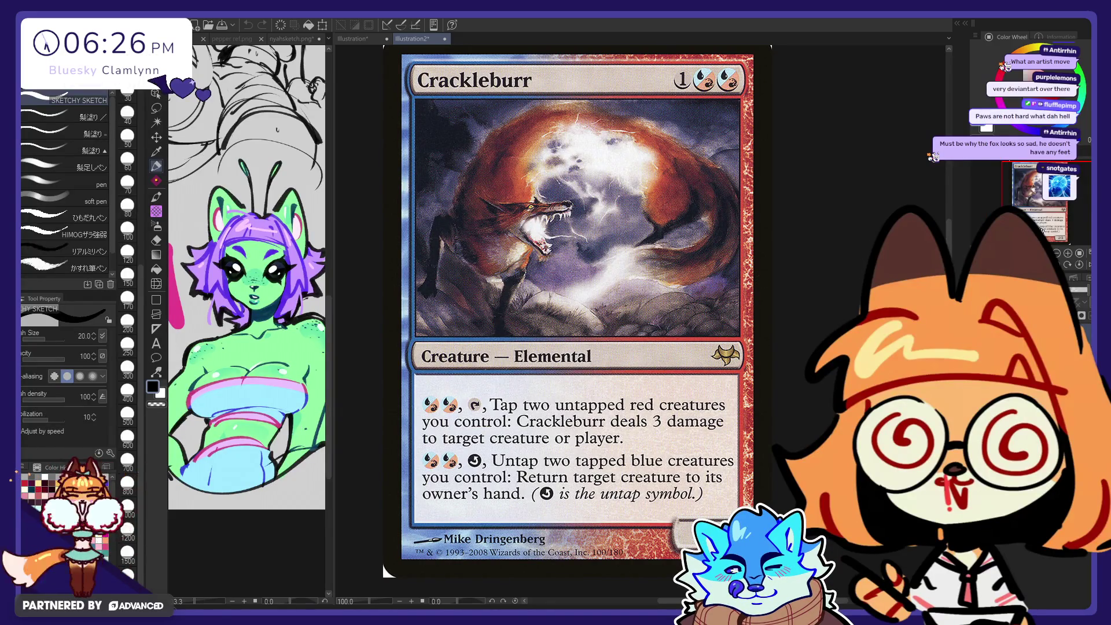
key("ctrl+plus")
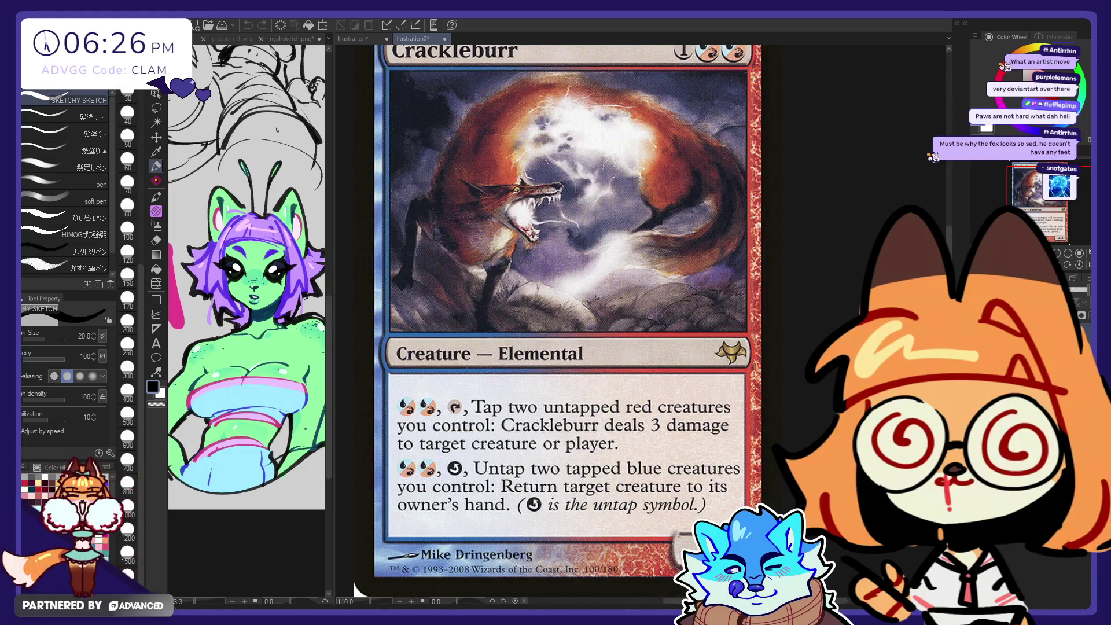
left_click_drag(354, 589, 358, 596)
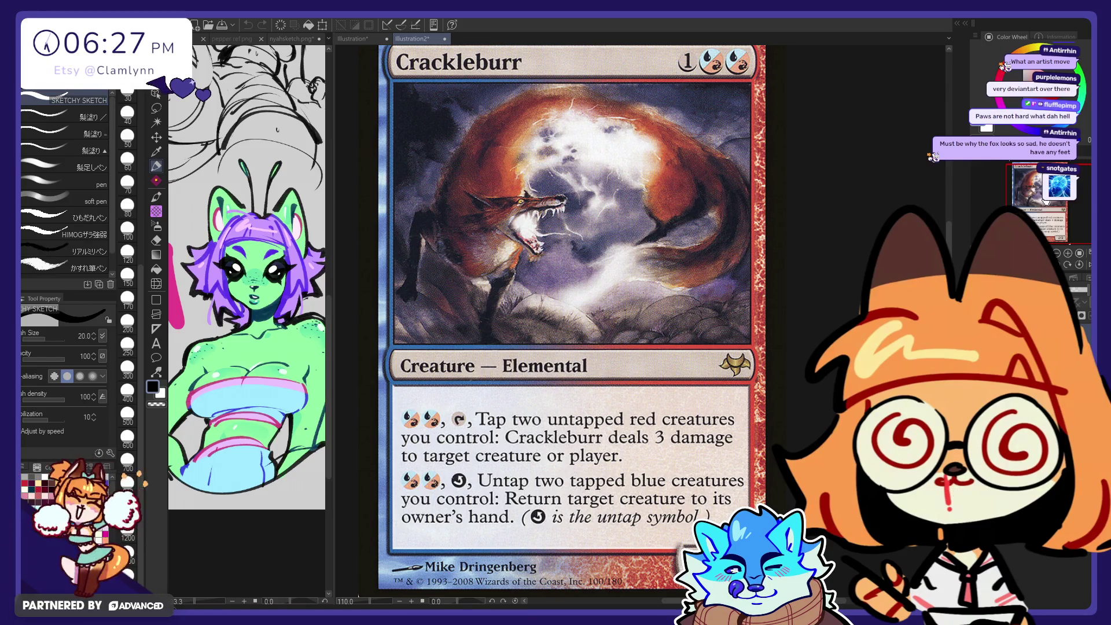
left_click_drag(359, 596, 346, 597)
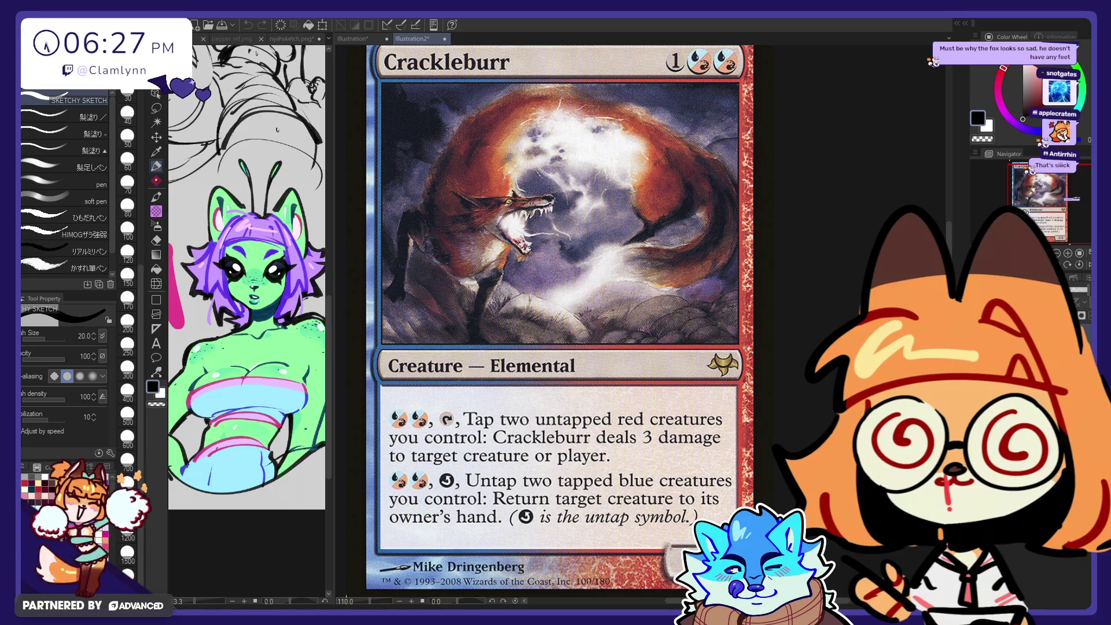
Step: Scroll over the card, then close the Crackleburr Illustration2 tab
scroll(630, 249, "up", 3)
scroll(630, 249, "down", 3)
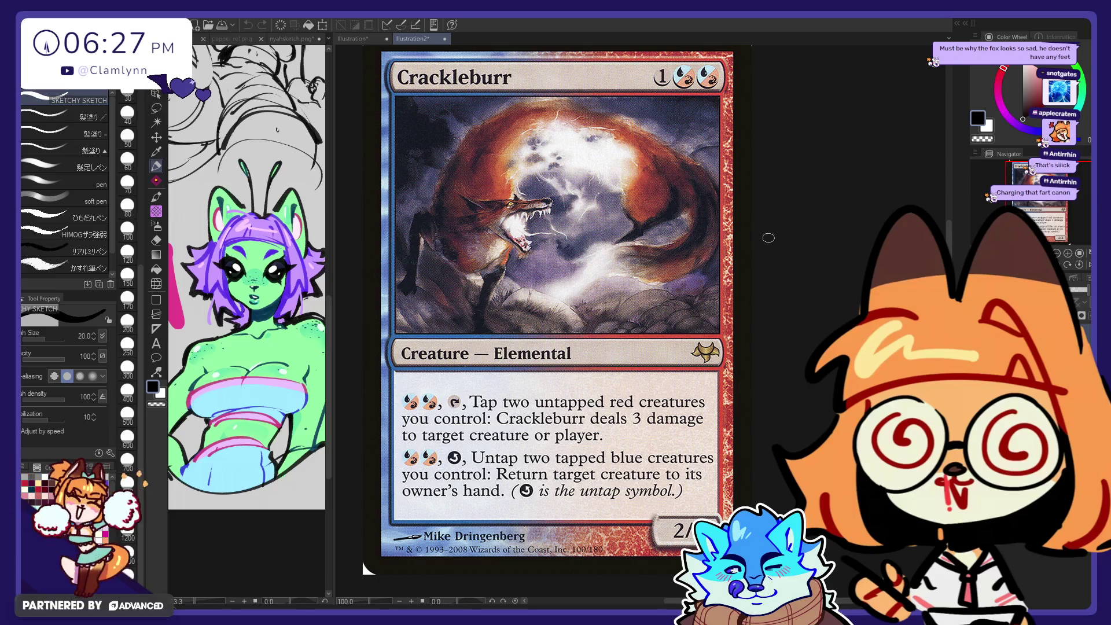
scroll(381, 308, "up", 5)
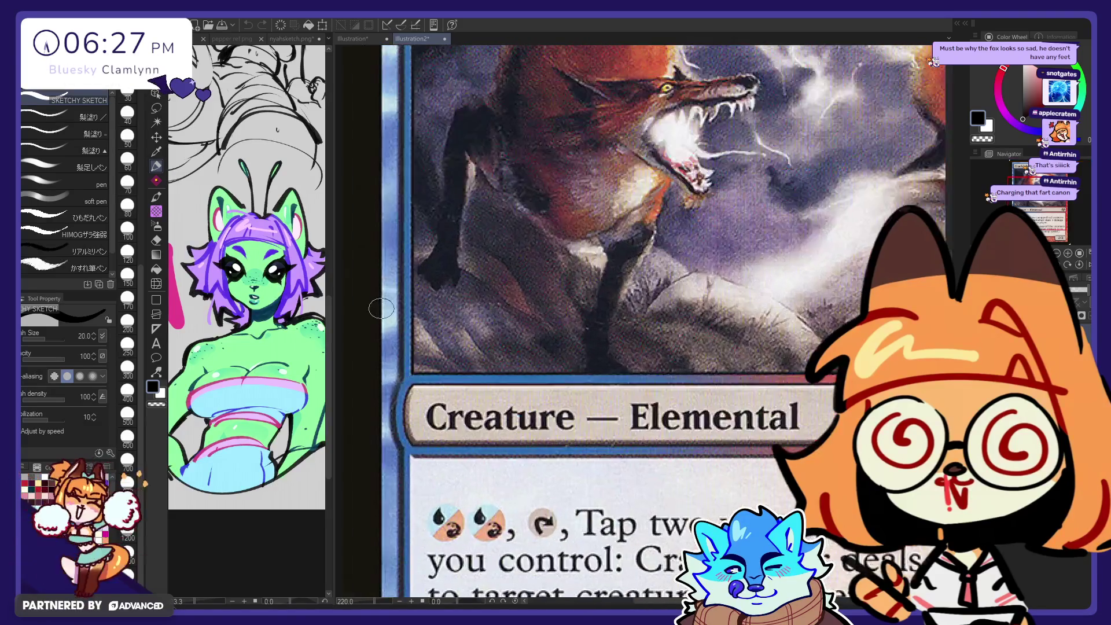
scroll(382, 302, "down", 3)
scroll(381, 304, "down", 1)
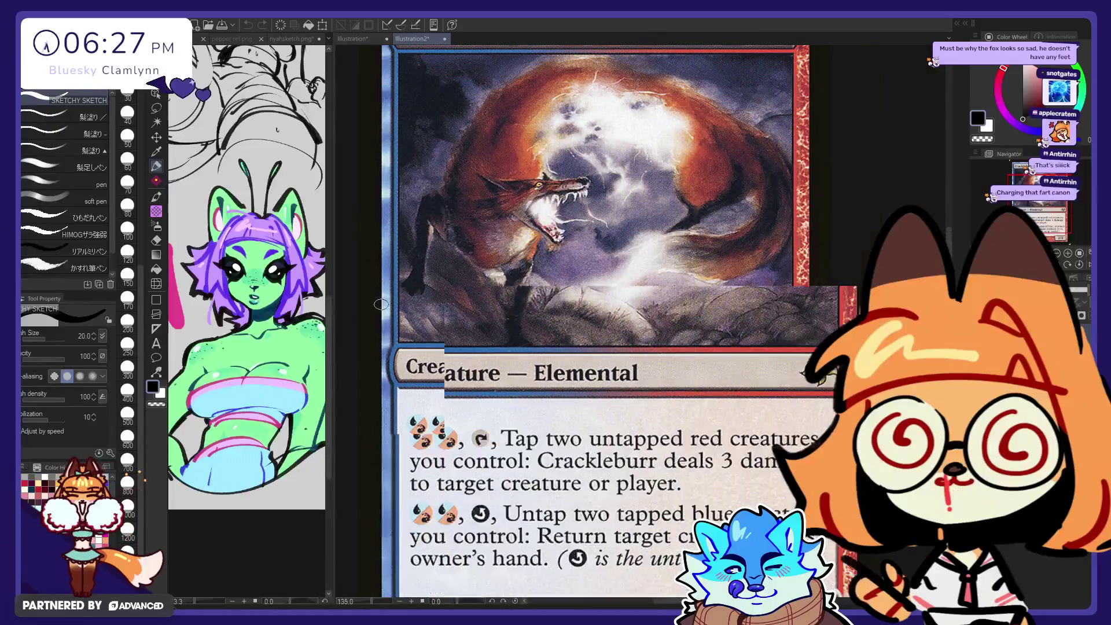
scroll(381, 305, "down", 1)
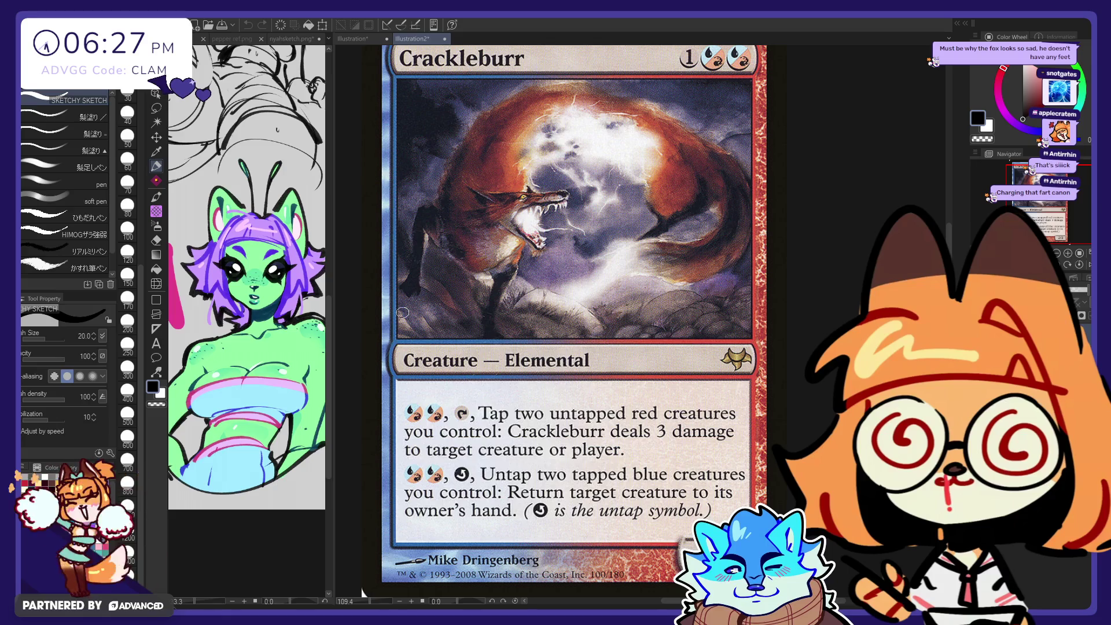
left_click(444, 38)
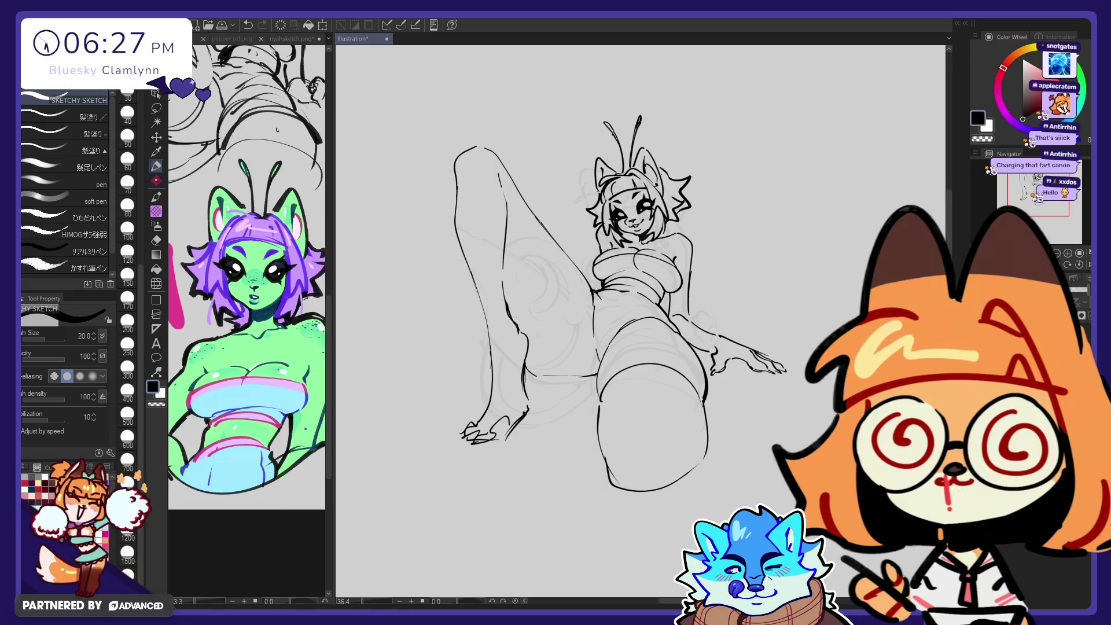
key("ctrl+shift+alt+n")
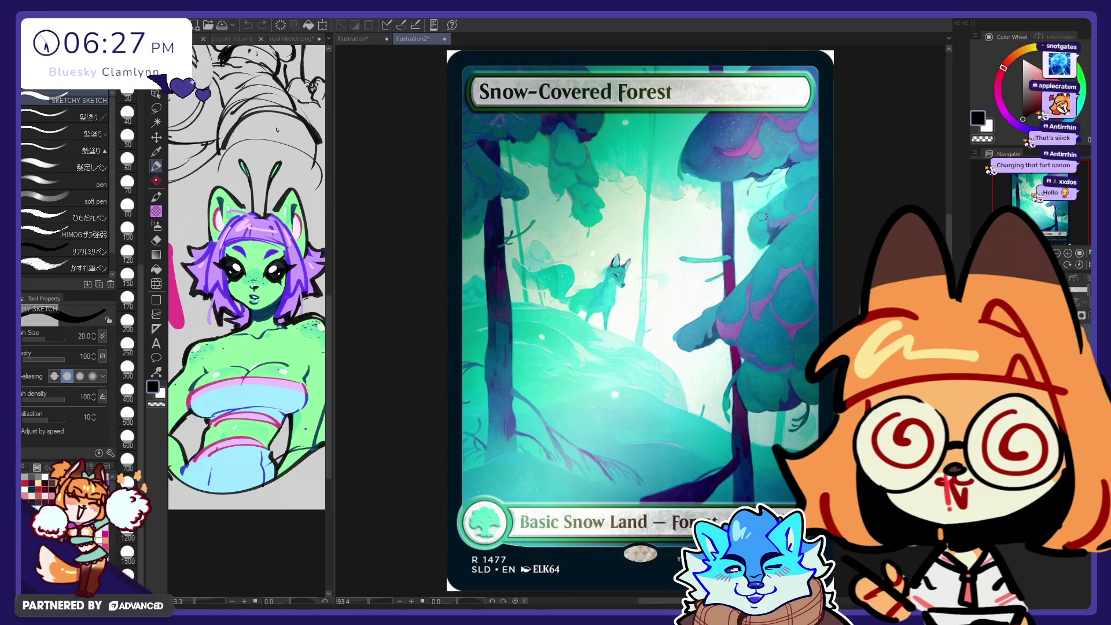
left_click_drag(1024, 207, 1048, 205)
scroll(1036, 206, "up", 2)
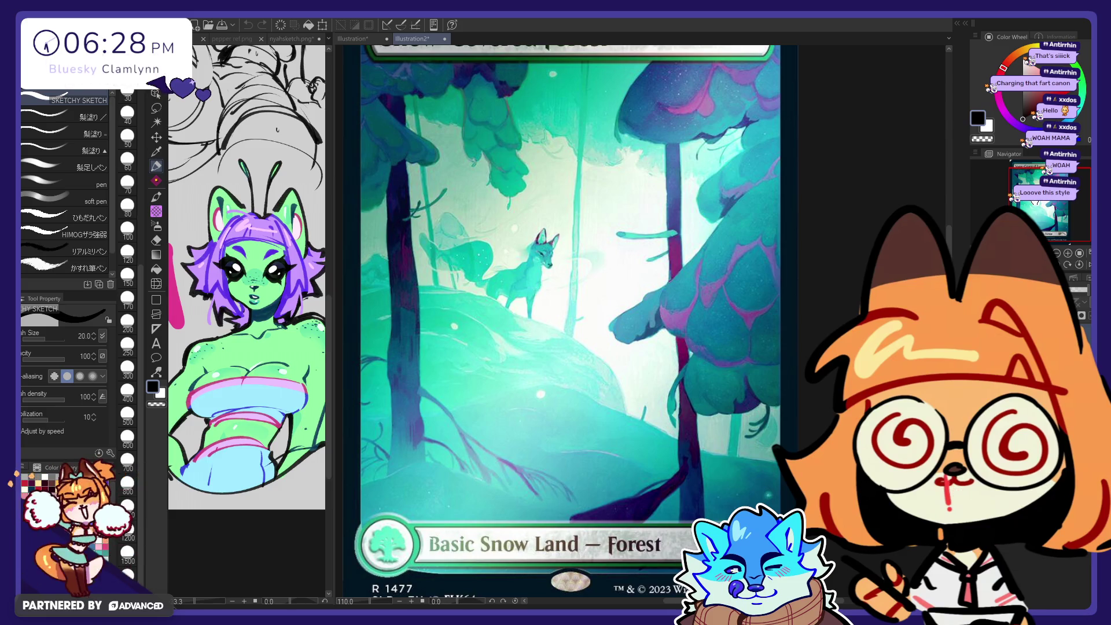
scroll(877, 166, "down", 1)
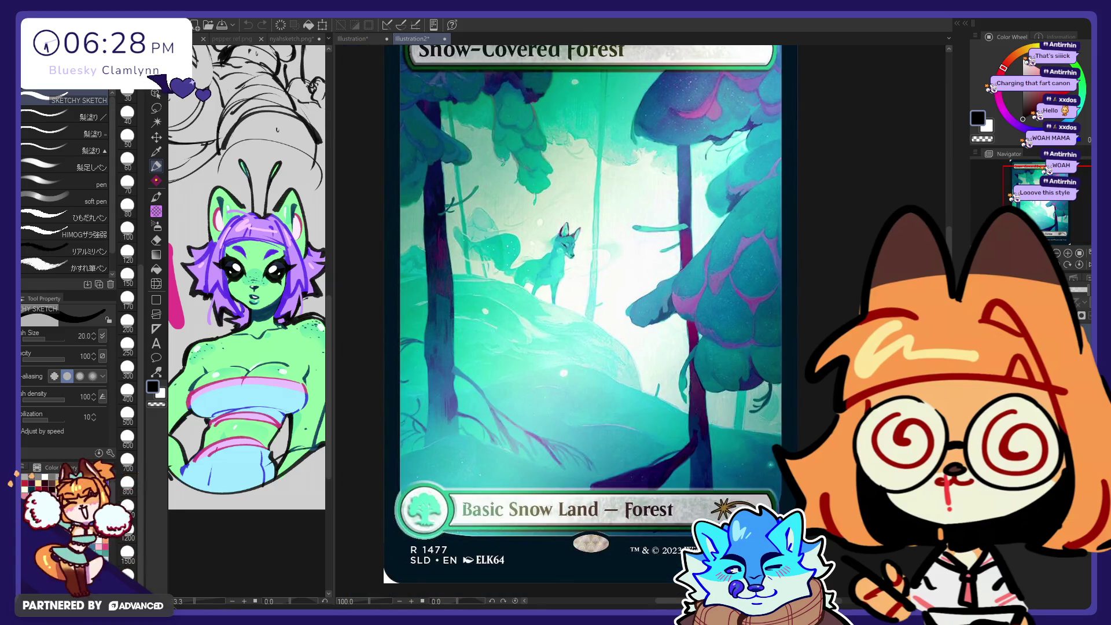
left_click_drag(1027, 206, 1028, 203)
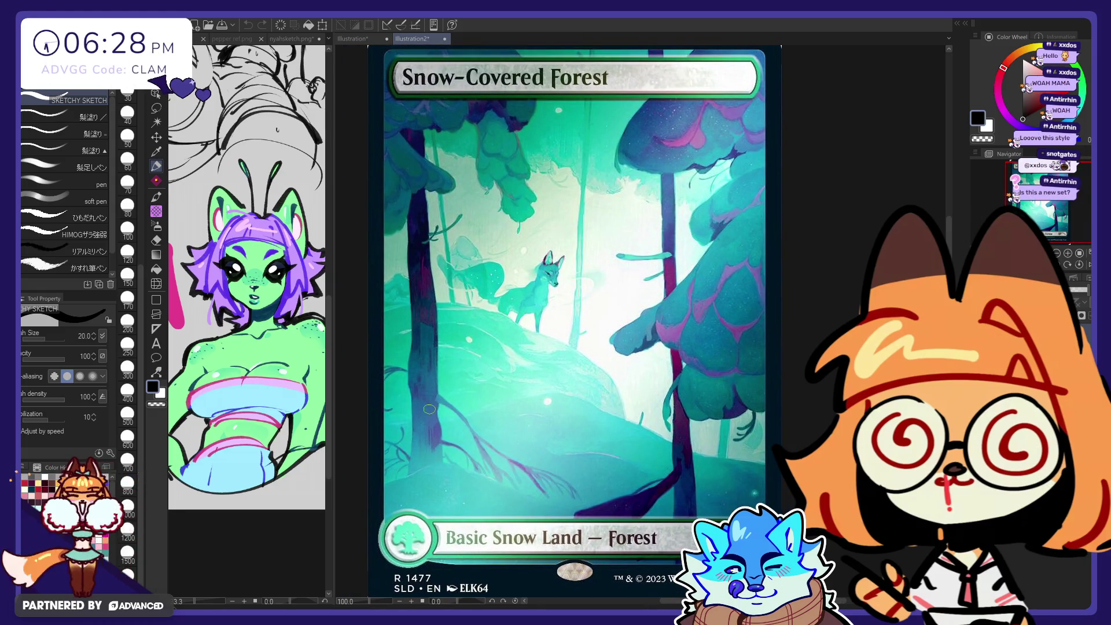
scroll(430, 299, "down", 1)
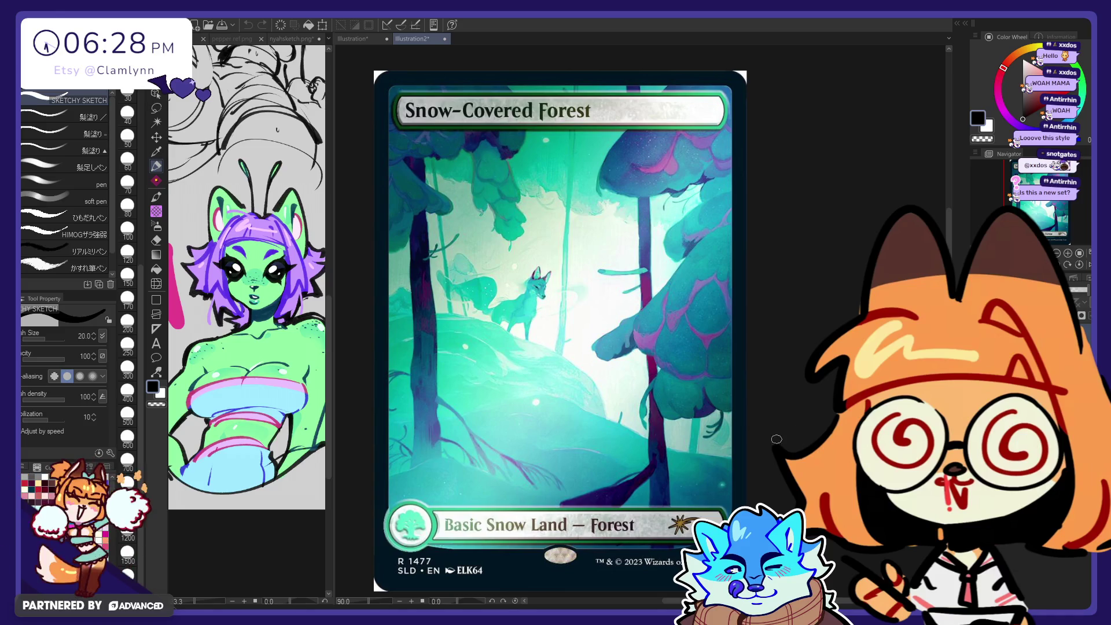
left_click_drag(1078, 217, 1040, 215)
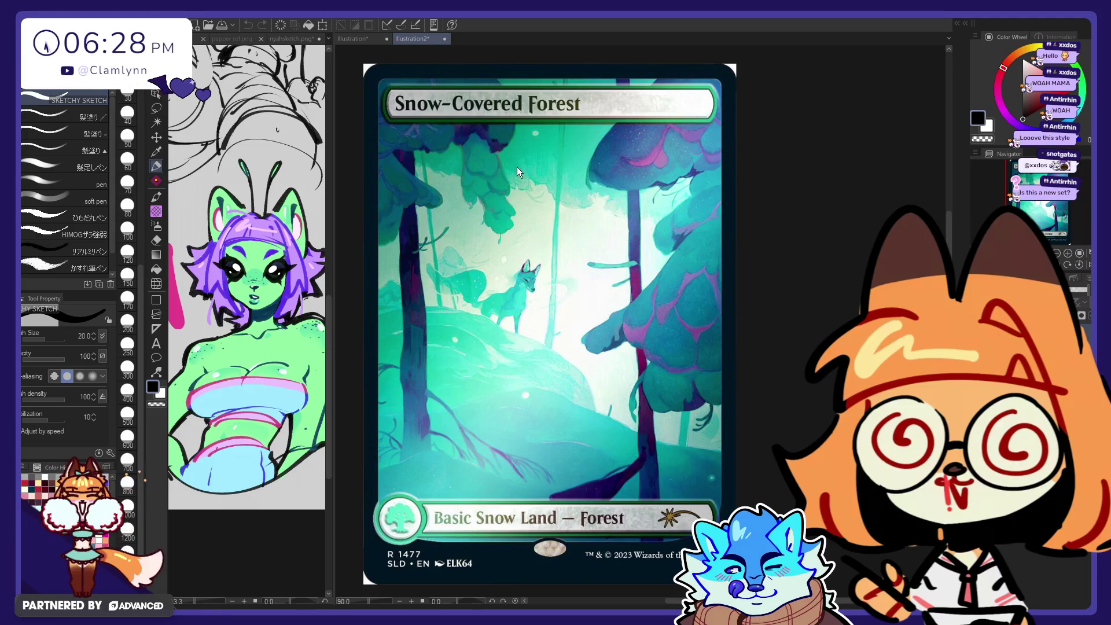
key("ctrl+w")
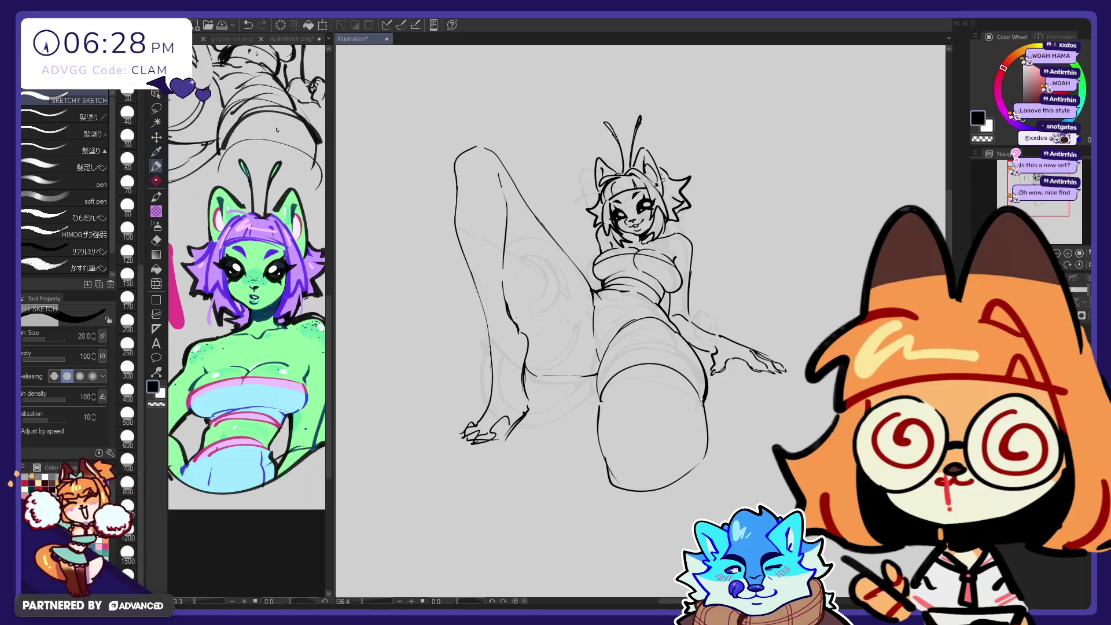
Step: Alternate Pen and Eraser on the line art, undoing one stroke and comparing with undo/redo
key("e")
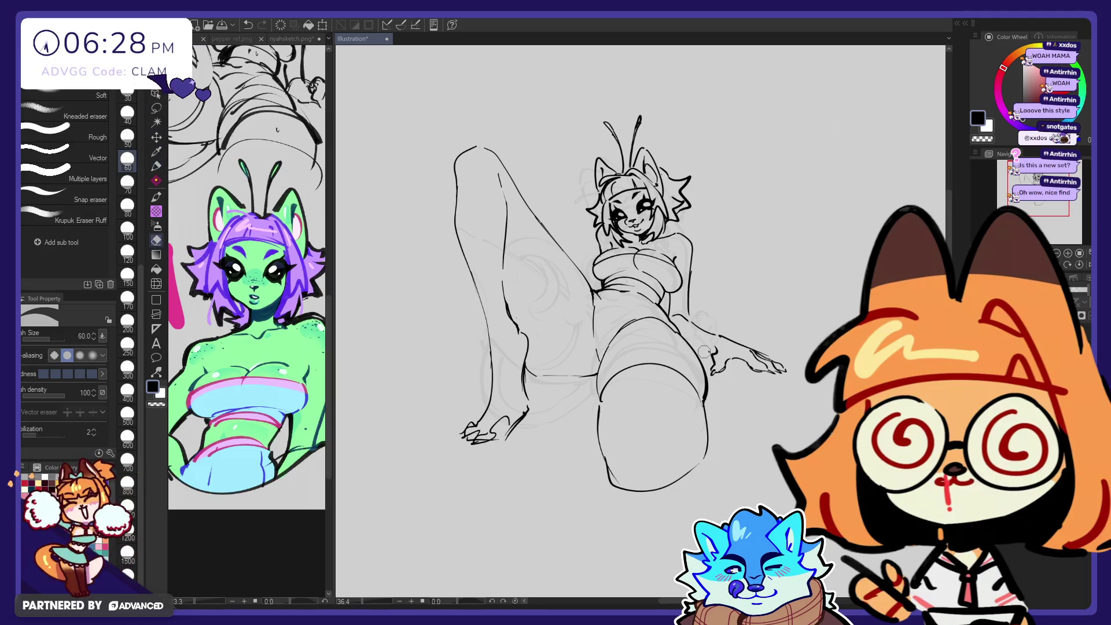
key("p")
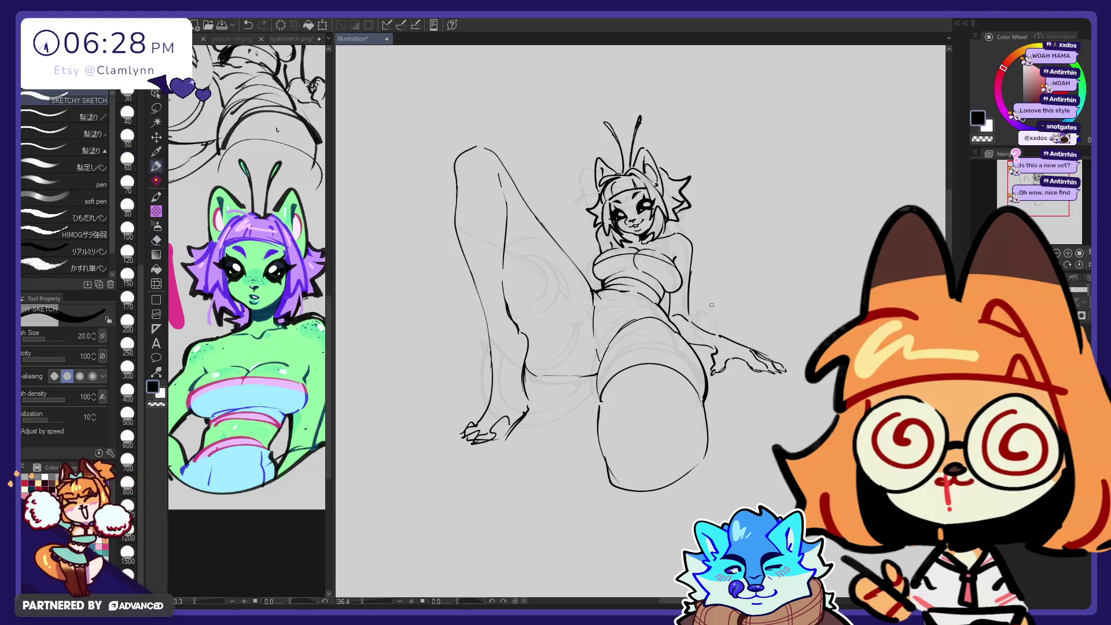
key("e")
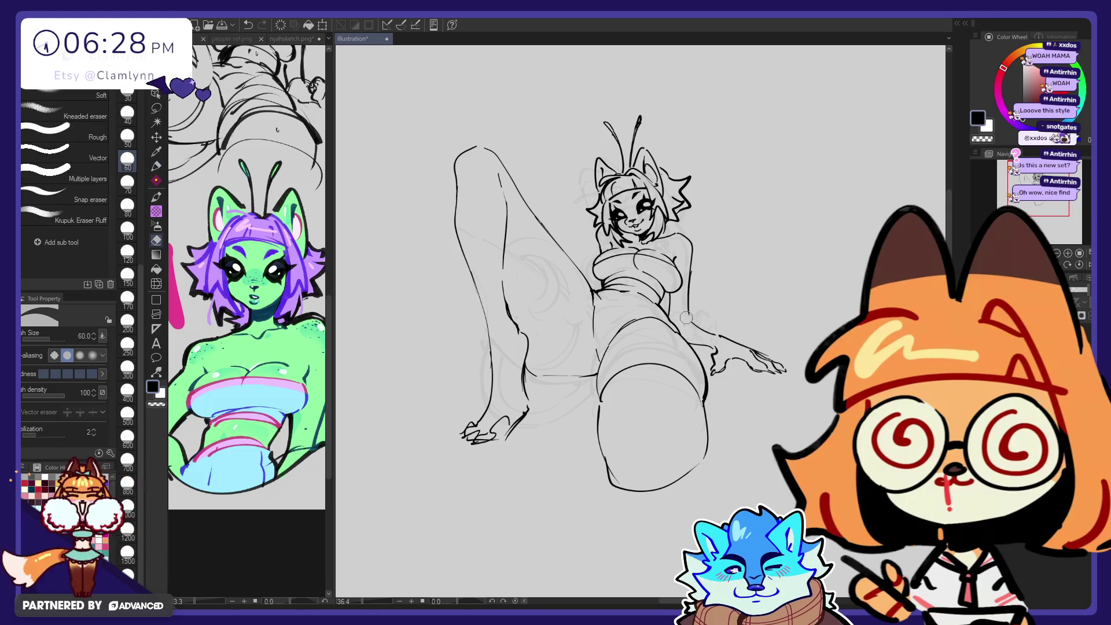
key("p")
key("e")
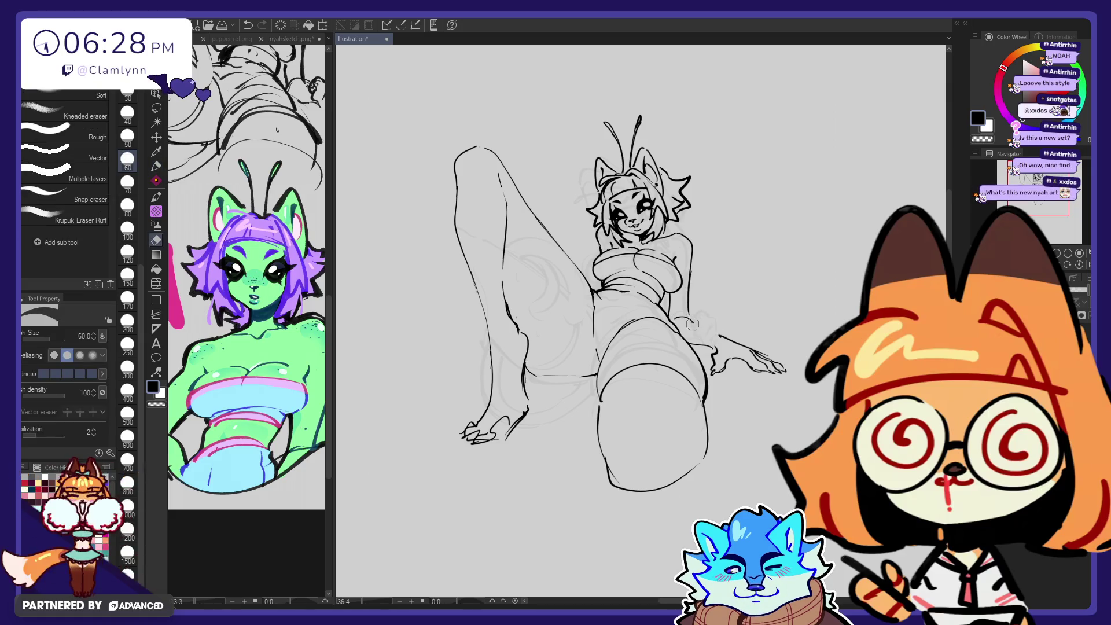
key("ctrl+z")
key("p")
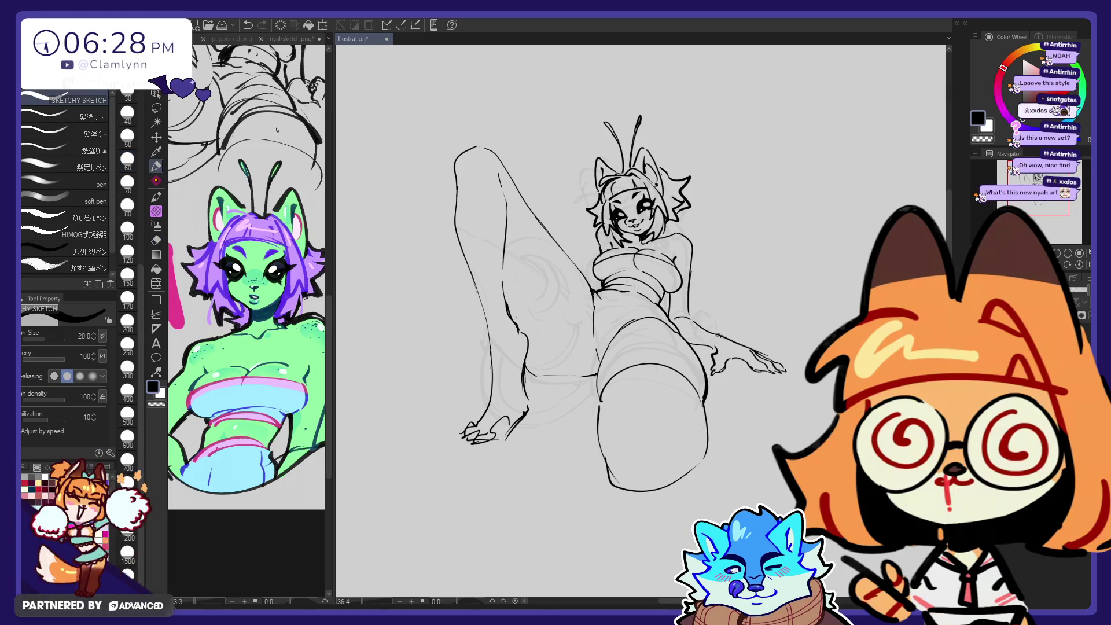
key("e")
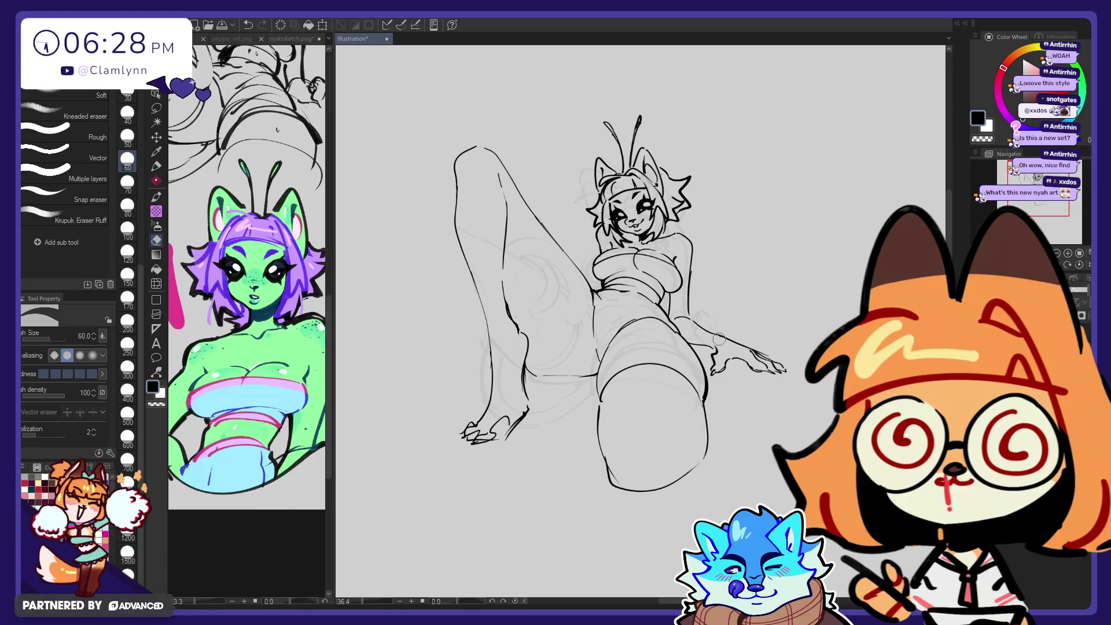
key("p")
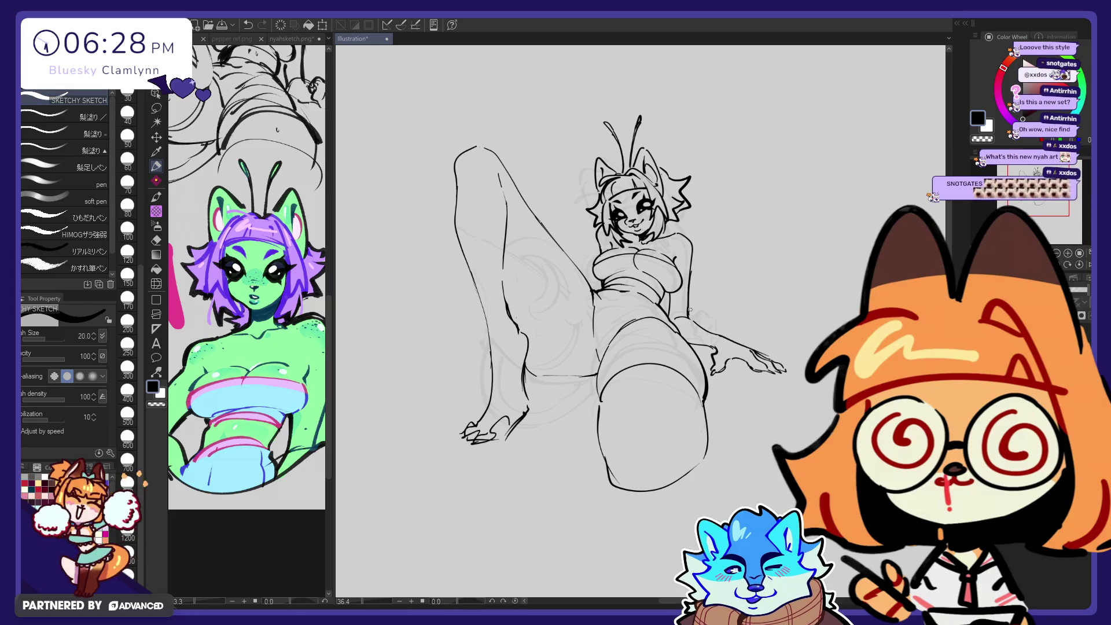
key("e")
key("p")
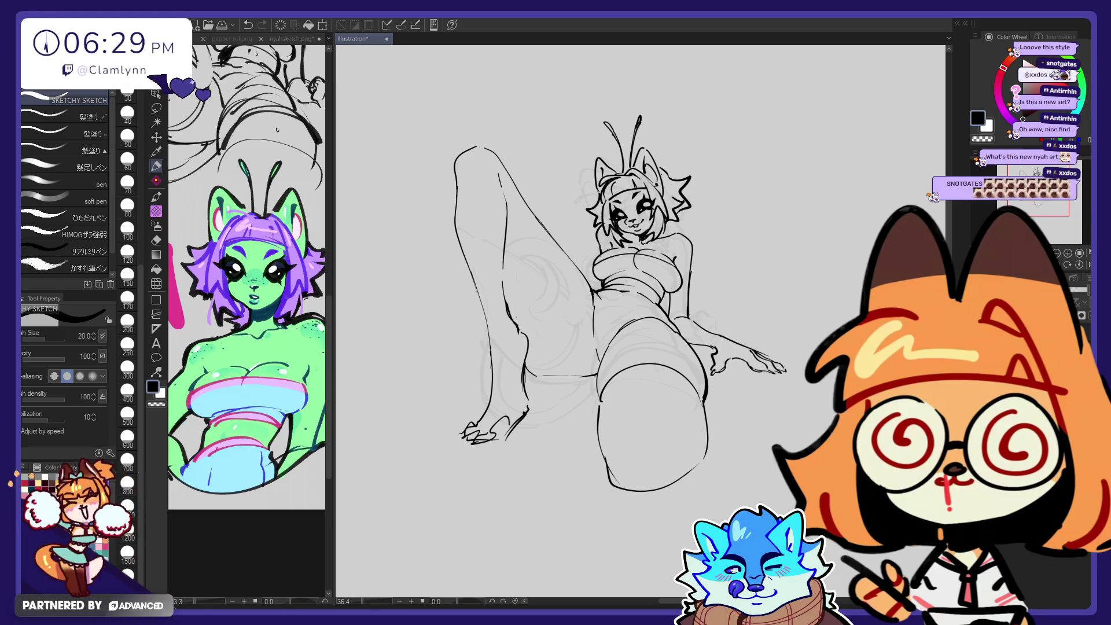
key("ctrl+z")
key("ctrl+y")
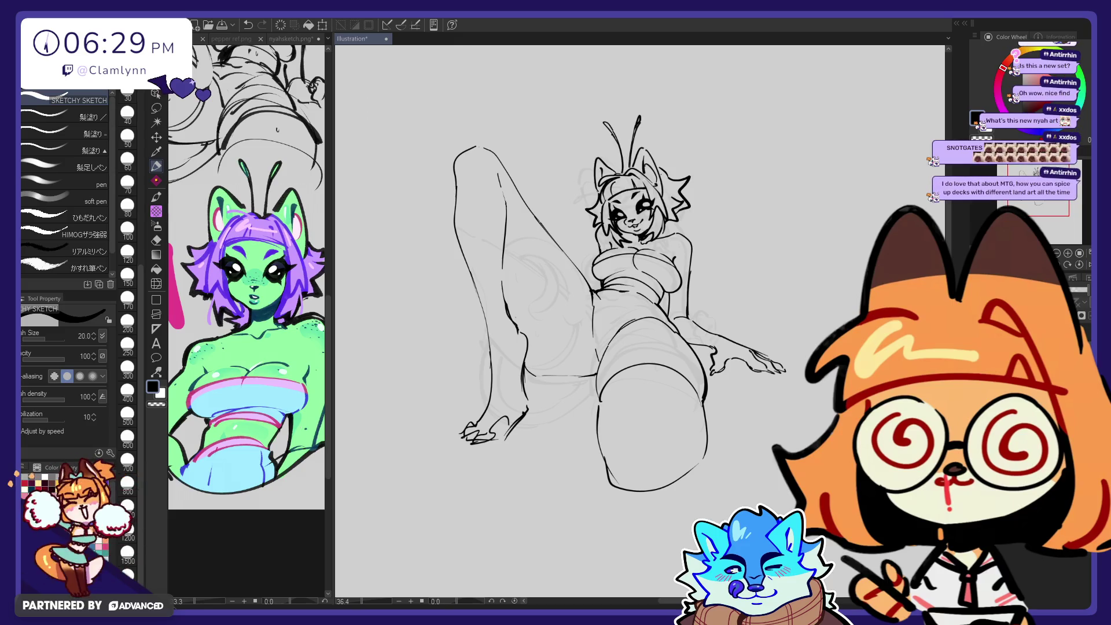
Step: Select Liquify, try warp brush size 1000, then set it back to 600
left_click(157, 284)
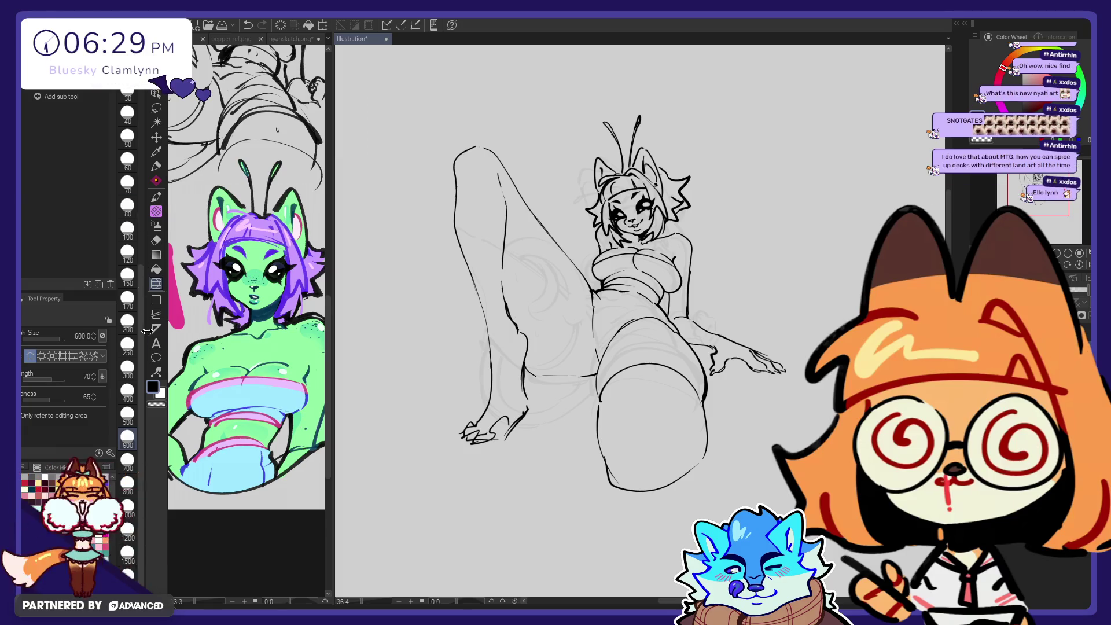
left_click(127, 506)
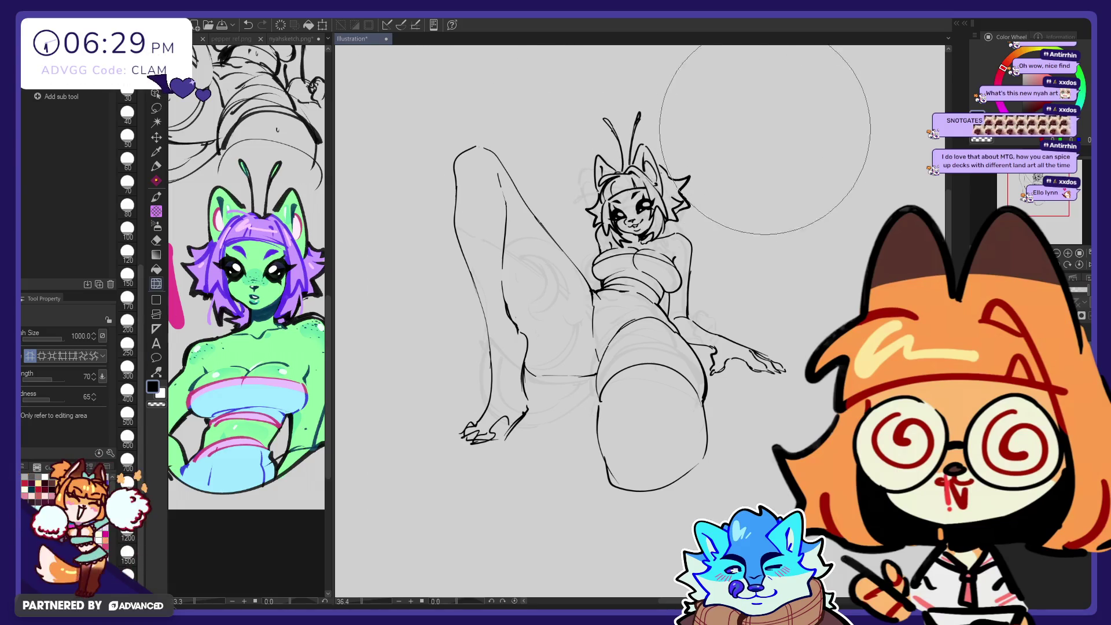
left_click(127, 437)
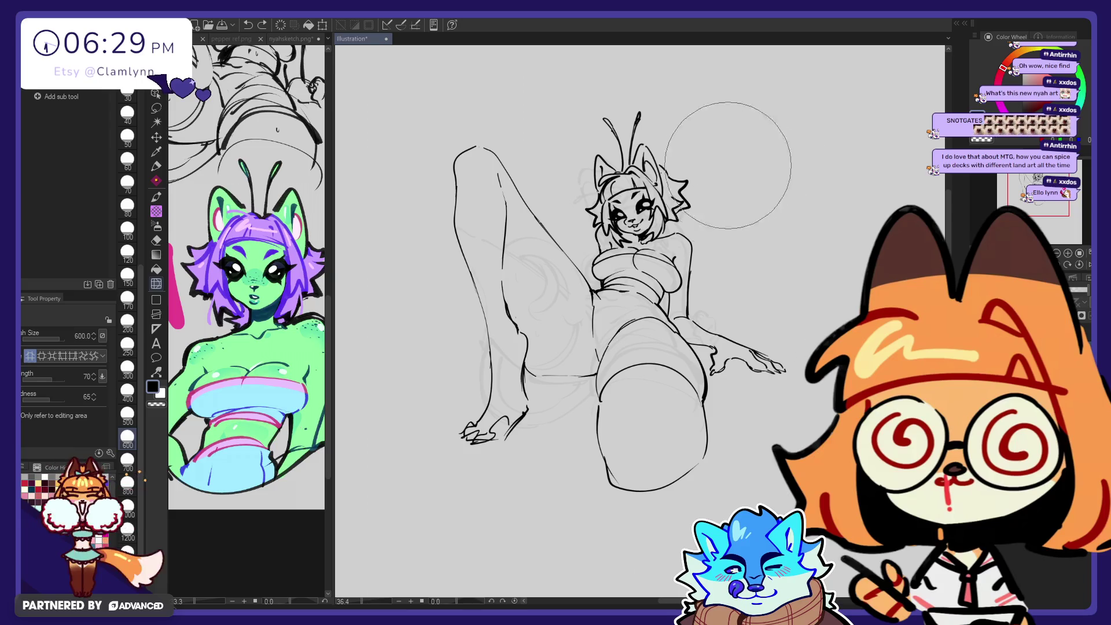
key("e")
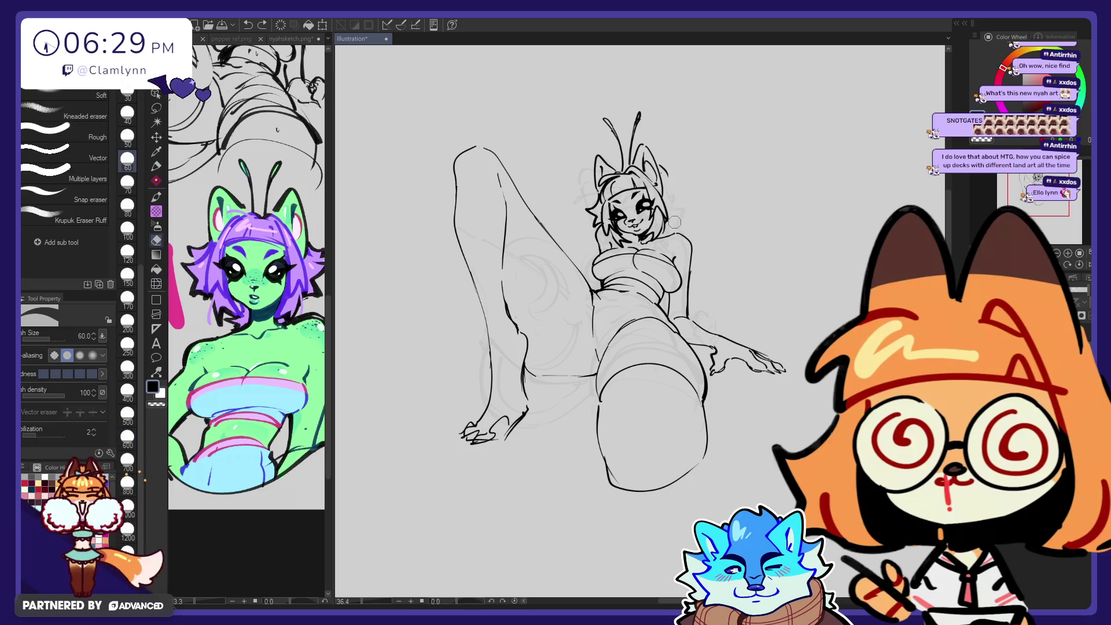
key("p")
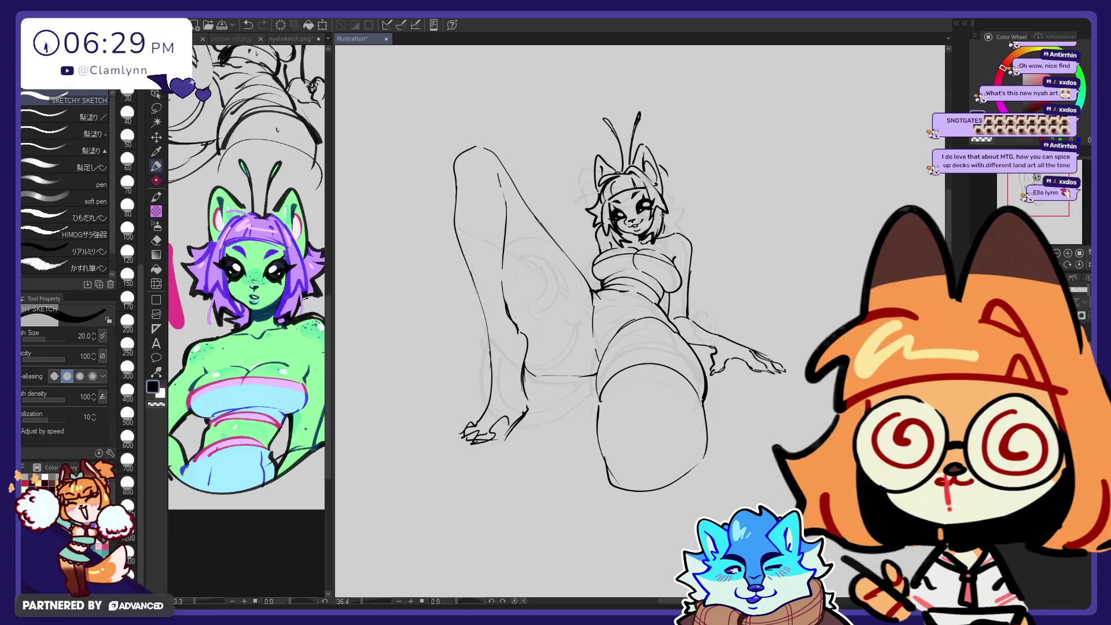
Step: Draw jagged hair locks and a short curved strand right of the head
left_click_drag(665, 174, 675, 210)
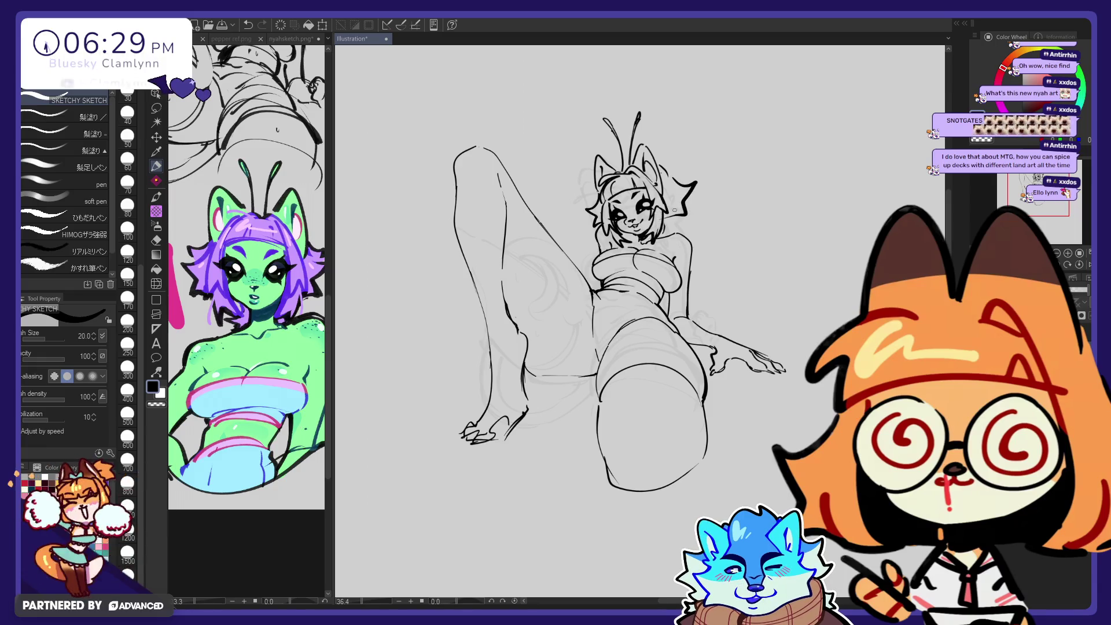
key("ctrl+z")
left_click_drag(665, 171, 687, 217)
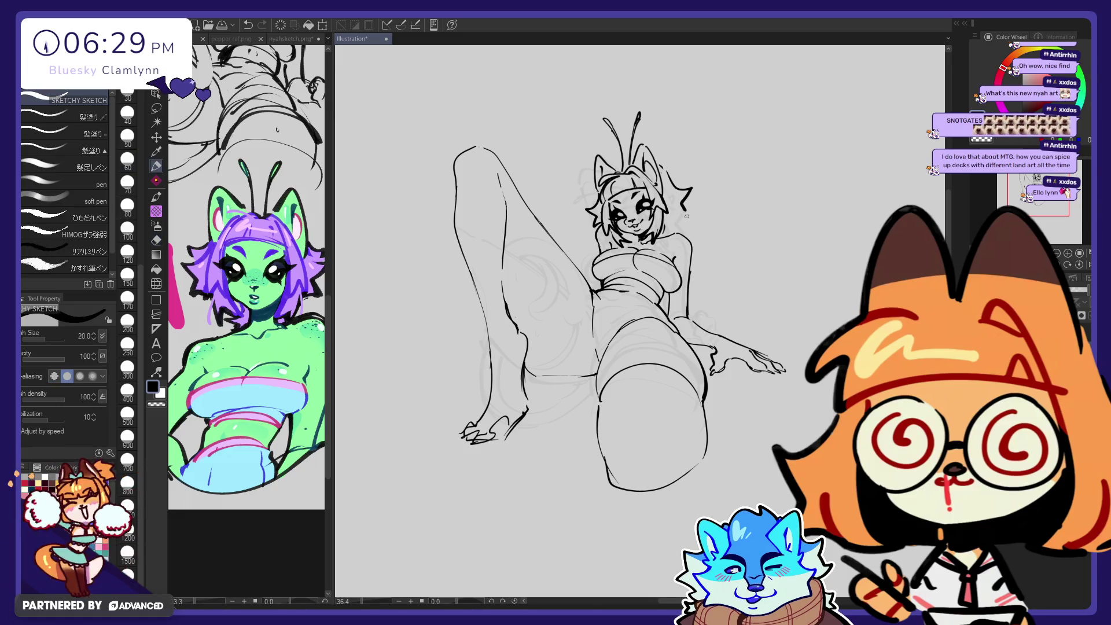
left_click_drag(666, 169, 682, 218)
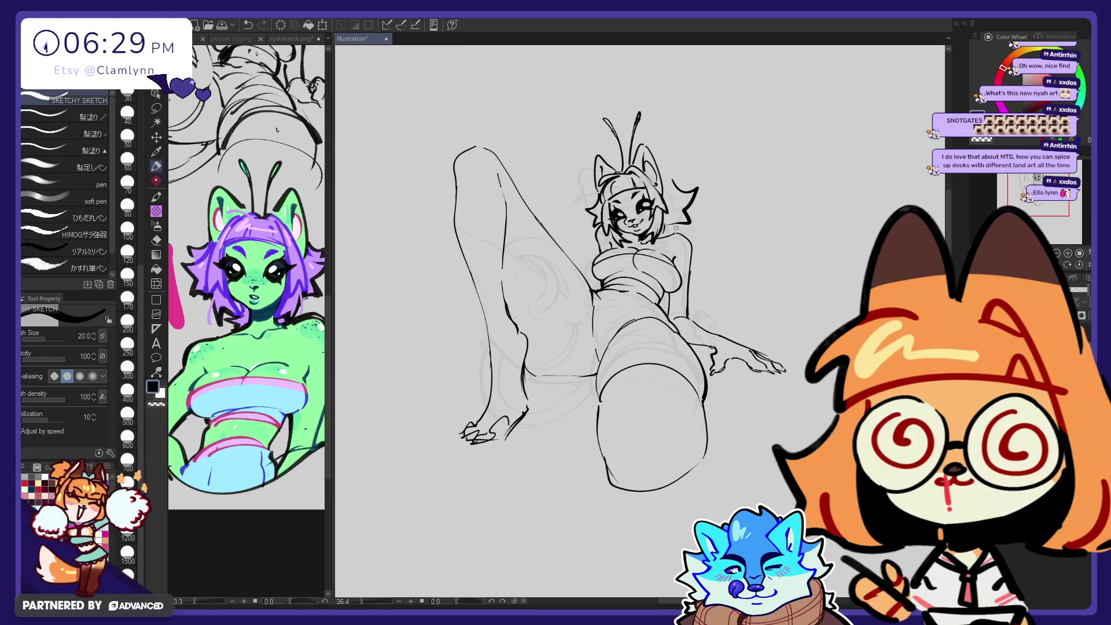
mouse_move(673, 184)
left_mouse_down()
mouse_move(696, 195)
mouse_move(689, 226)
mouse_move(689, 214)
left_mouse_up()
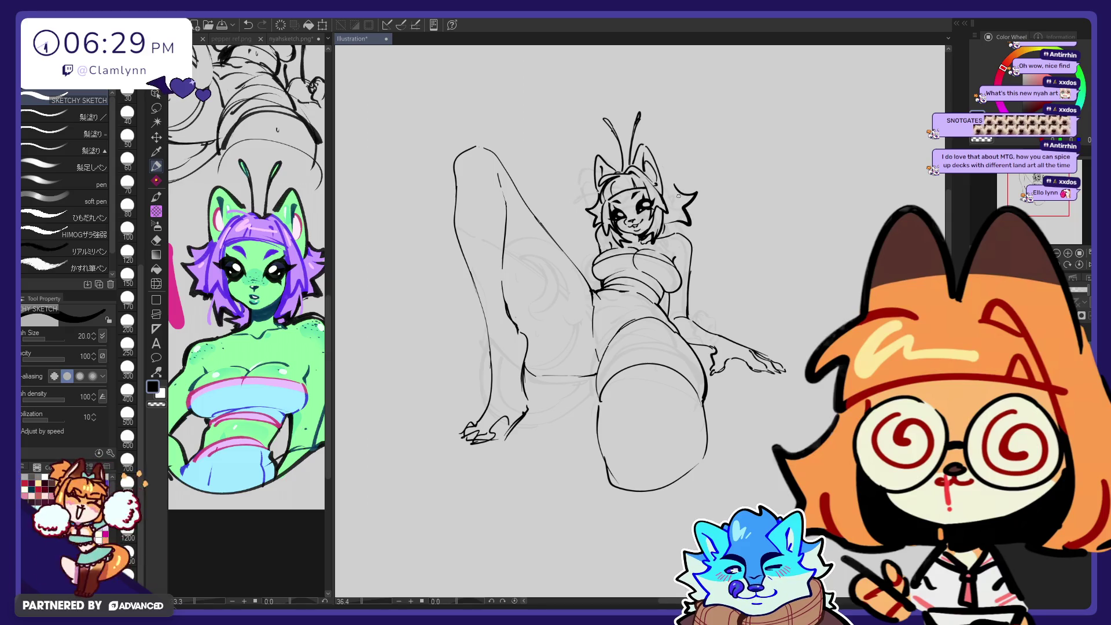
key("e")
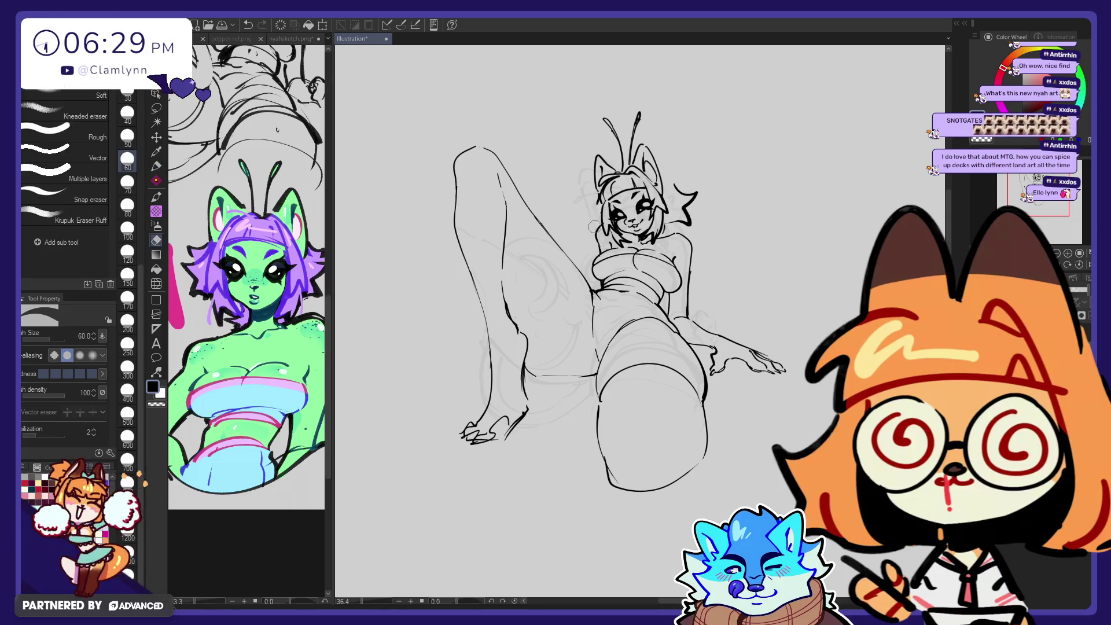
key("p")
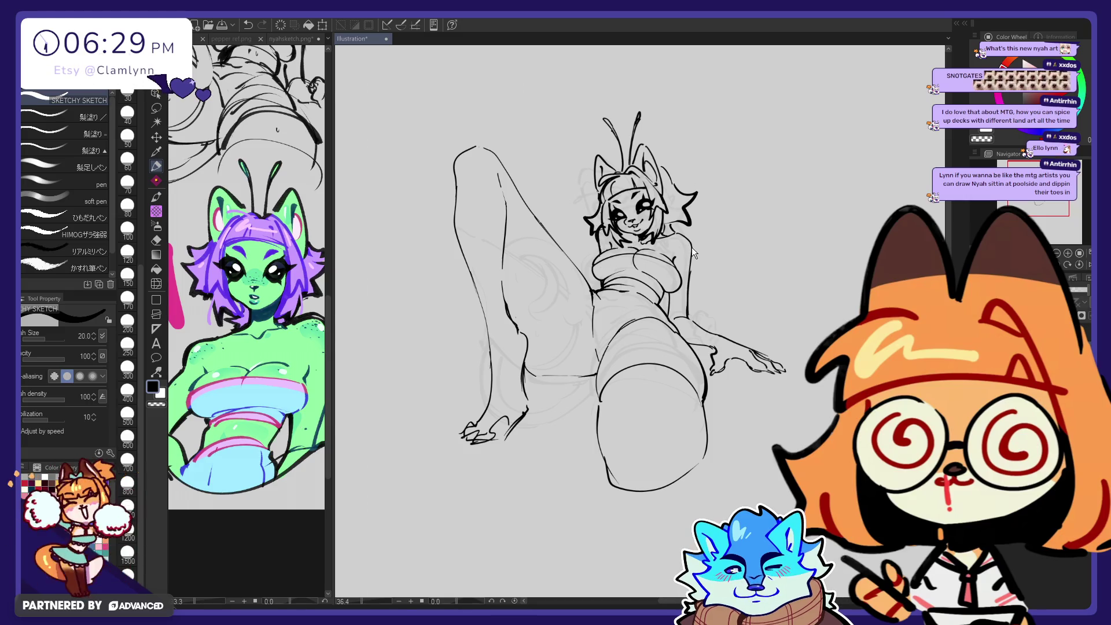
Step: Undo a small stroke near the head and add a small mark on the head
key("j")
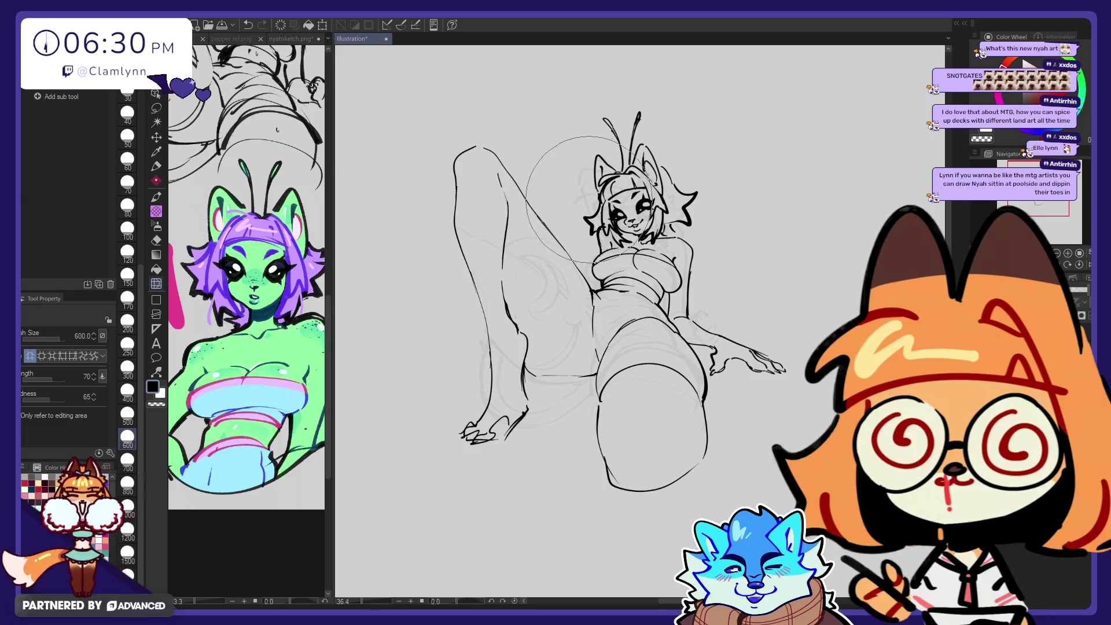
key("p")
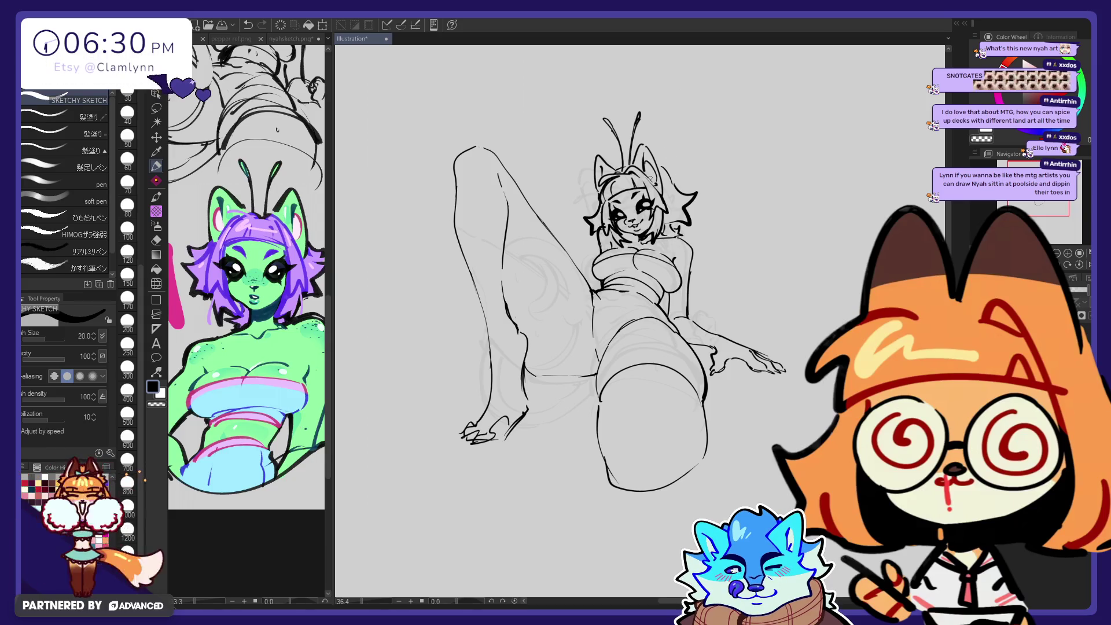
key("ctrl+z")
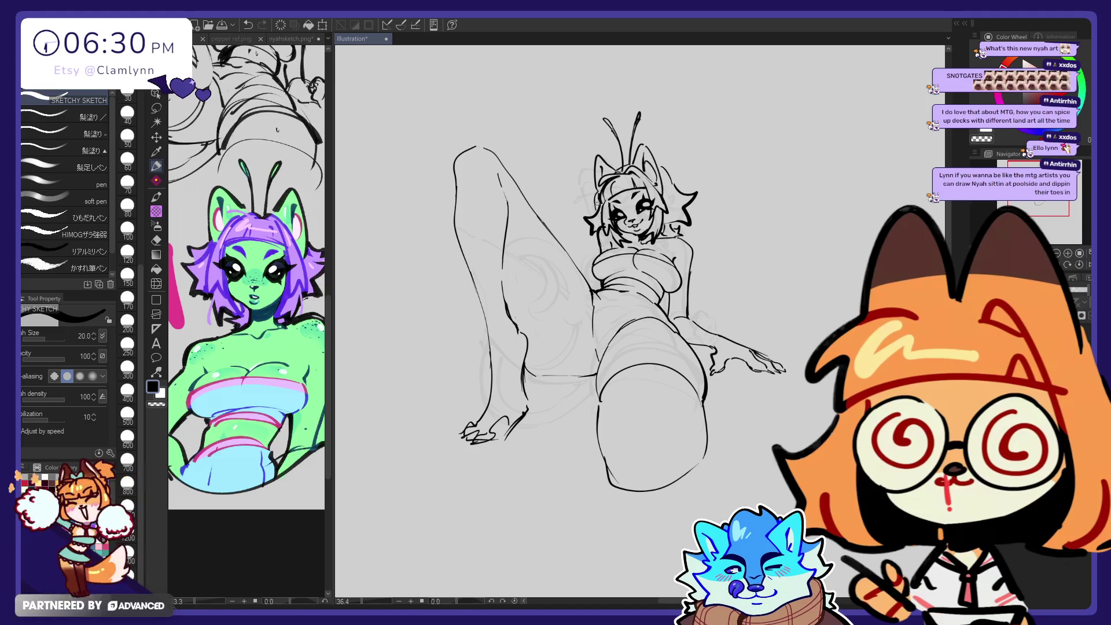
left_click_drag(630, 165, 632, 162)
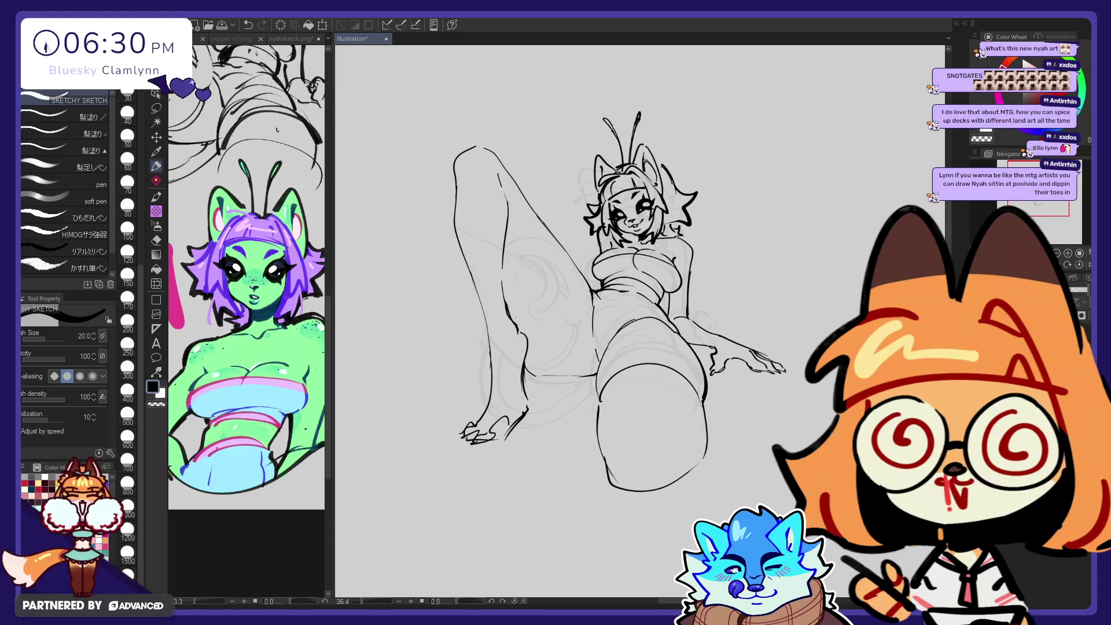
key("j")
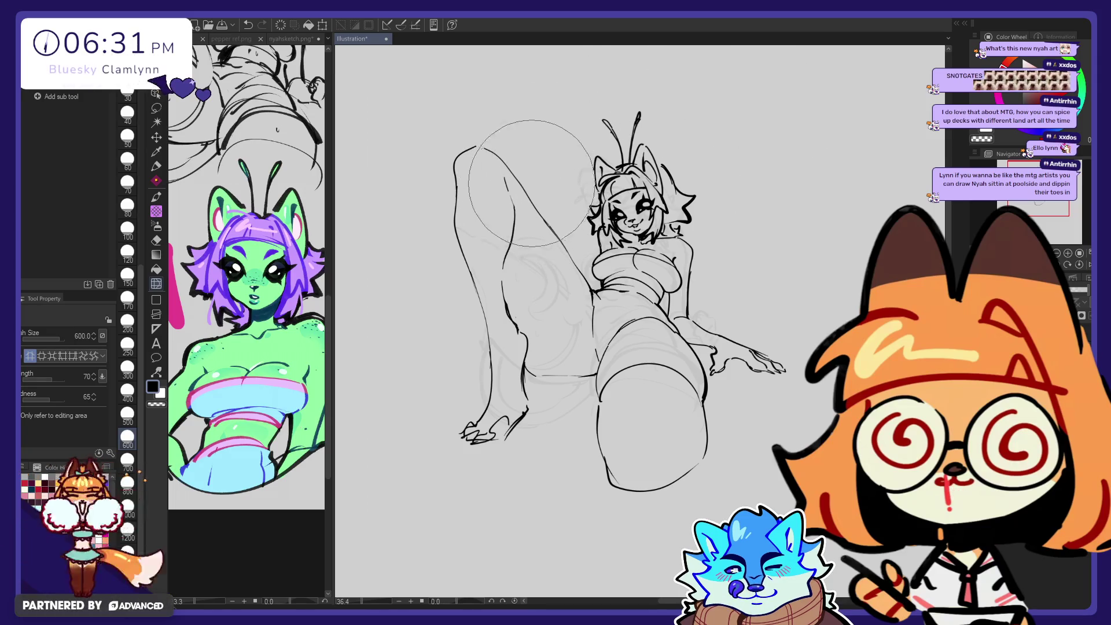
Step: Undo the last warp and resize the warp brush from 250 to 700
key("ctrl+z")
key("bracketleft")
key("bracketleft")
key("bracketleft")
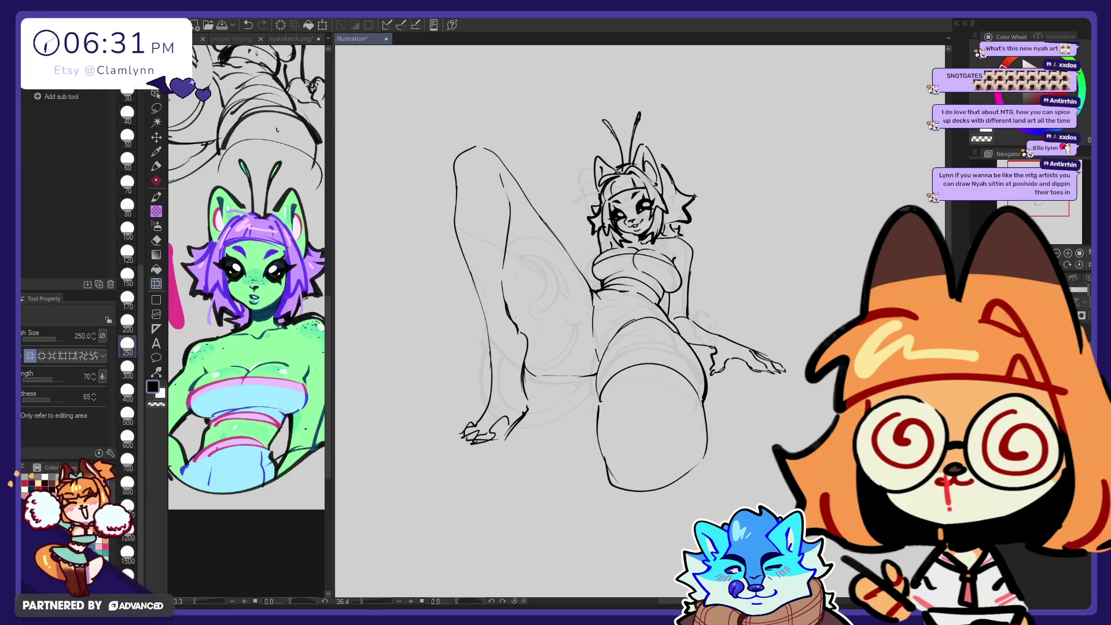
key("bracketright")
key("bracketright")
key("bracketright")
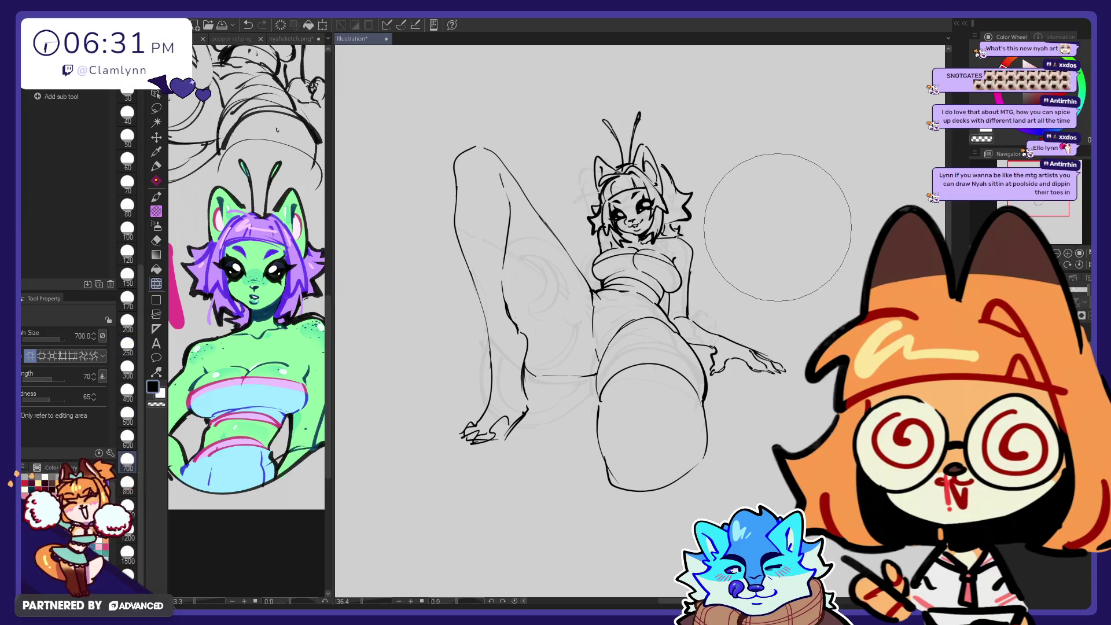
Step: Extend the hair outline down the right of the head, alternating Pen and Eraser
key("e")
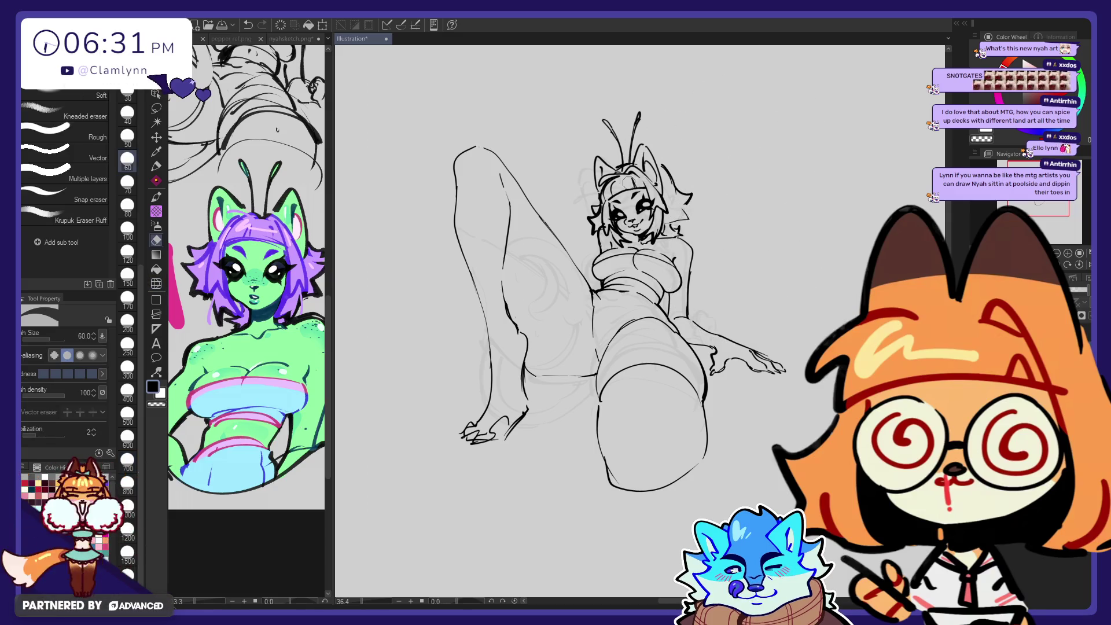
left_click(155, 166)
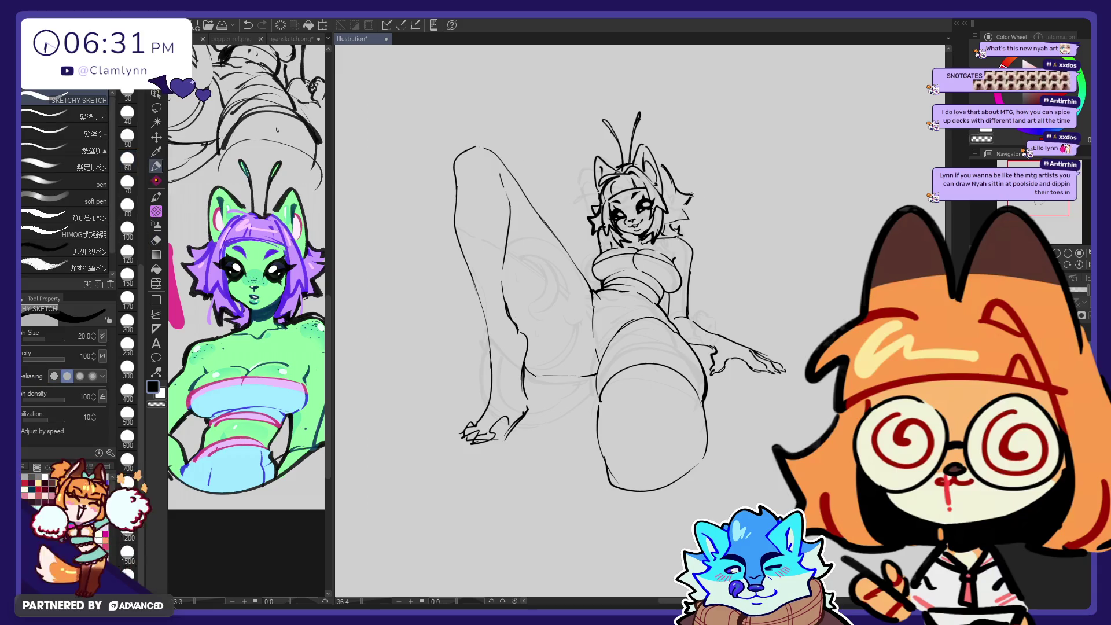
left_click_drag(692, 195, 688, 221)
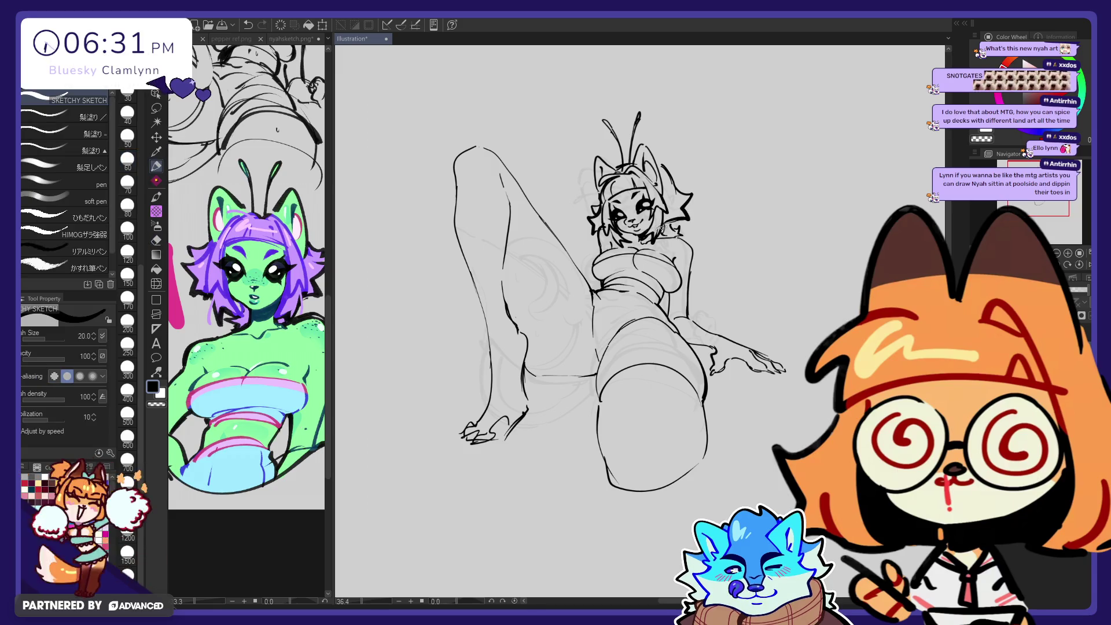
key("e")
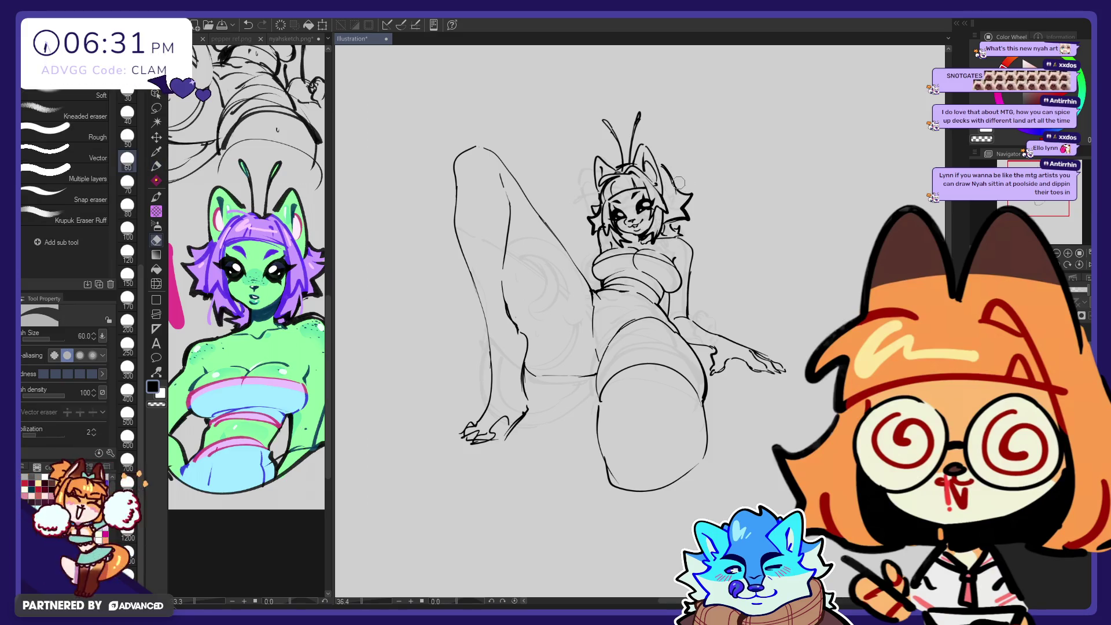
left_click(157, 168)
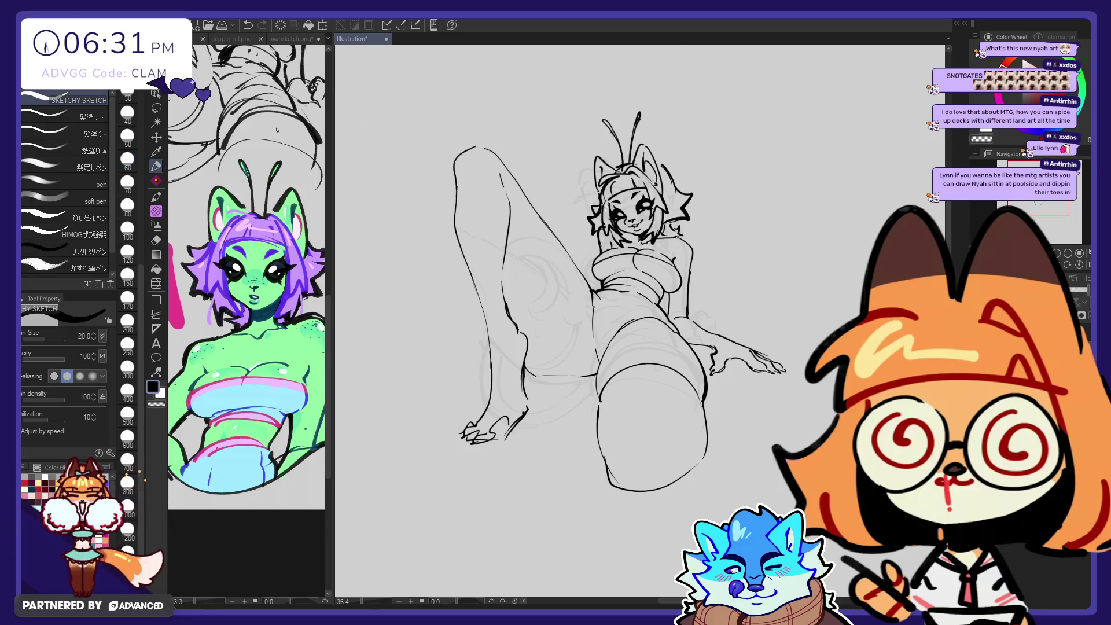
key("e")
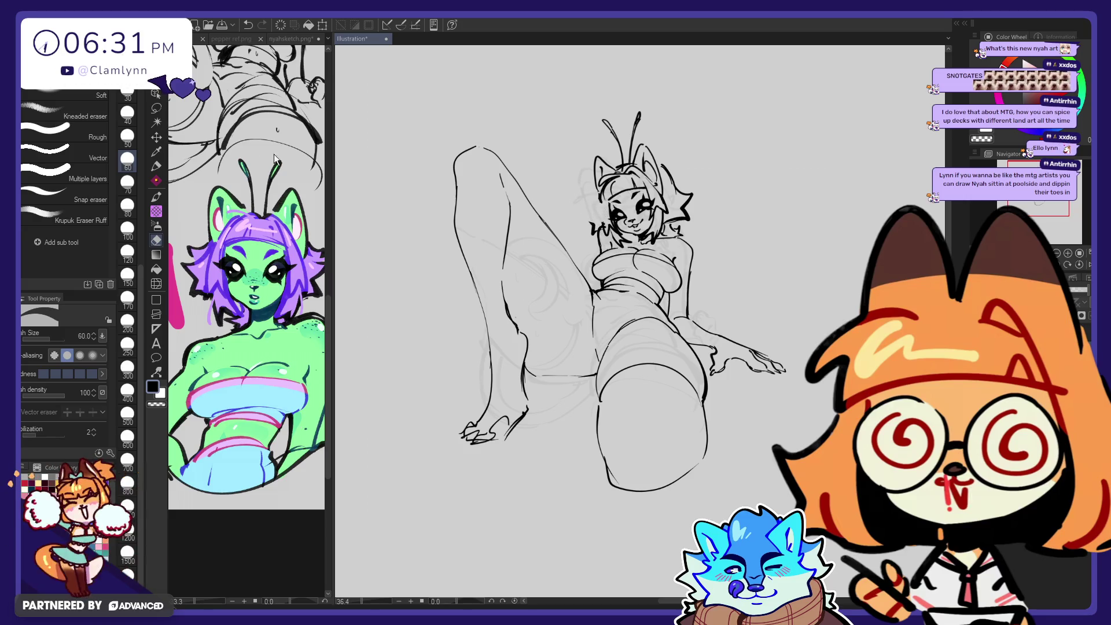
left_click(157, 166)
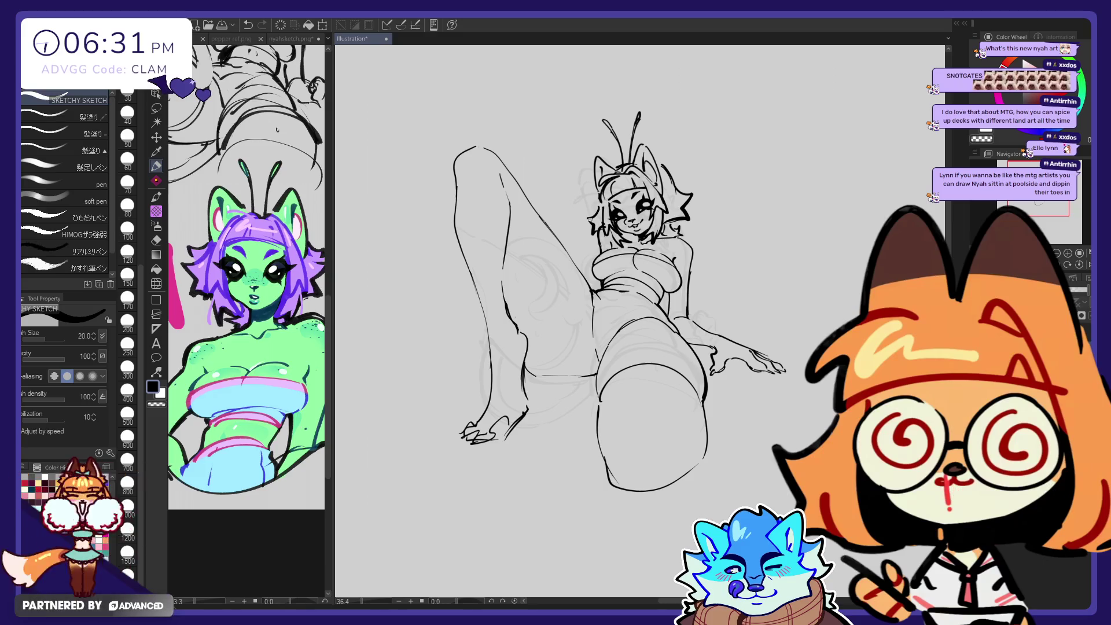
key("e")
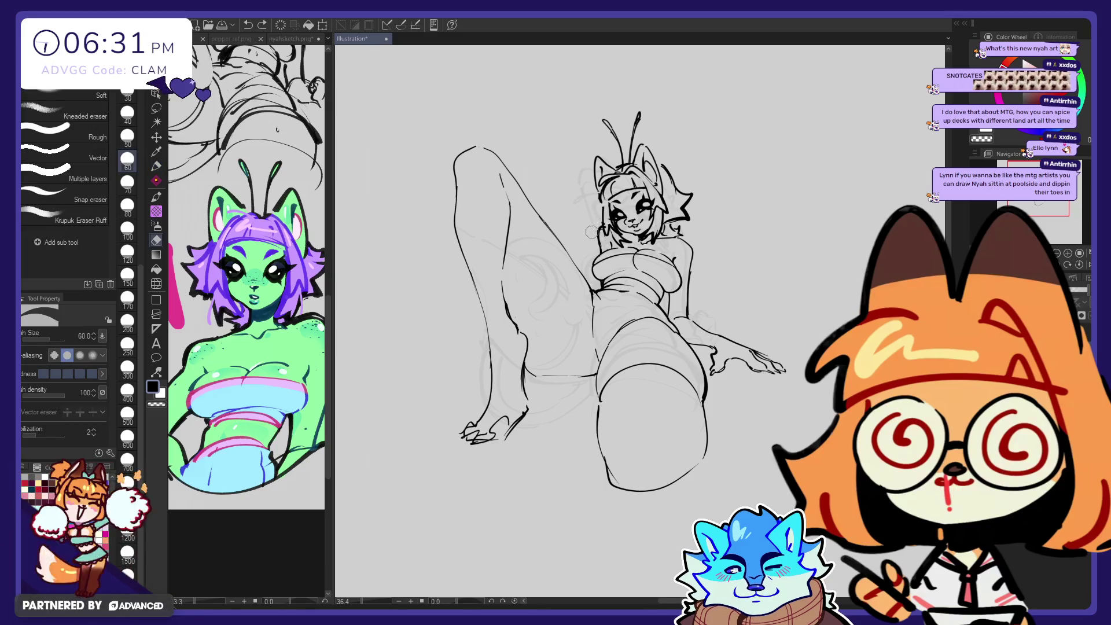
left_click(156, 167)
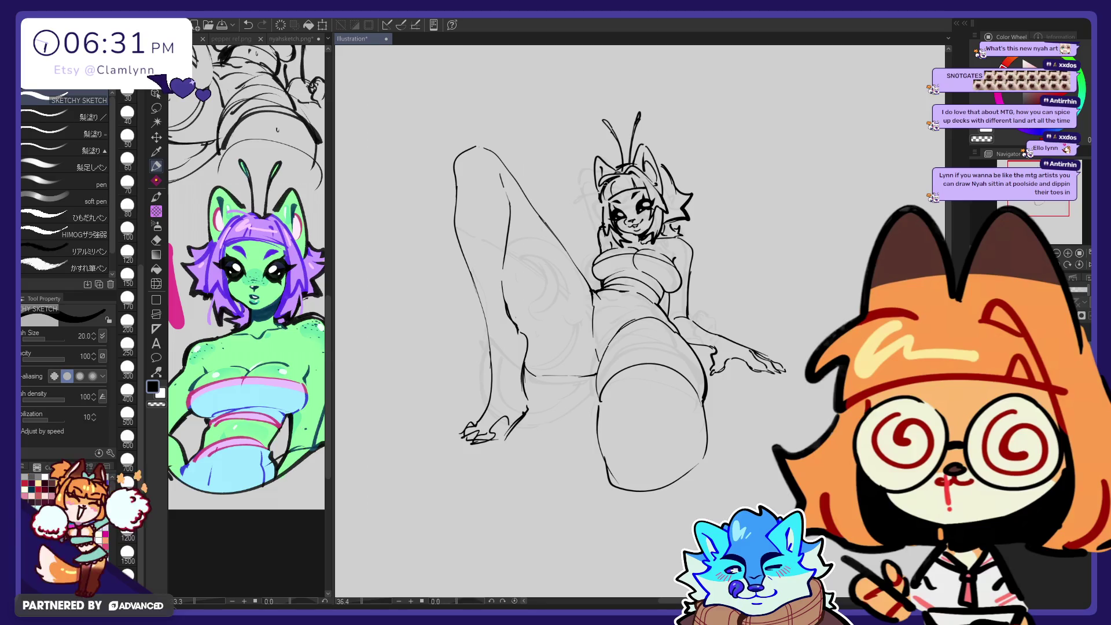
Step: Draw small hair strands beside the left of the head, redrawing one unwanted stroke
left_click_drag(609, 182, 597, 189)
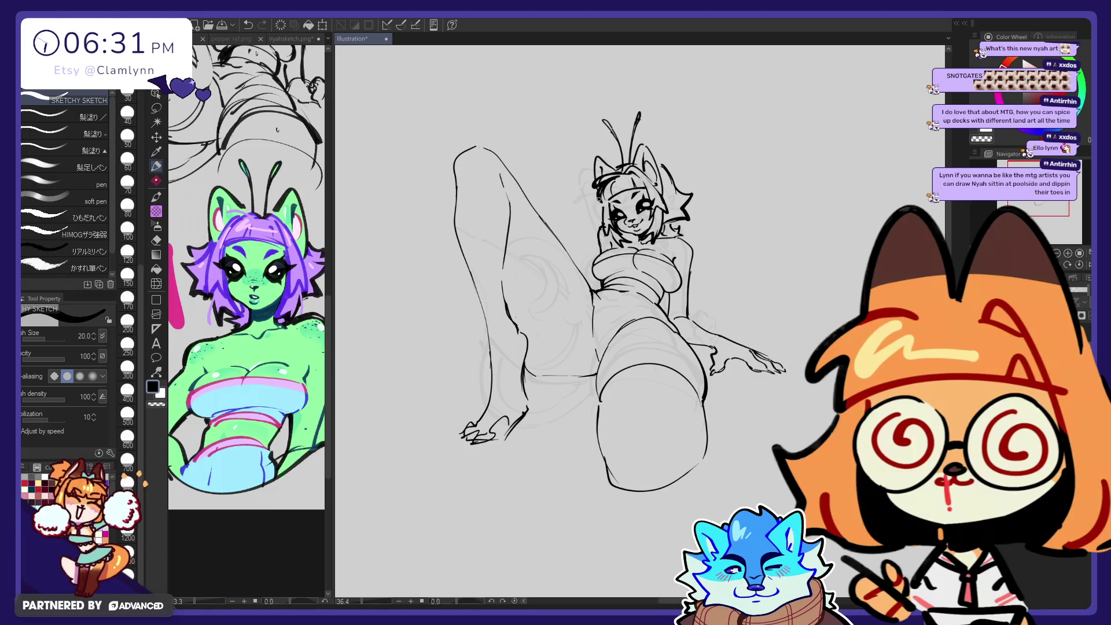
mouse_move(598, 205)
left_mouse_down()
mouse_move(594, 226)
mouse_move(606, 191)
left_mouse_up()
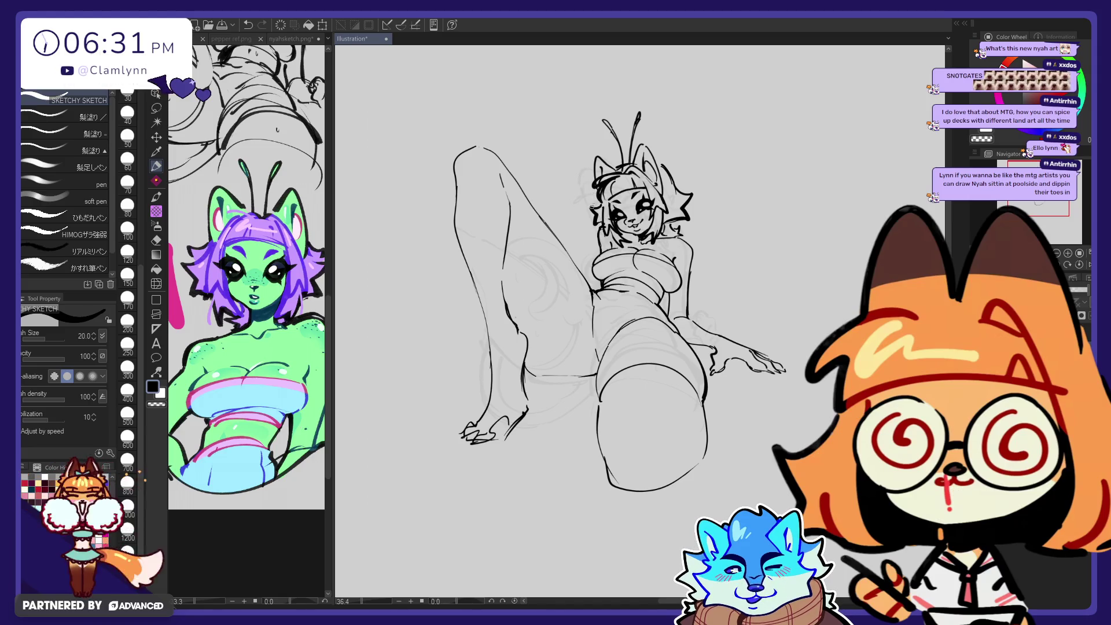
key("ctrl+z")
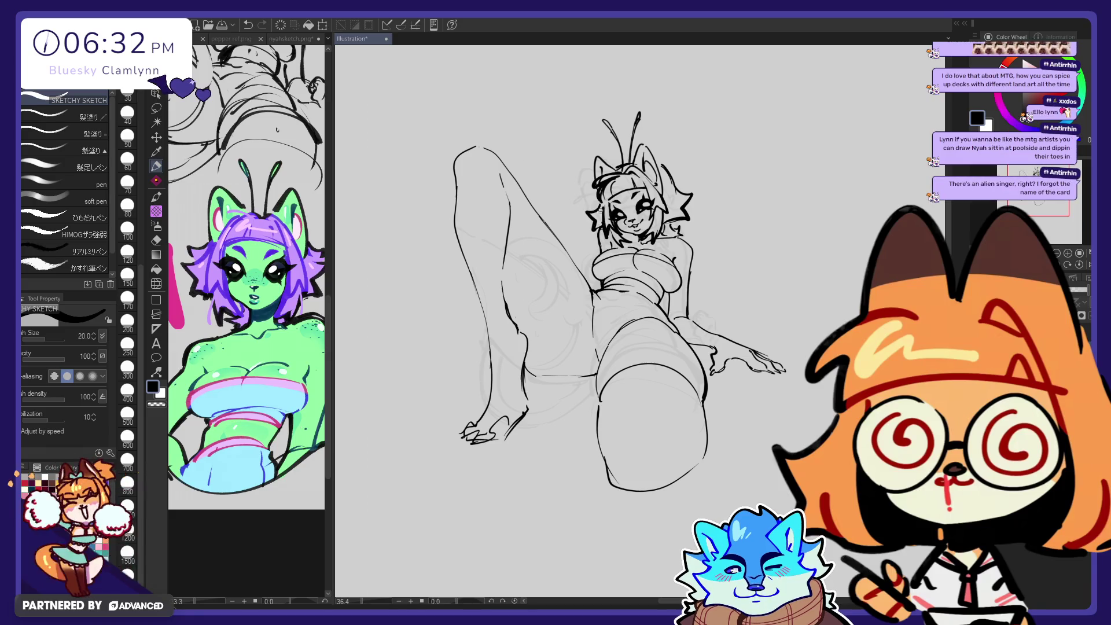
left_click_drag(591, 213, 611, 185)
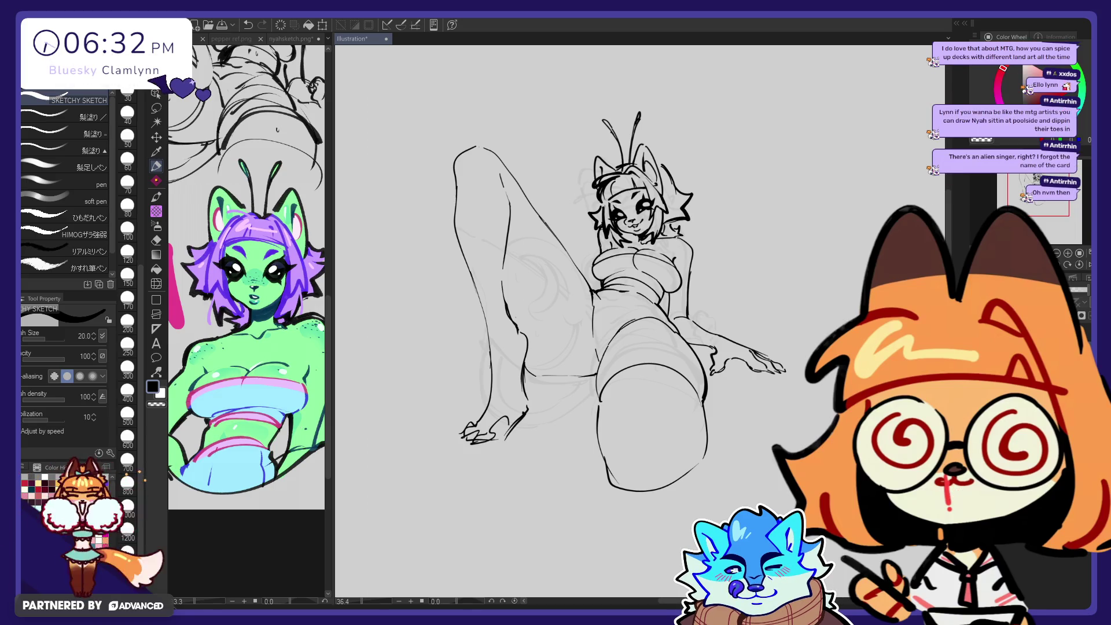
Step: Liquify the right hair spike slightly outward and shrink the warp brush to 400
left_click(156, 284)
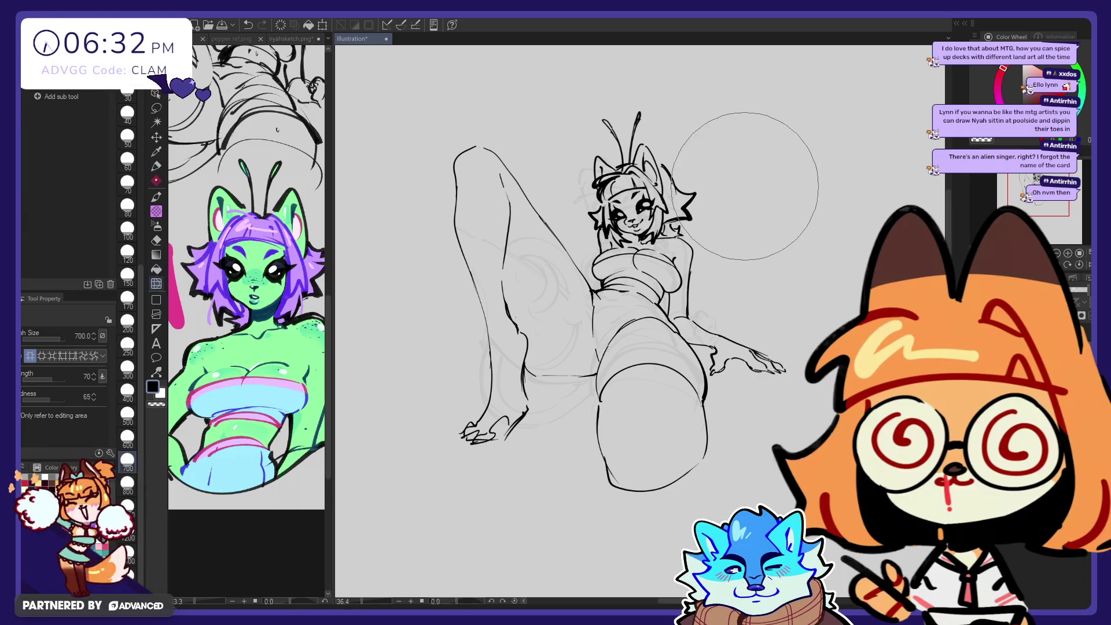
left_click_drag(745, 172, 749, 167)
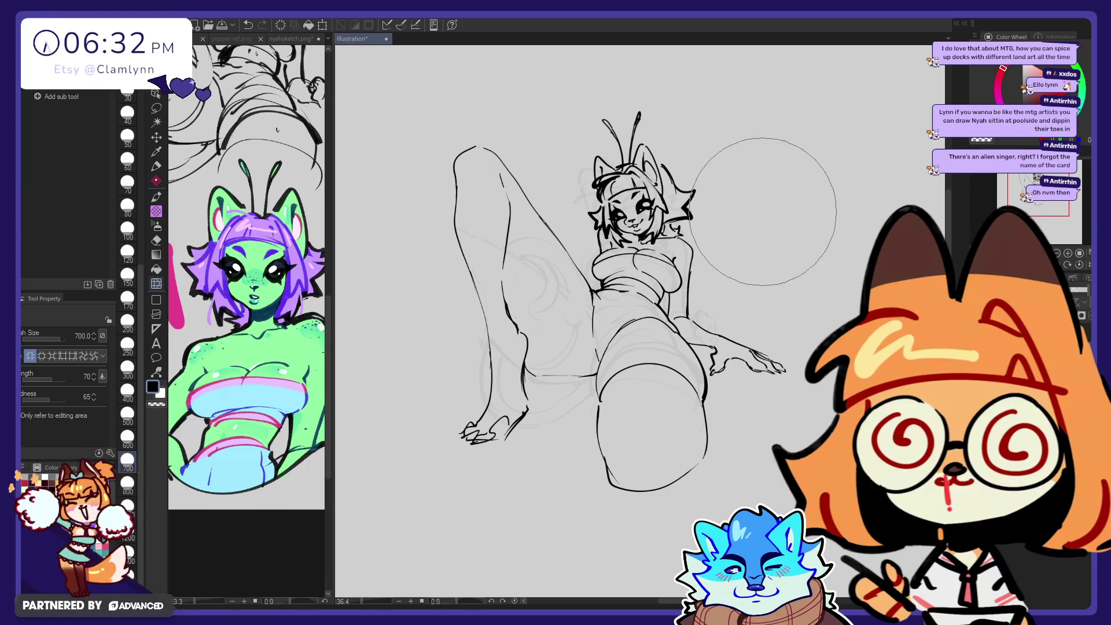
key("bracketleft")
key("bracketleft")
key("bracketleft")
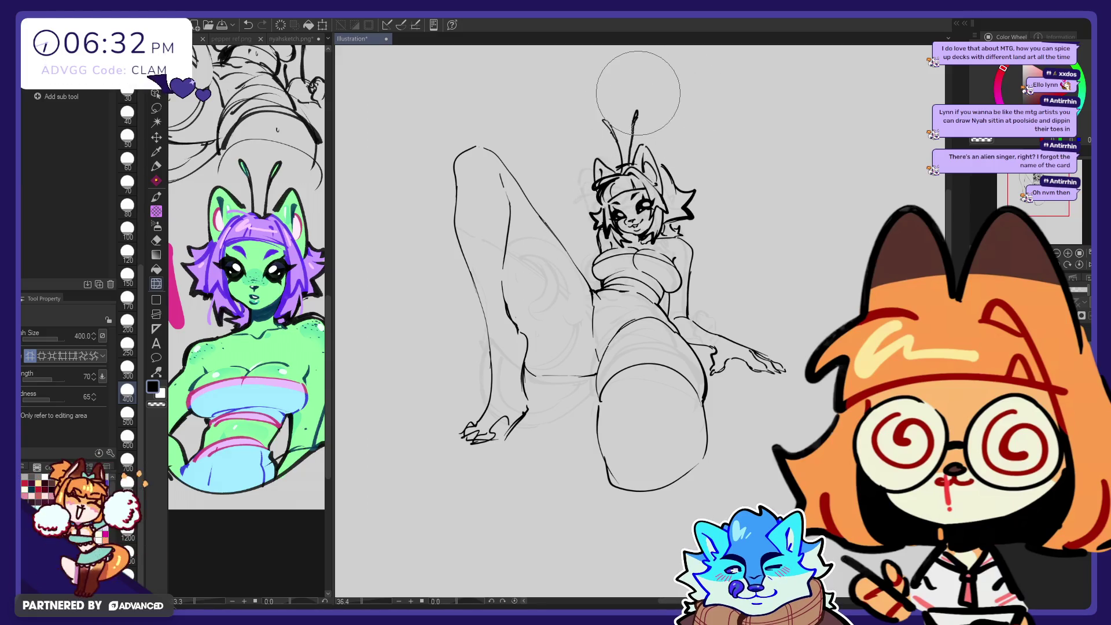
Step: Draw a curved antenna rising left from the head, with a short stroke at its base
key("e")
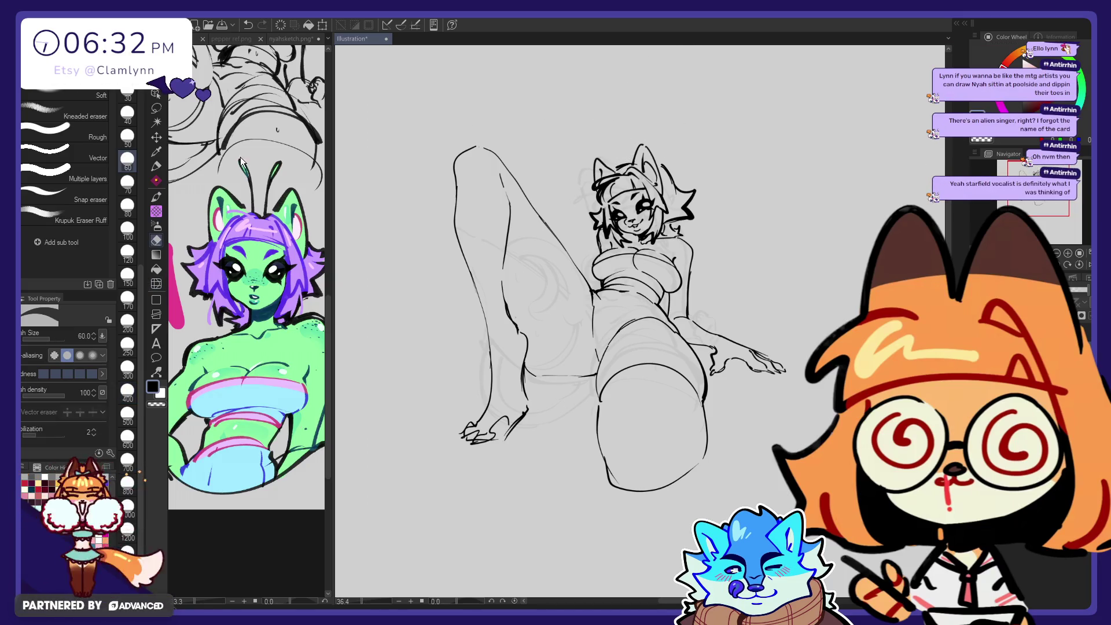
left_click(157, 167)
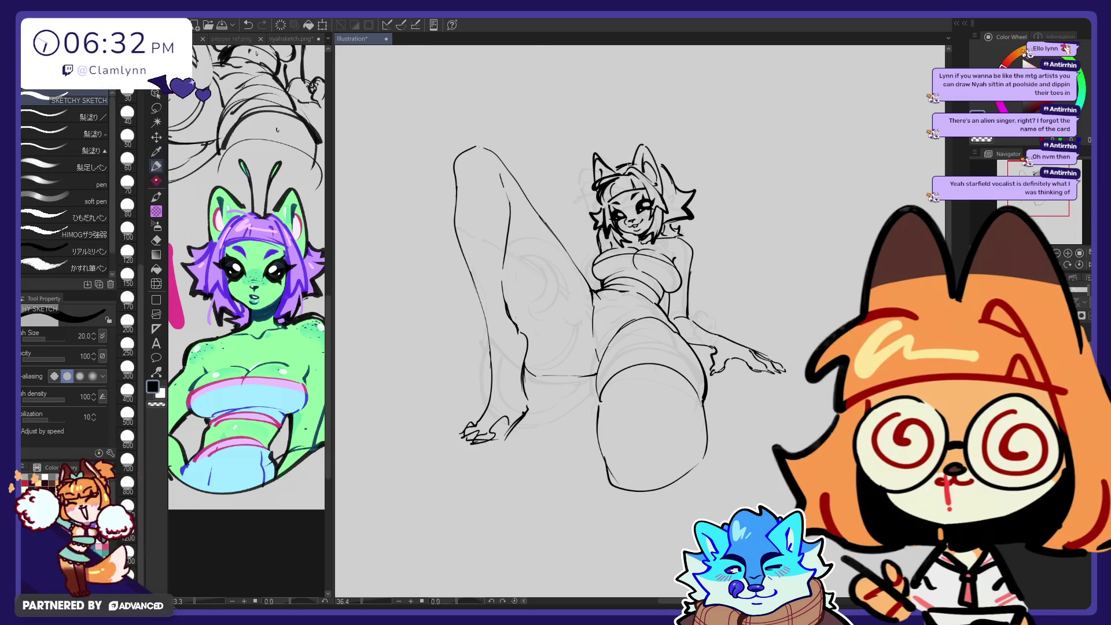
mouse_move(631, 163)
left_mouse_down()
mouse_move(597, 125)
mouse_move(631, 165)
left_mouse_up()
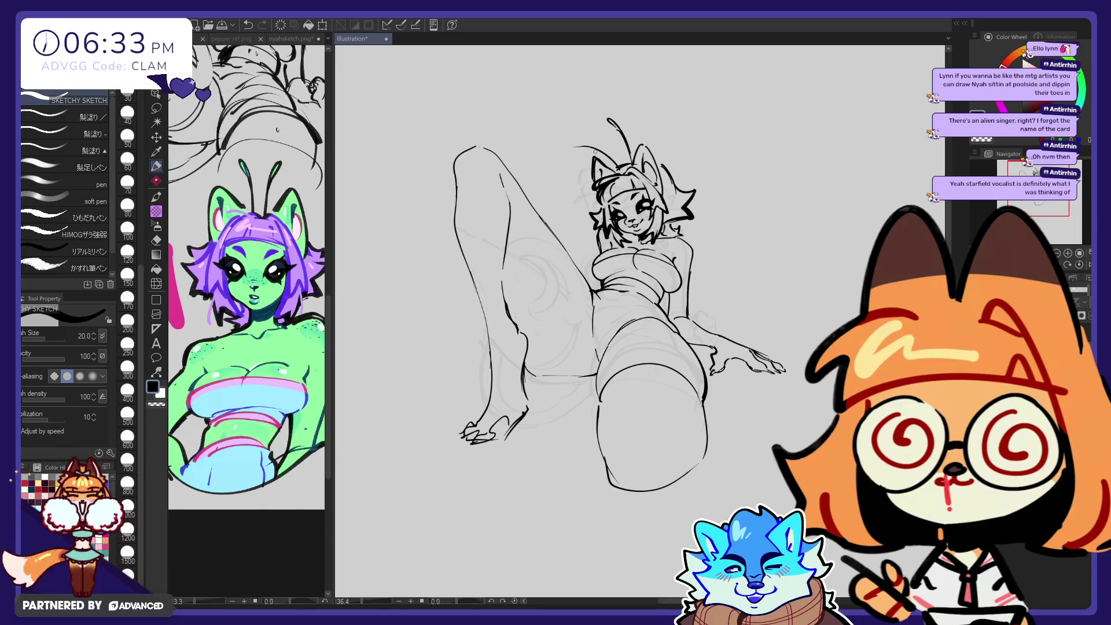
mouse_move(567, 172)
left_mouse_down()
mouse_move(593, 158)
mouse_move(564, 178)
left_mouse_up()
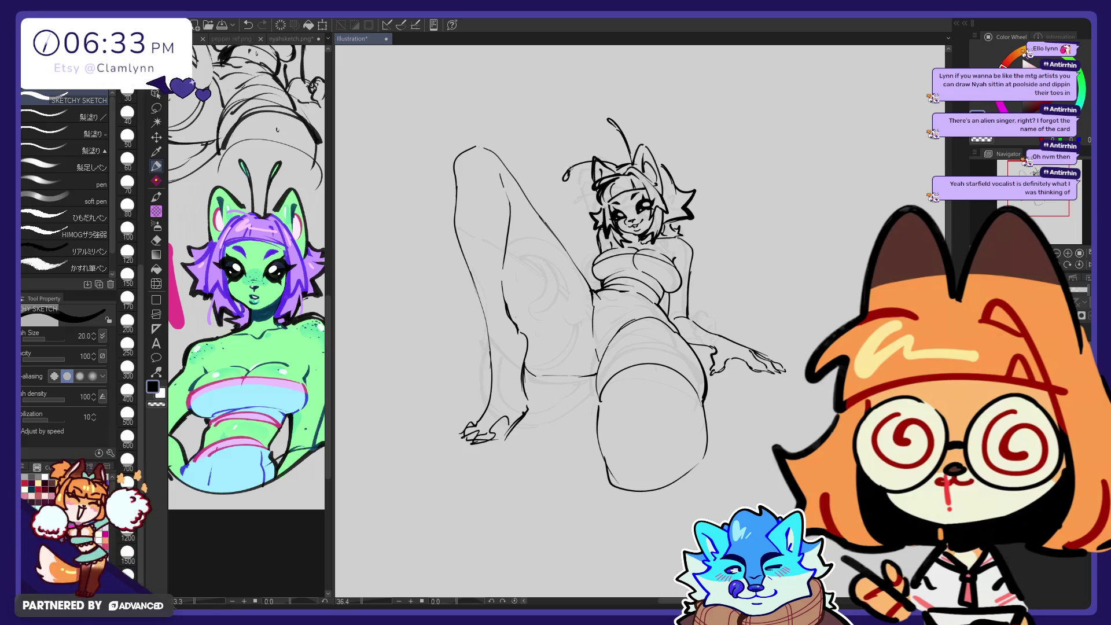
key("ctrl+z")
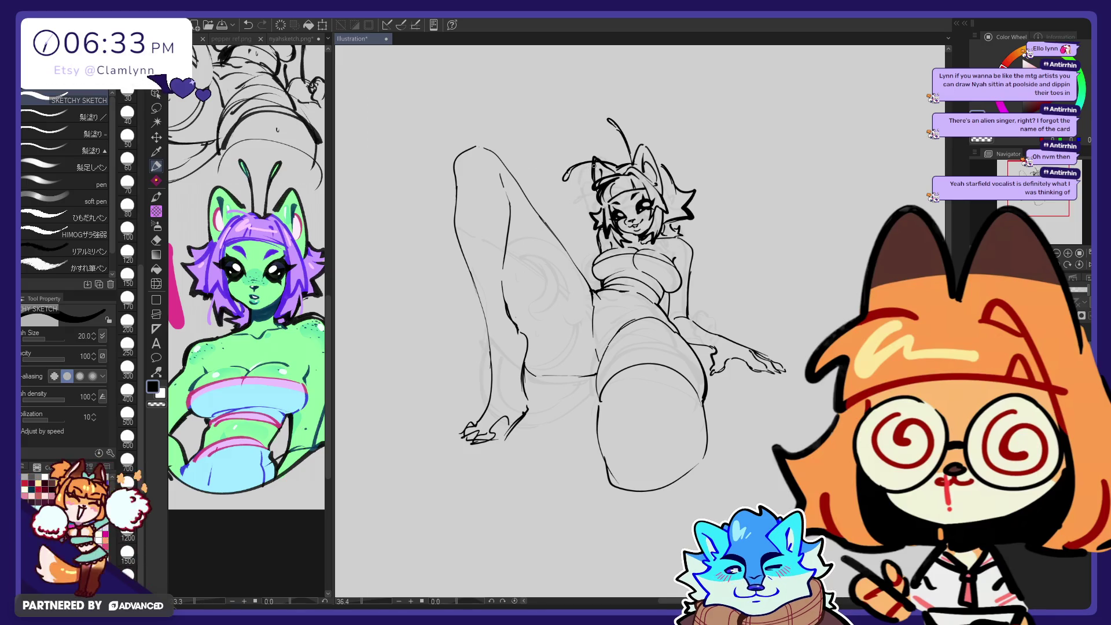
key("e")
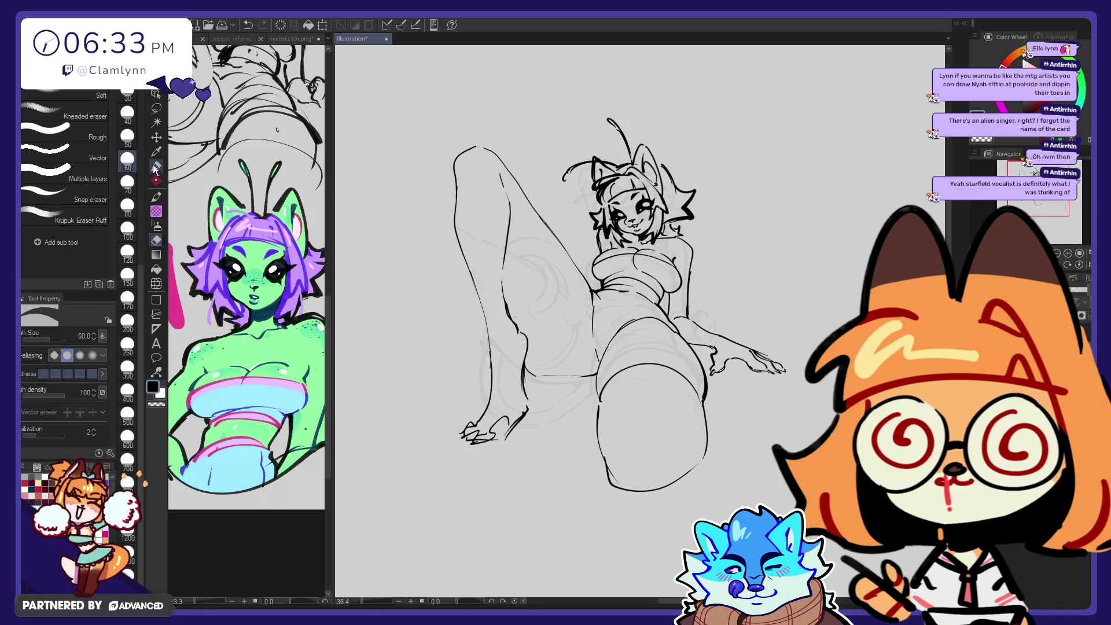
key("p")
left_click_drag(563, 180, 580, 165)
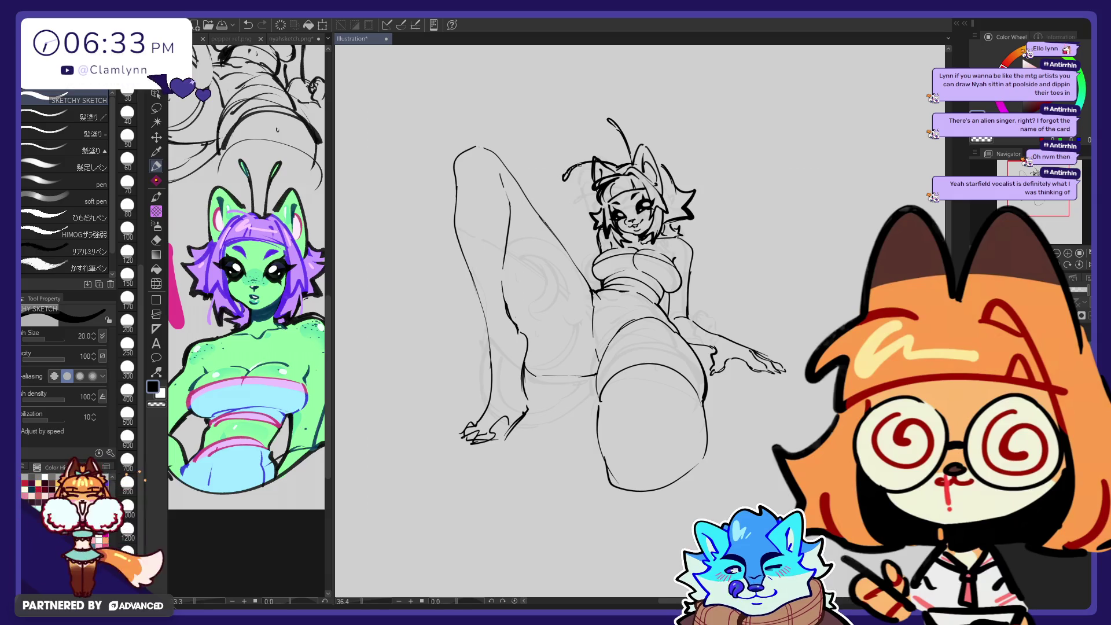
Step: Liquify the antenna tip slightly left and down
key("j")
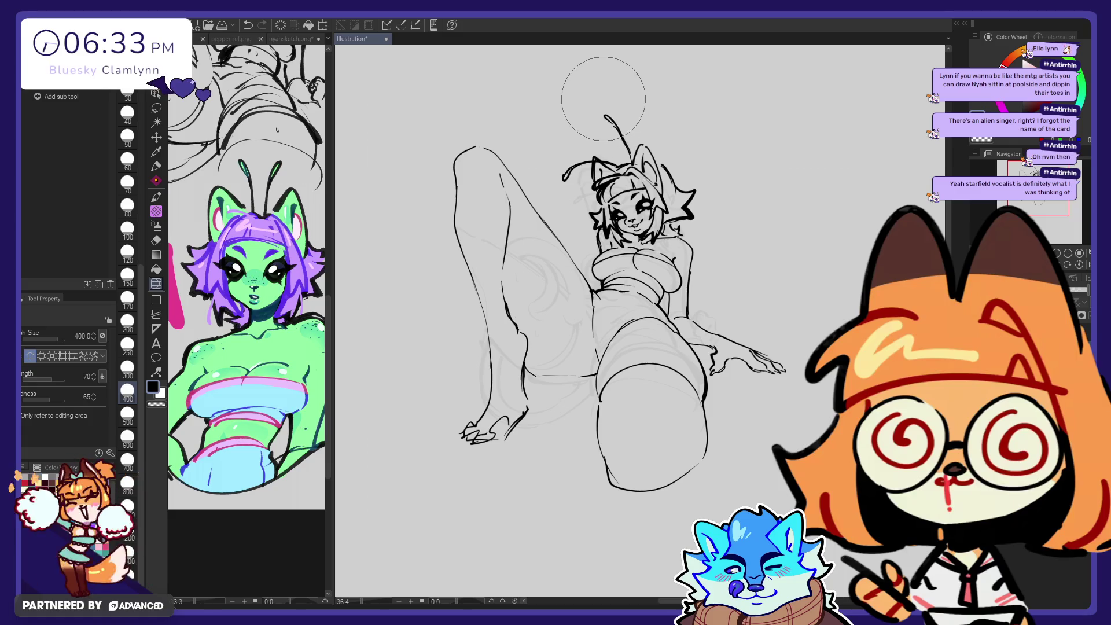
left_click_drag(604, 99, 588, 102)
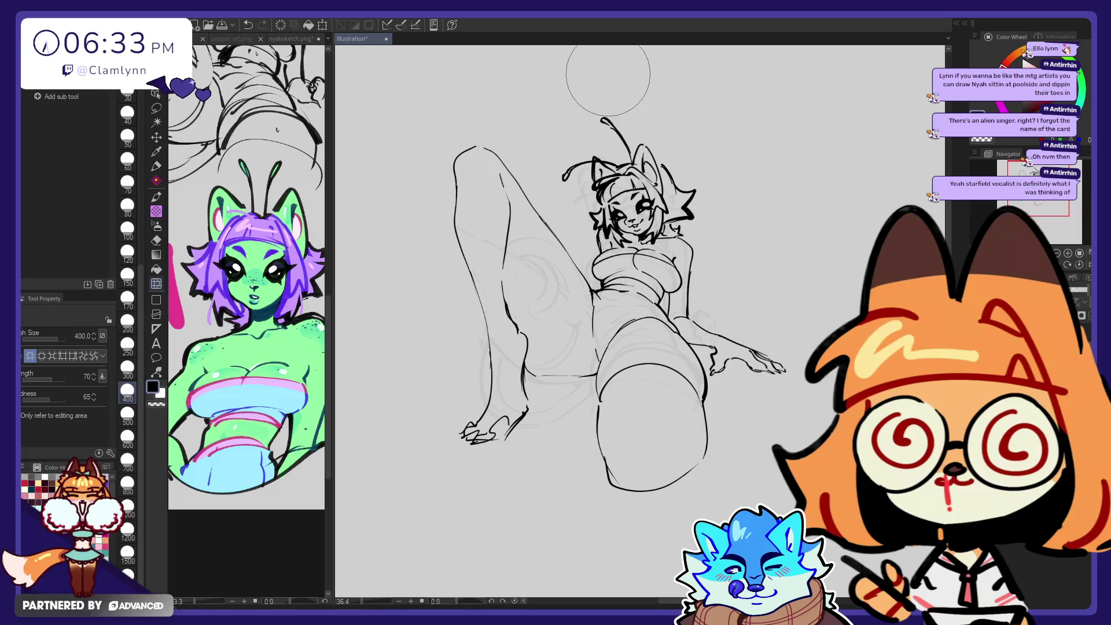
left_click(156, 167)
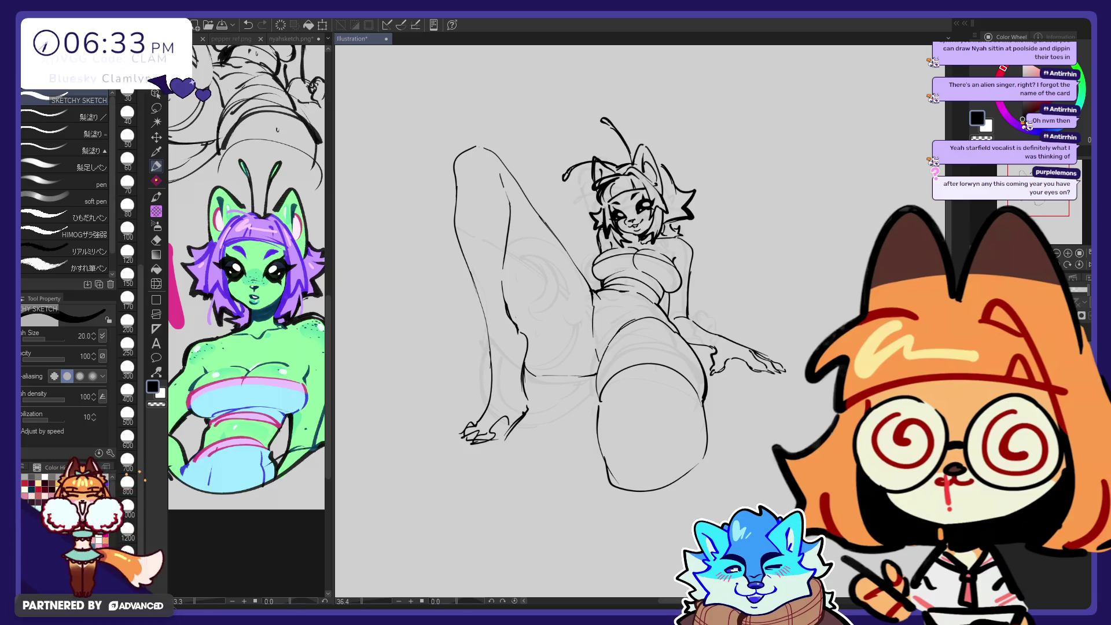
left_click(156, 109)
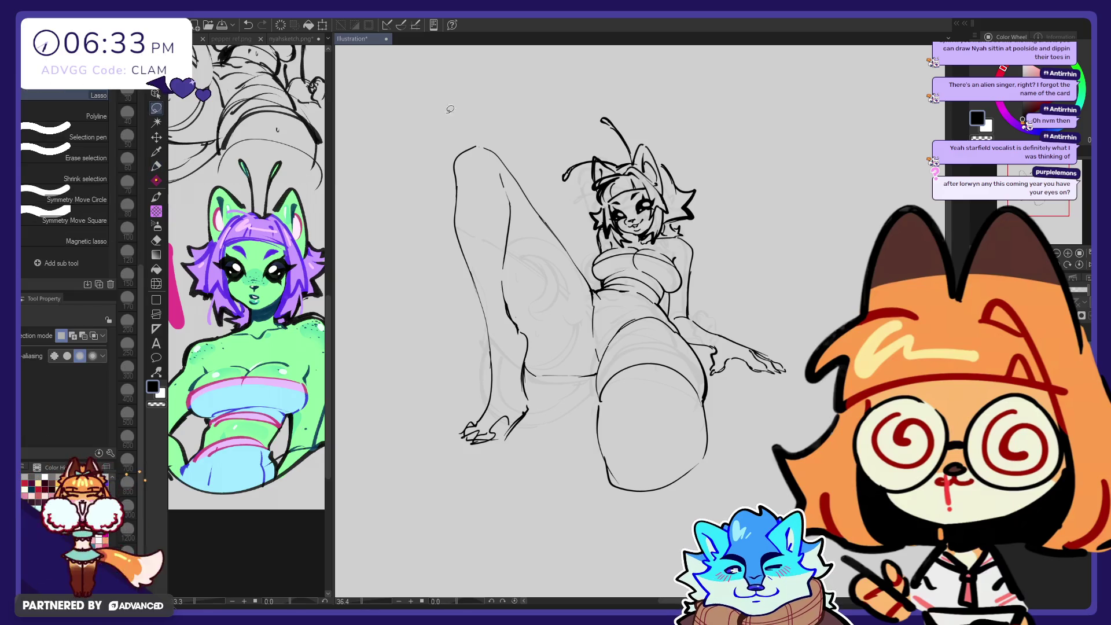
Step: Lasso the right arm and hand and rotate them about 3.5° clockwise
mouse_move(709, 238)
left_mouse_down()
mouse_move(712, 368)
mouse_move(670, 297)
left_mouse_up()
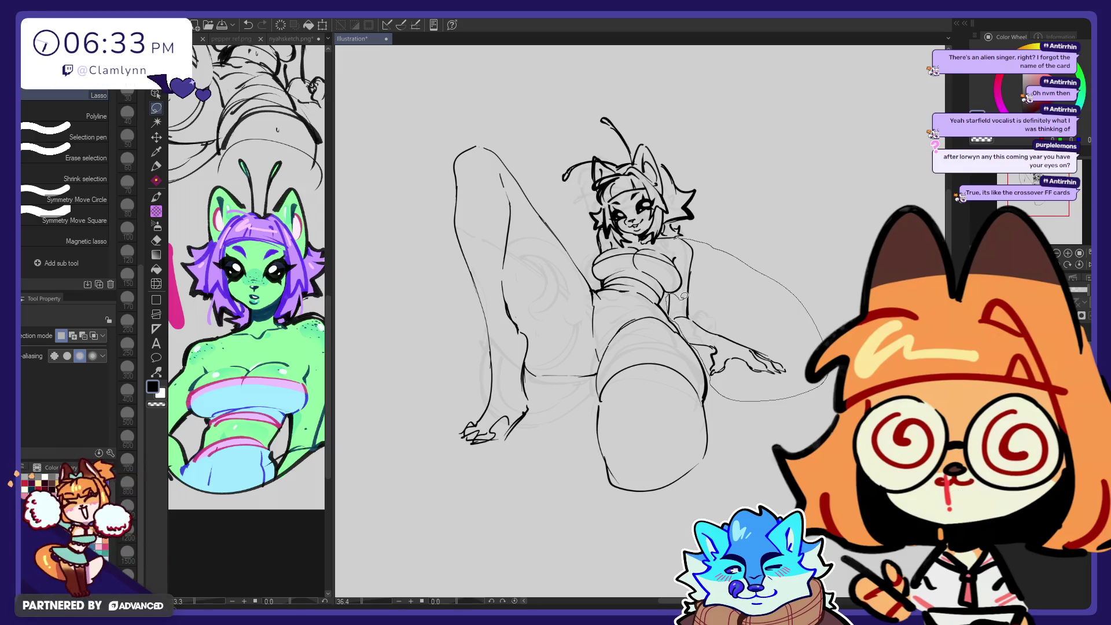
left_click_drag(681, 243, 677, 239)
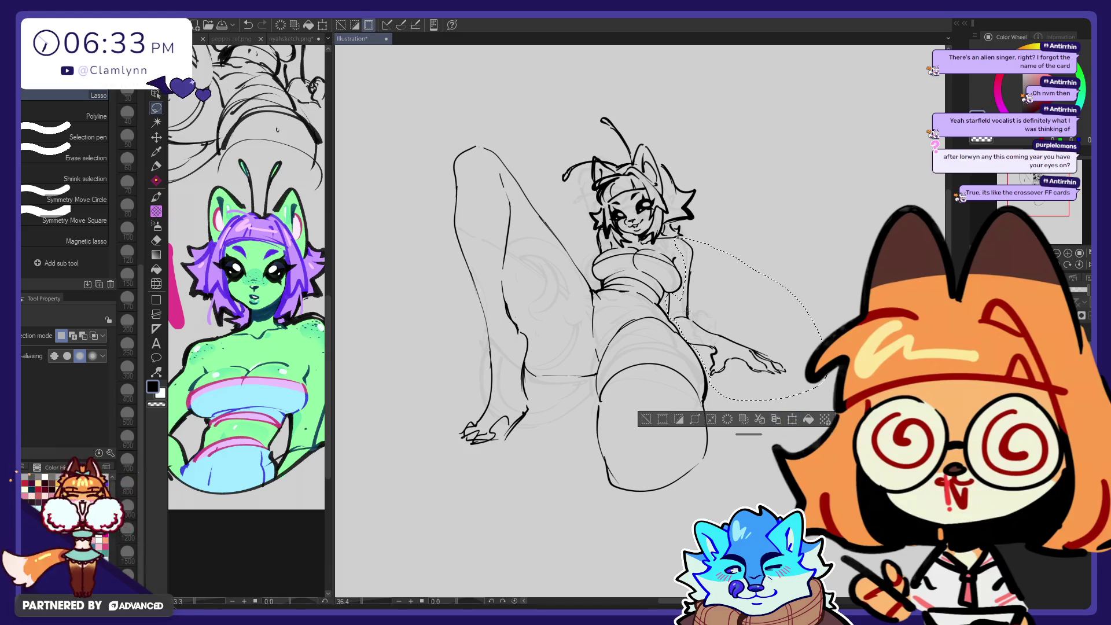
key("ctrl+t")
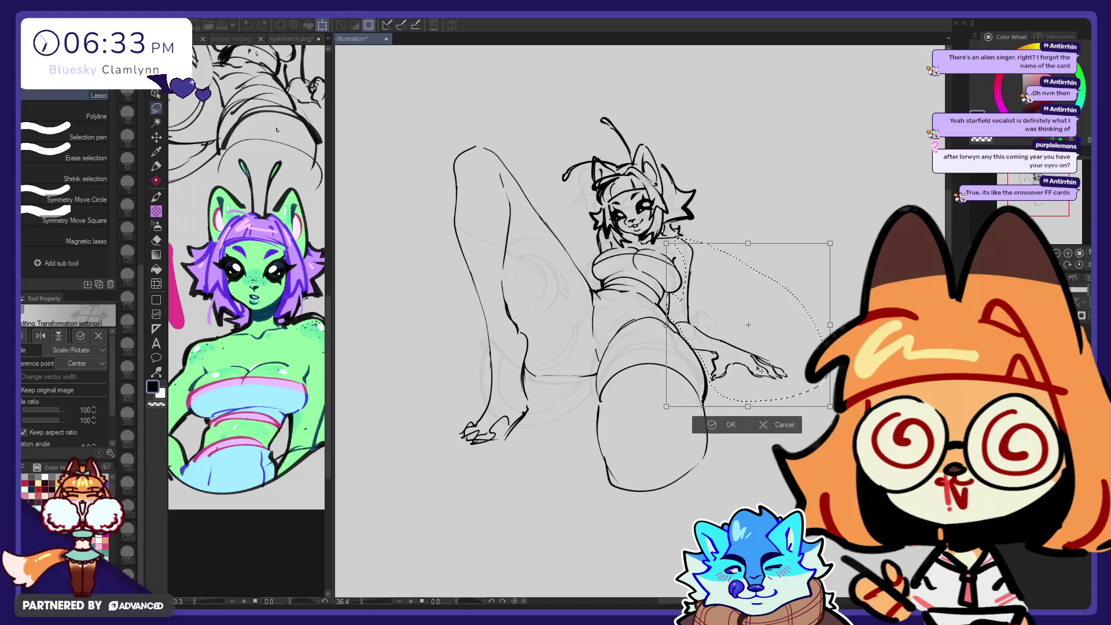
left_click_drag(760, 371, 774, 347)
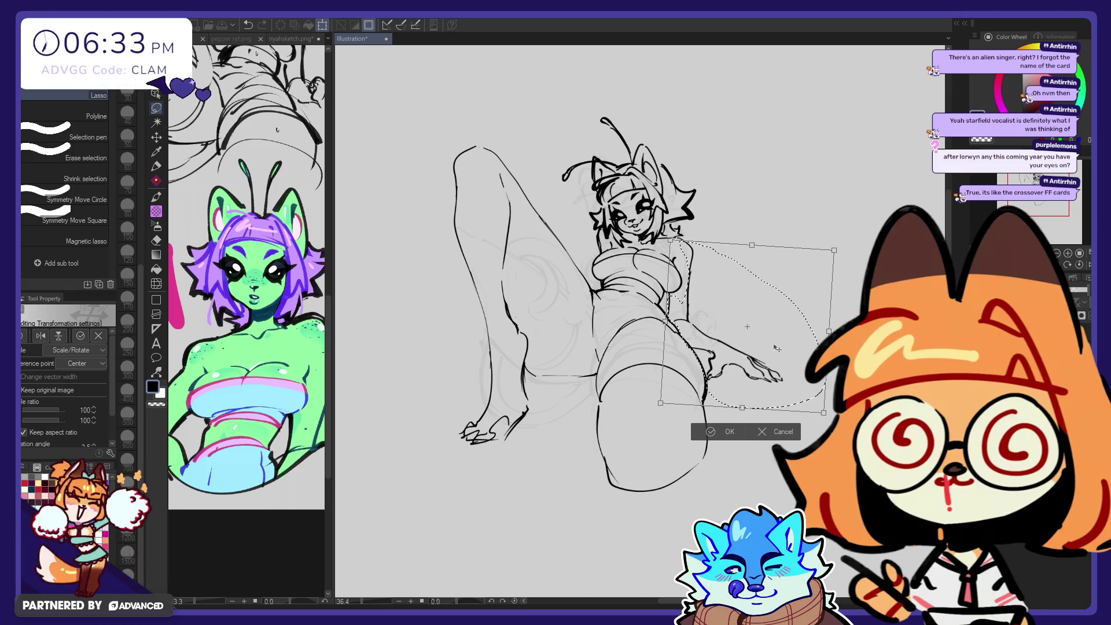
left_click(728, 438)
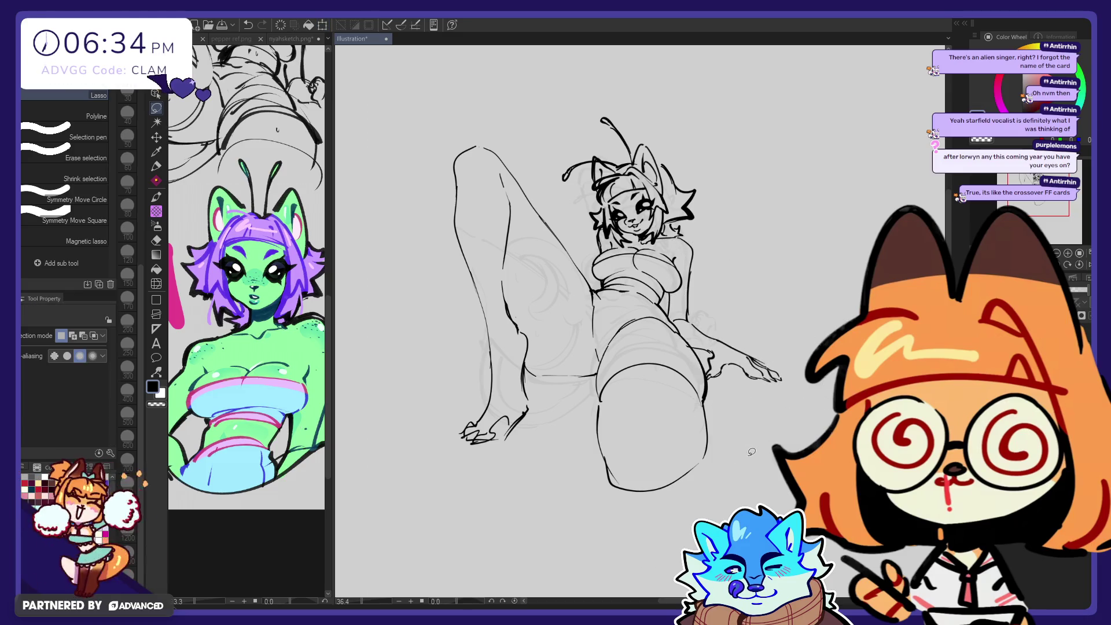
key("e")
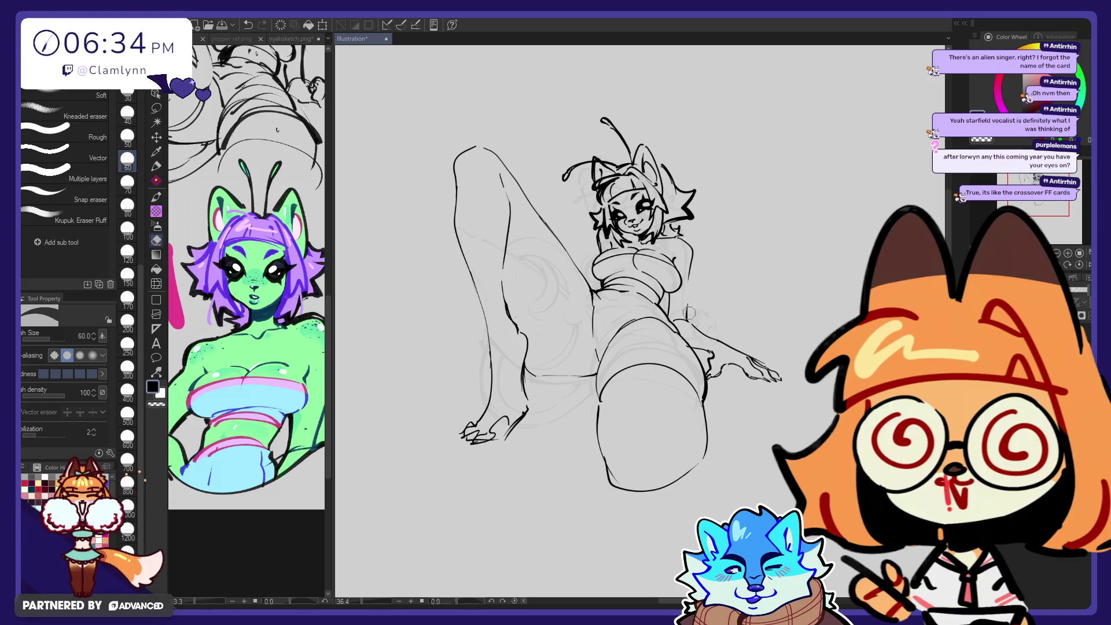
key("ctrl+z")
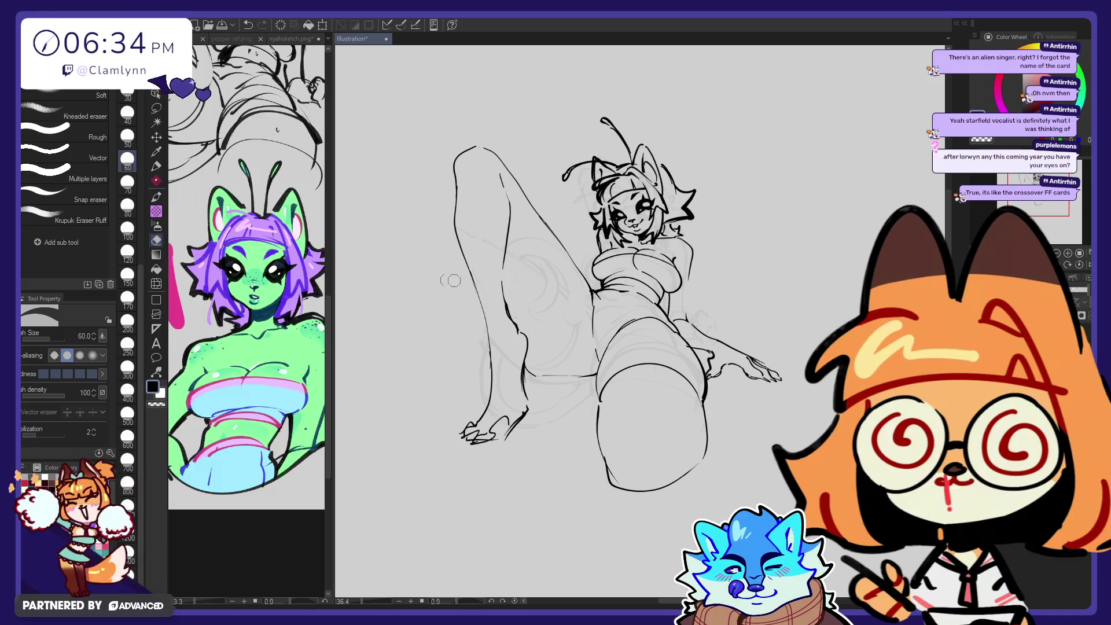
key("p")
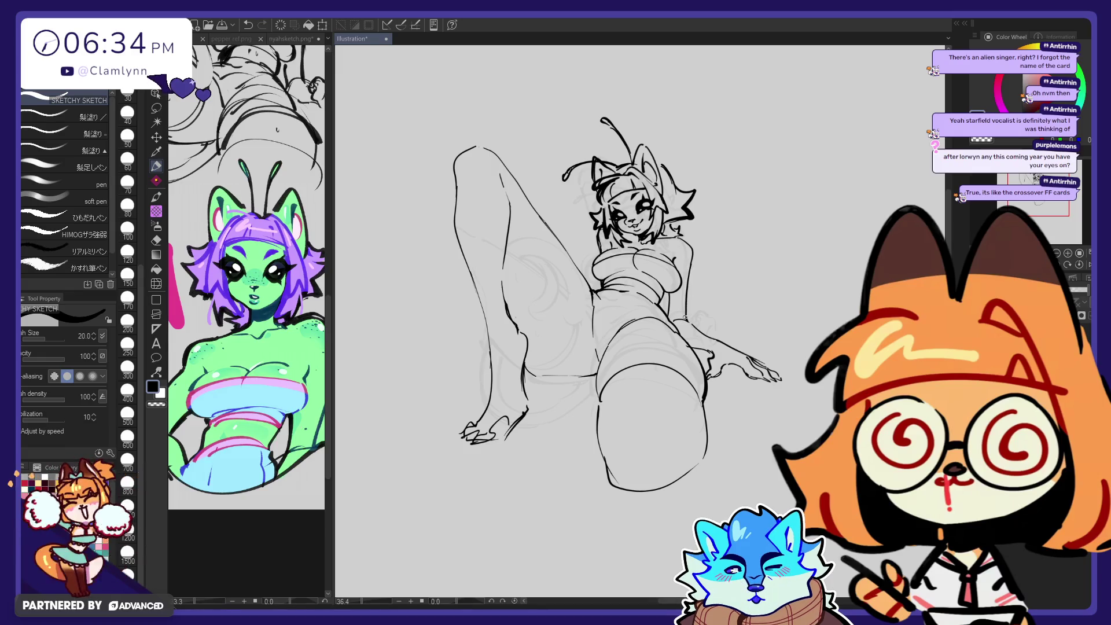
key("e")
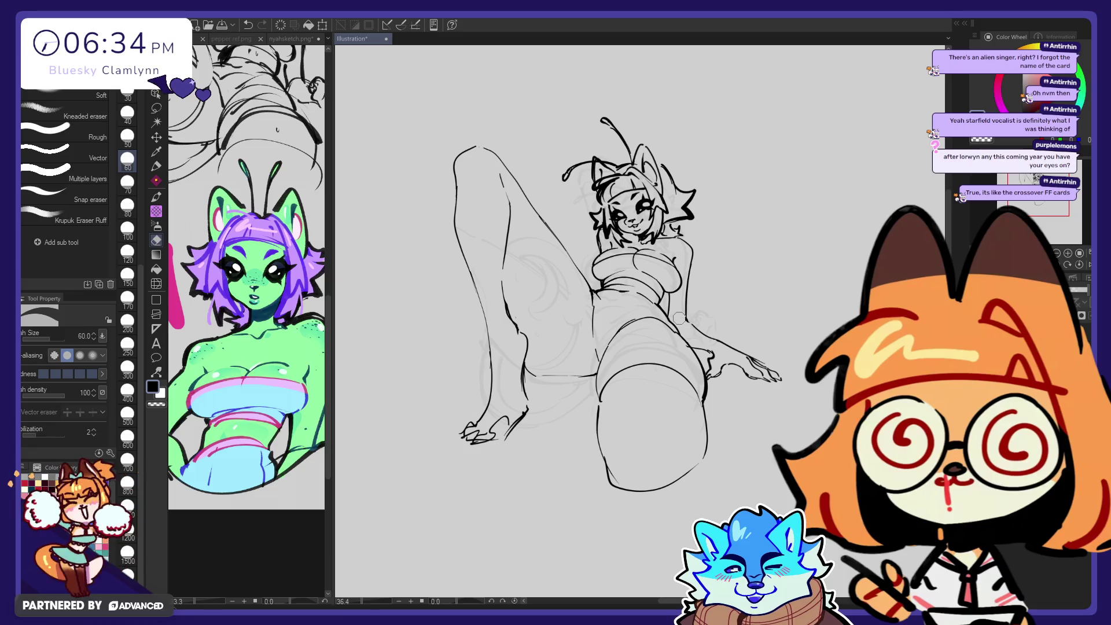
key("p")
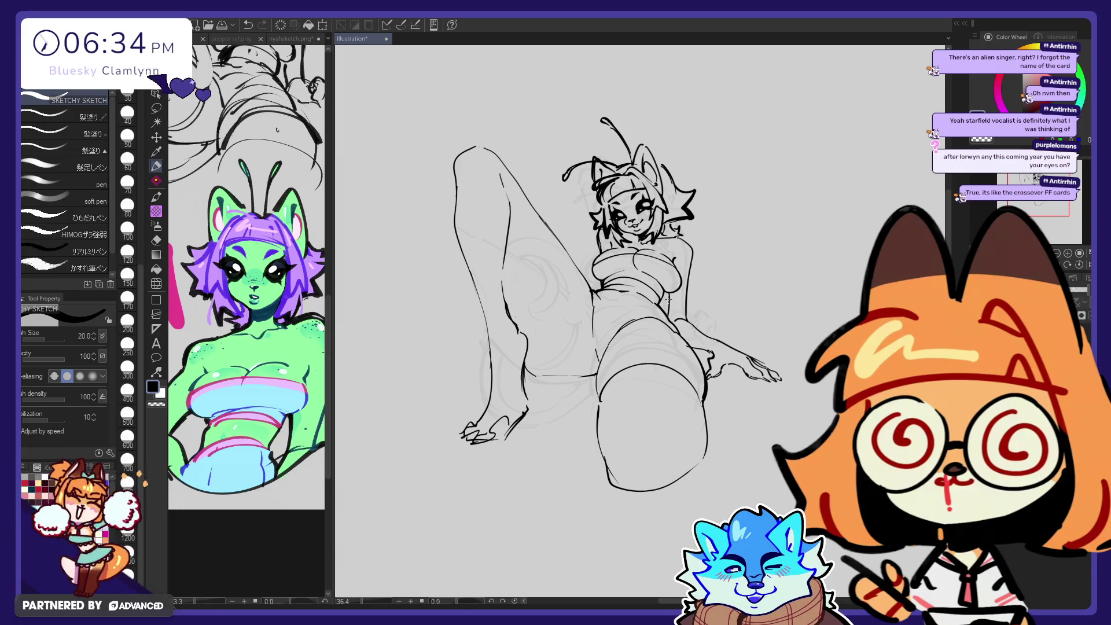
key("e")
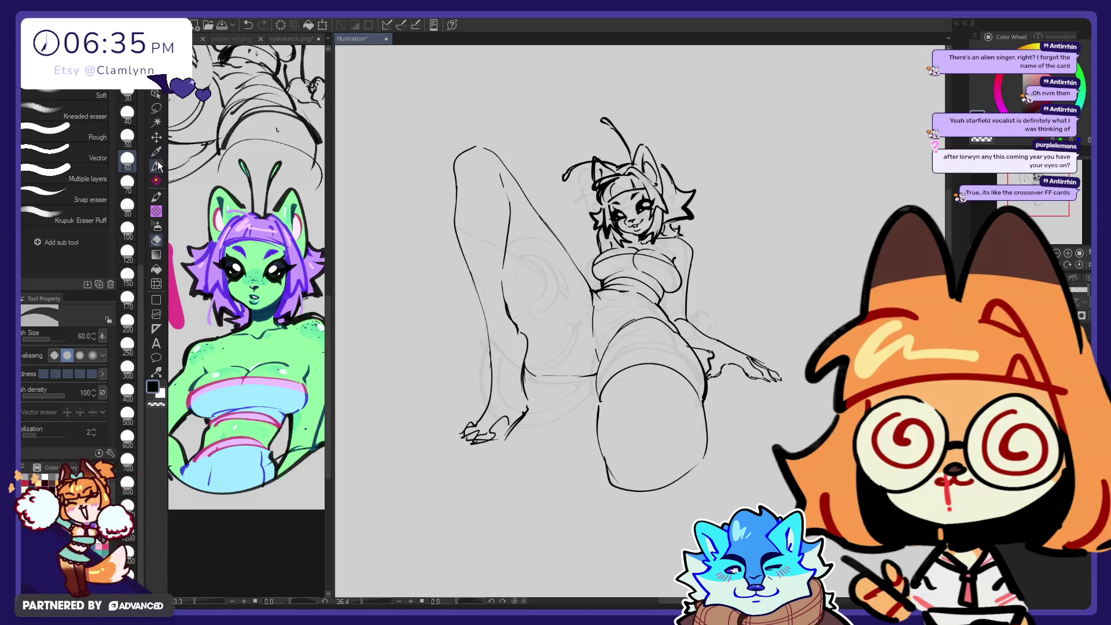
key("p")
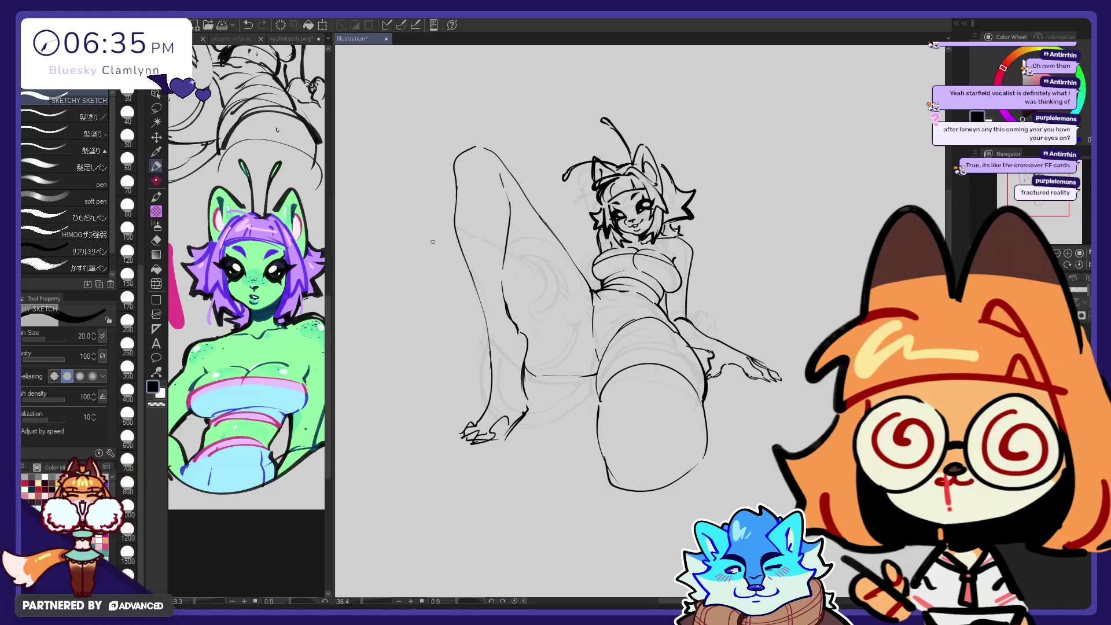
left_click(158, 286)
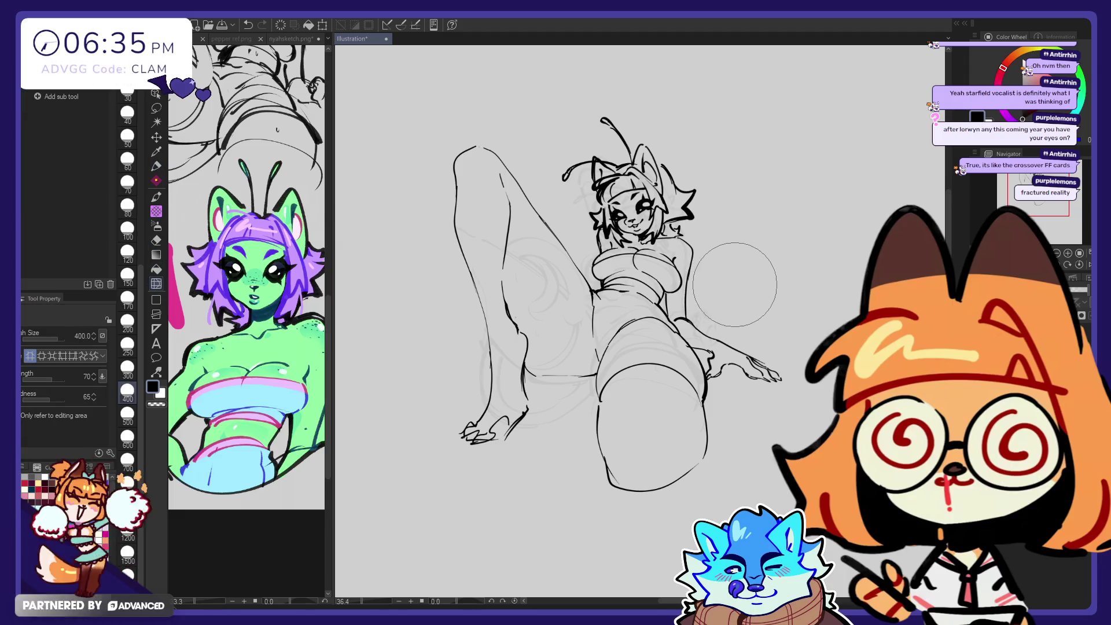
Step: Undo the last change and liquify the outstretched hand right, then back left into shape
key("ctrl+z")
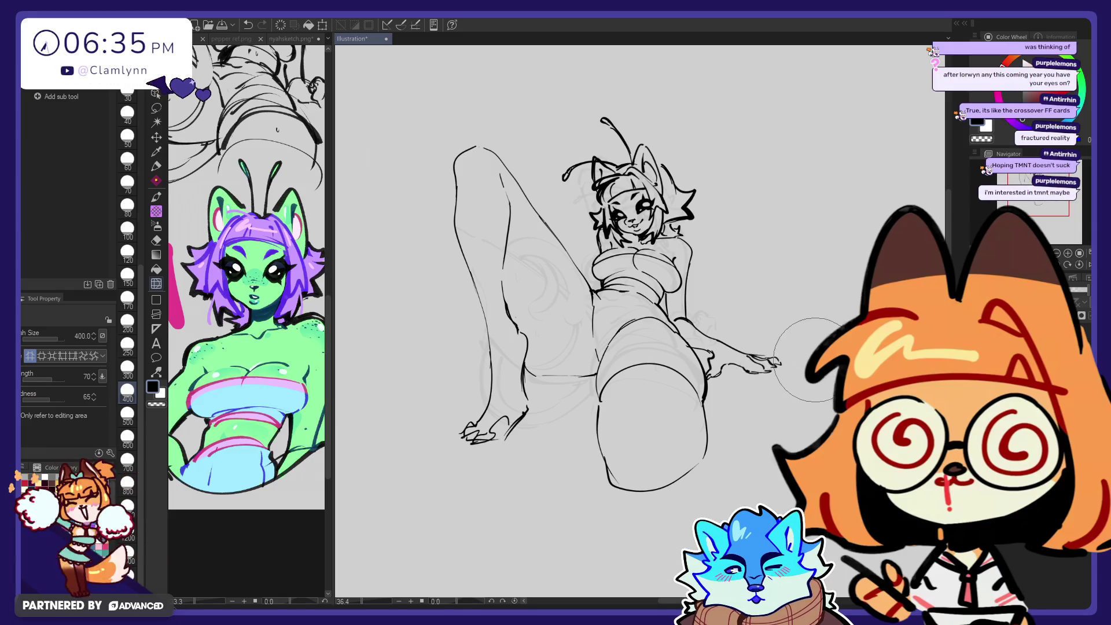
left_click_drag(747, 362, 833, 376)
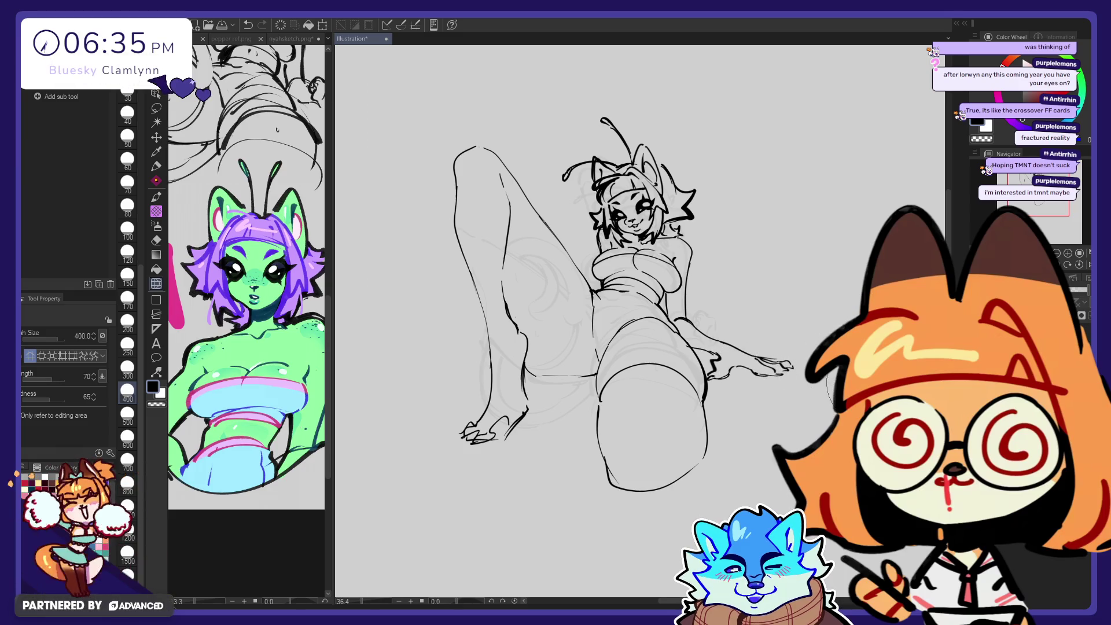
mouse_move(811, 364)
left_mouse_down()
mouse_move(771, 370)
mouse_move(802, 368)
left_mouse_up()
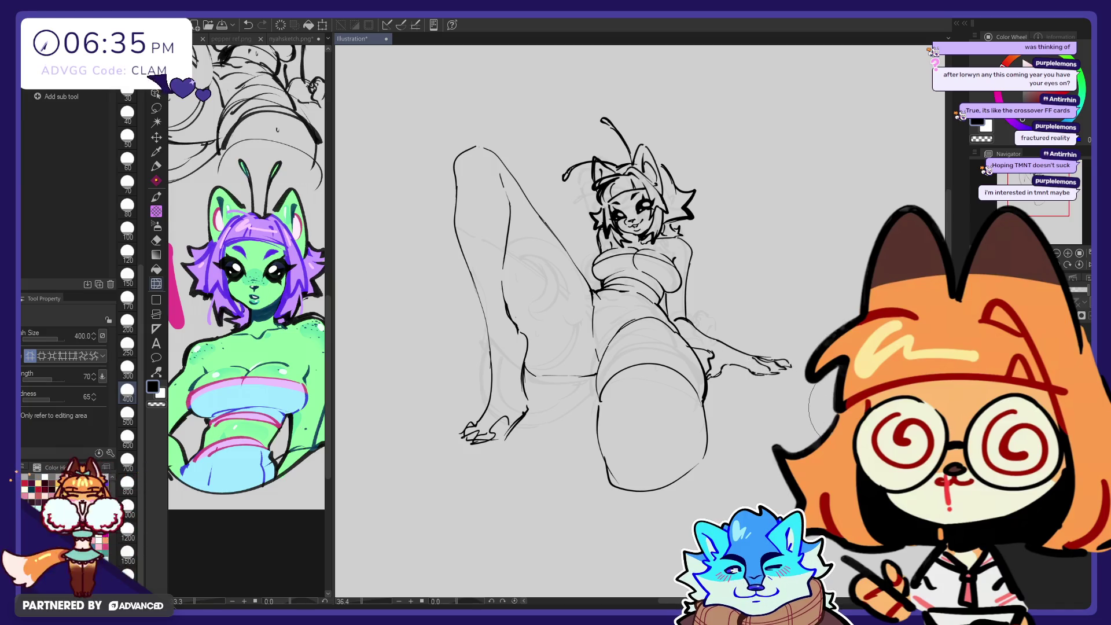
left_click_drag(789, 364, 760, 360)
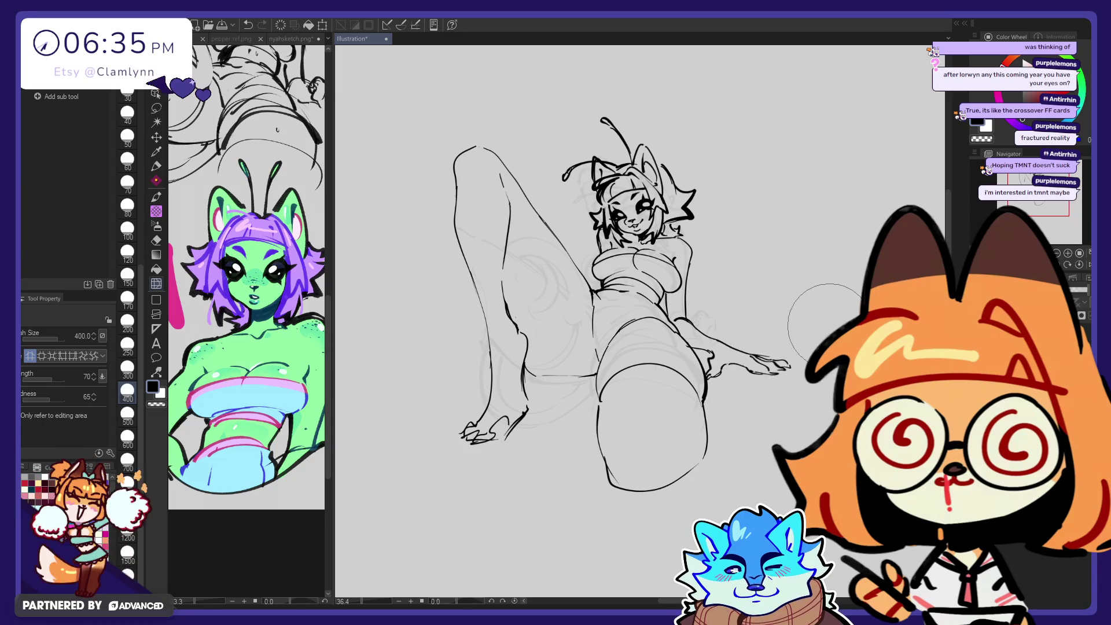
Step: In a mirrored view, push the fingertips right with a 600 brush, then return brush to 400
key("h")
key("bracketright")
key("bracketright")
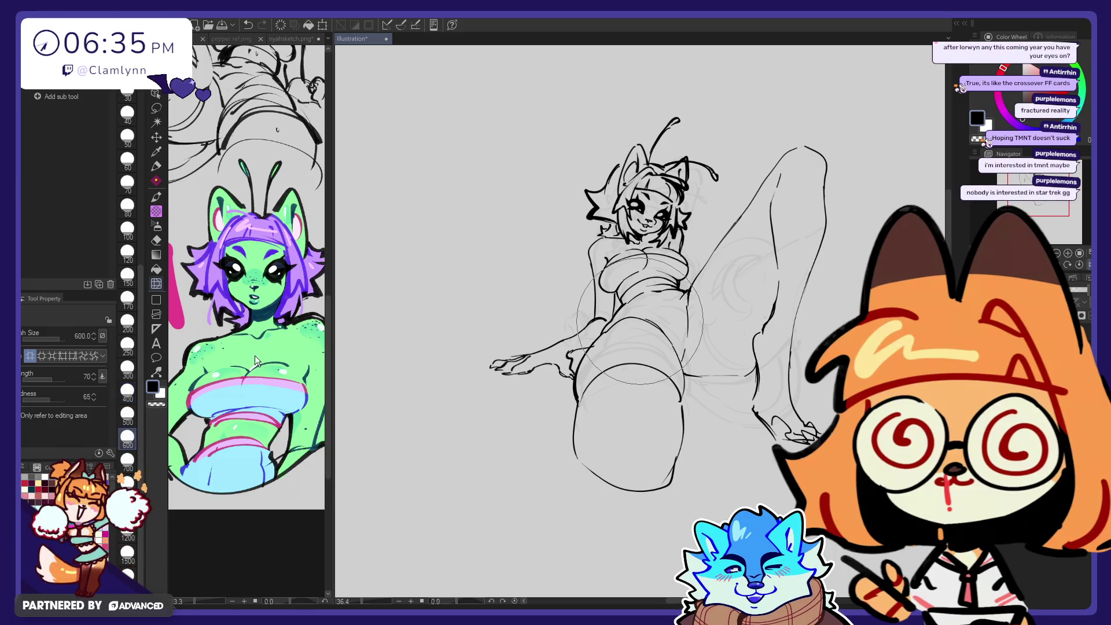
left_click_drag(446, 385, 462, 394)
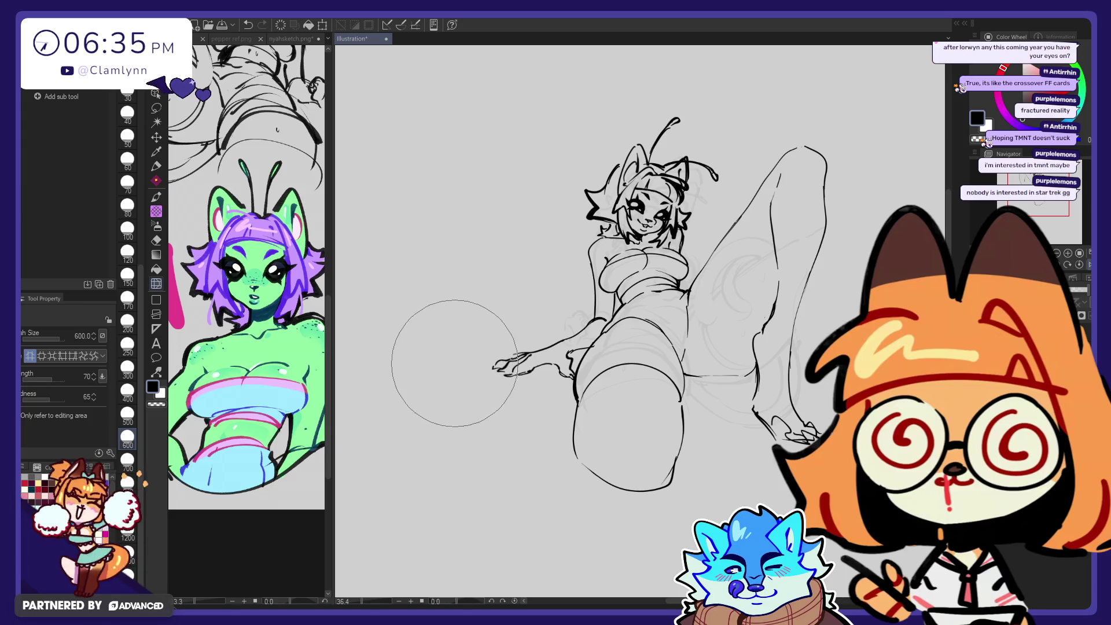
key("h")
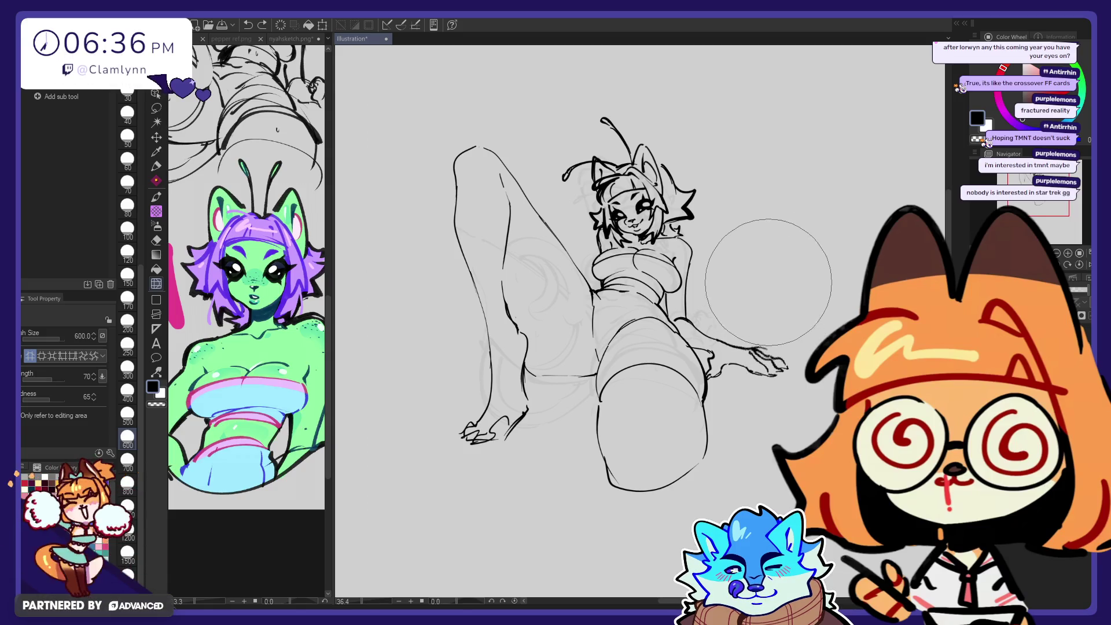
key("[")
key("[")
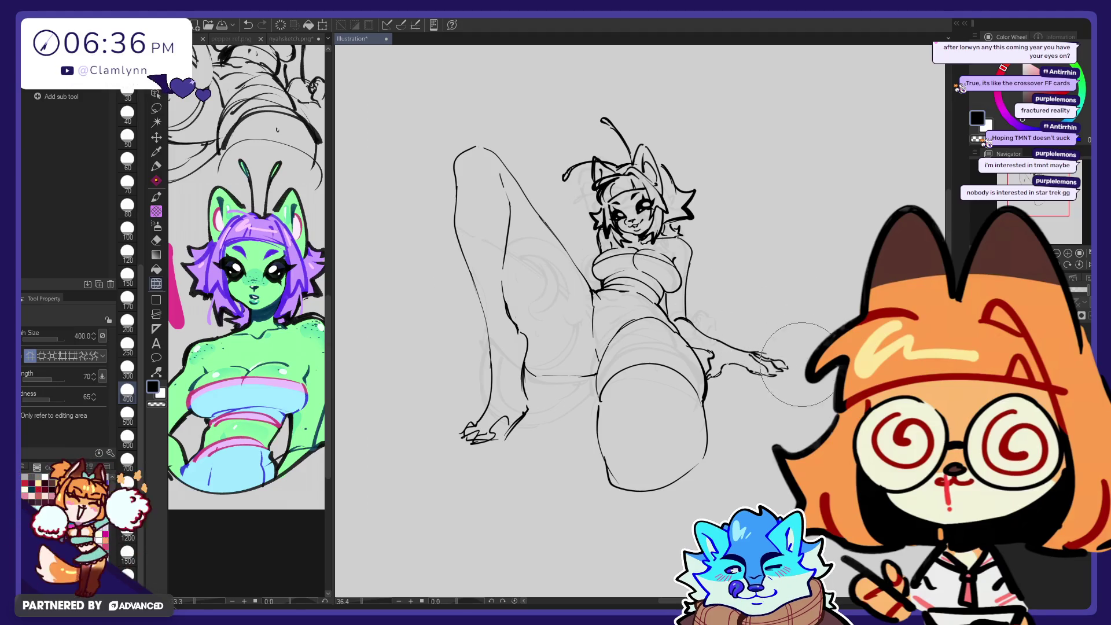
Step: Draw a contour line along the underside of the outstretched hand
key("e")
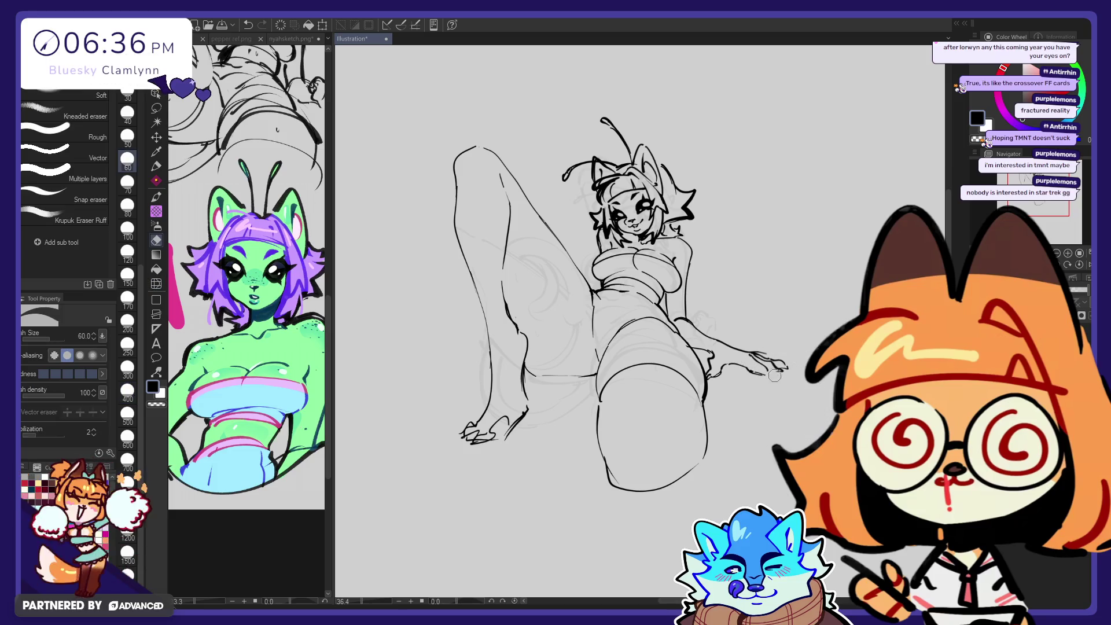
key("p")
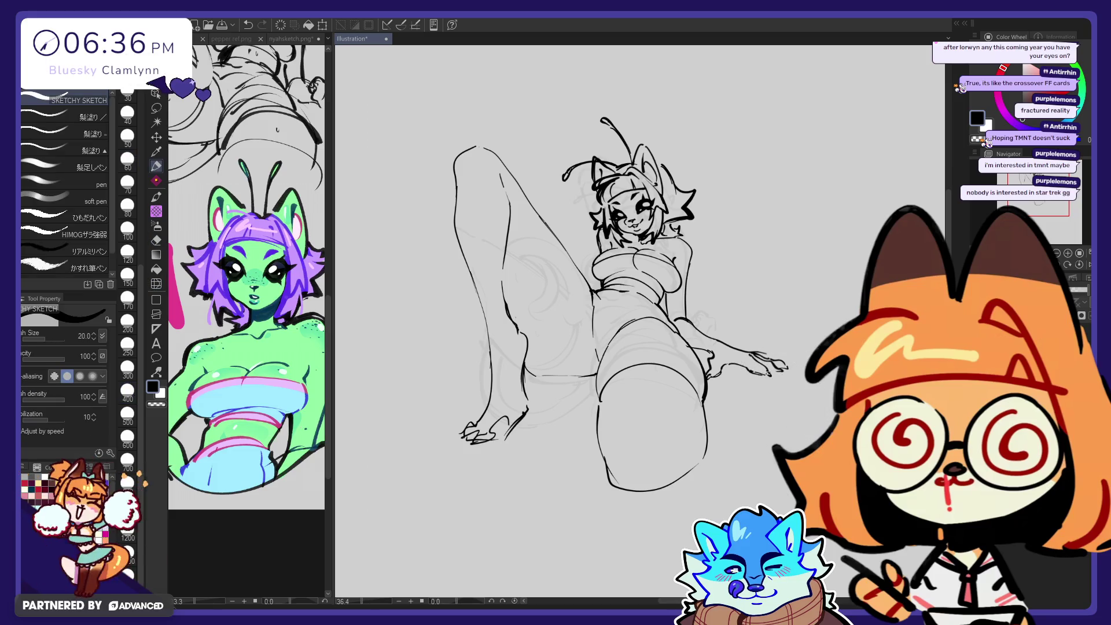
key("e")
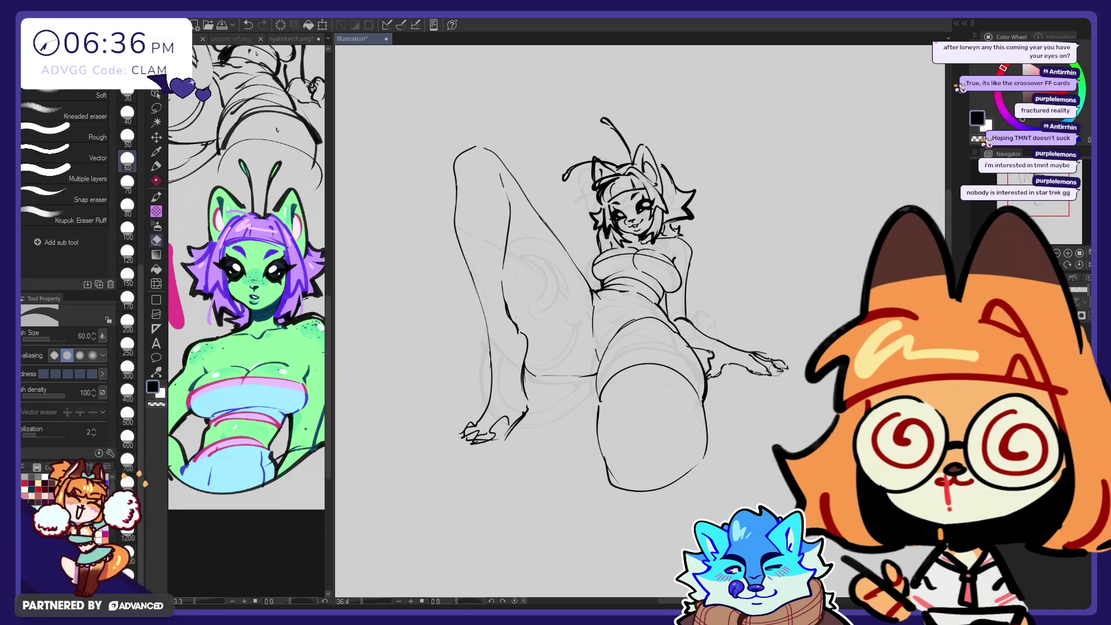
key("p")
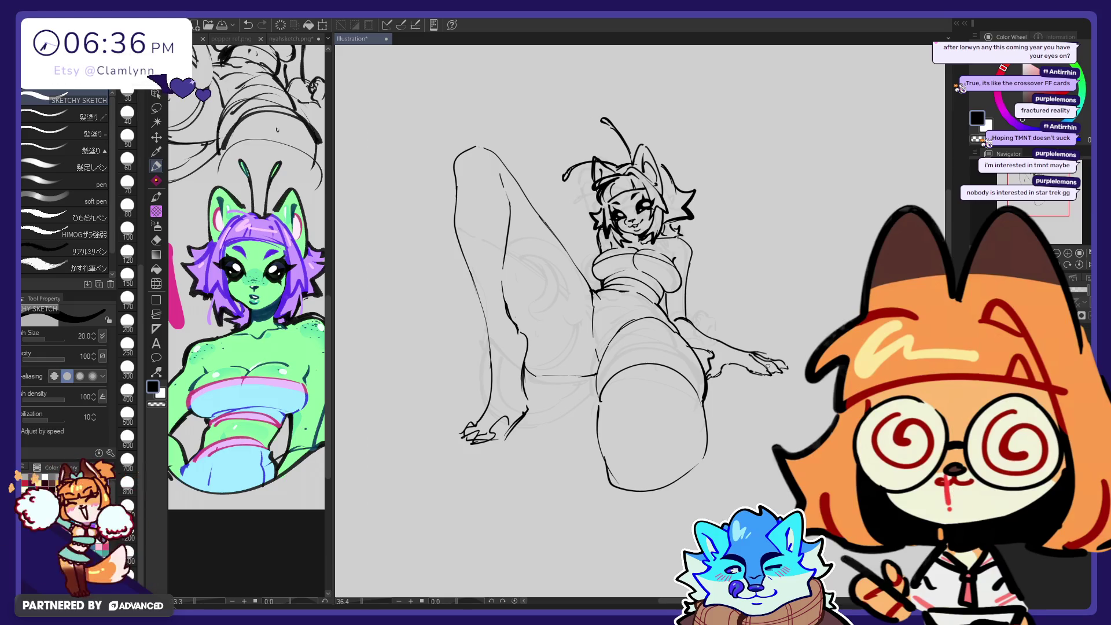
key("e")
key("p")
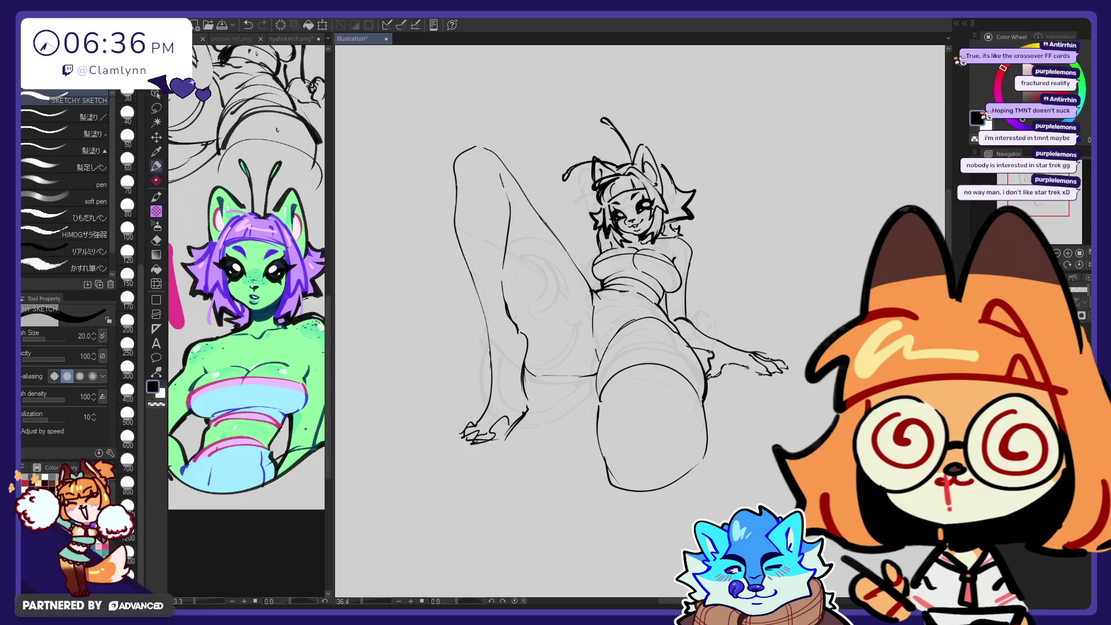
key("e")
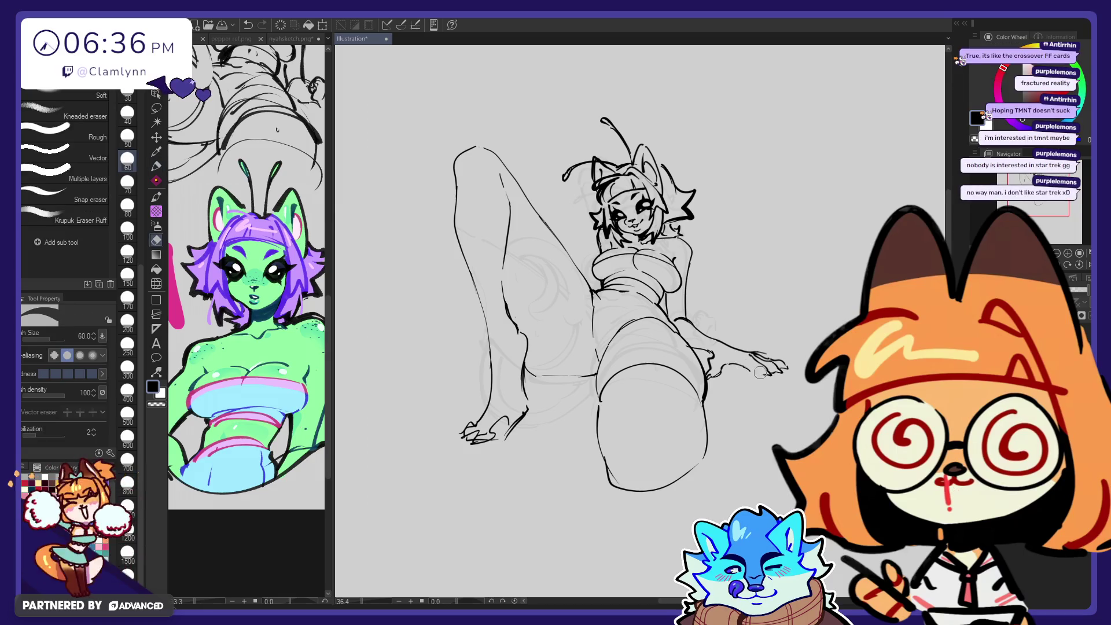
key("p")
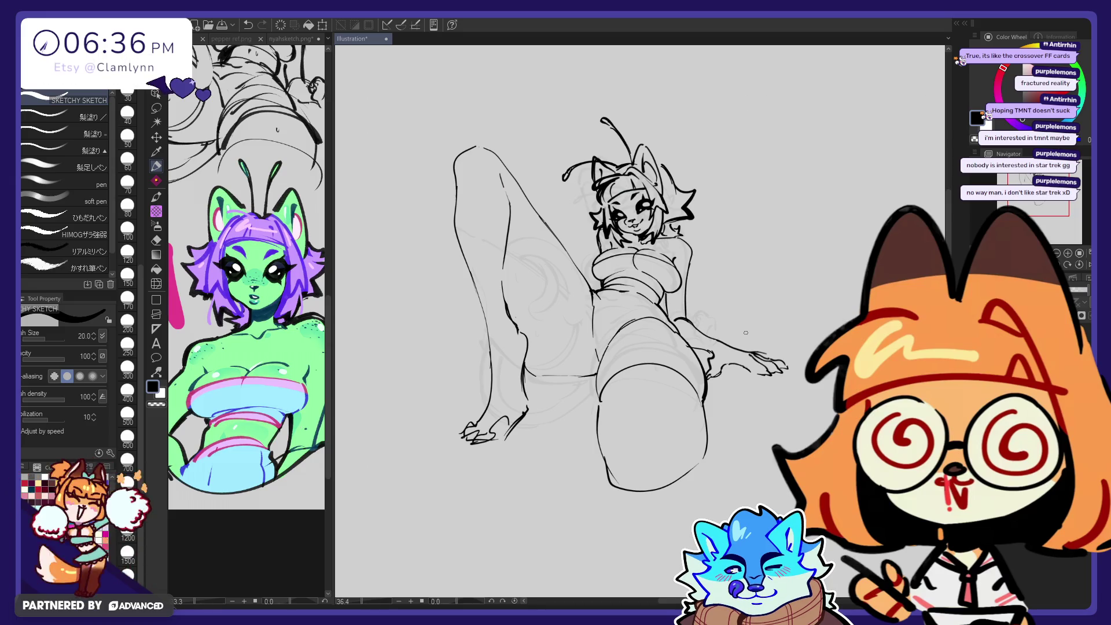
key("e")
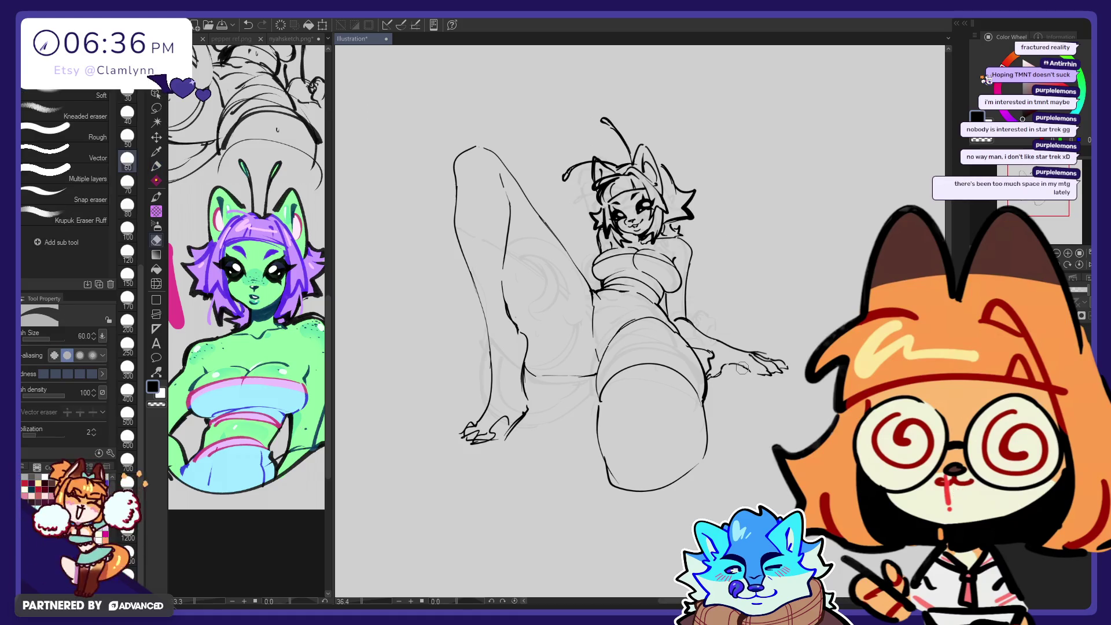
key("p")
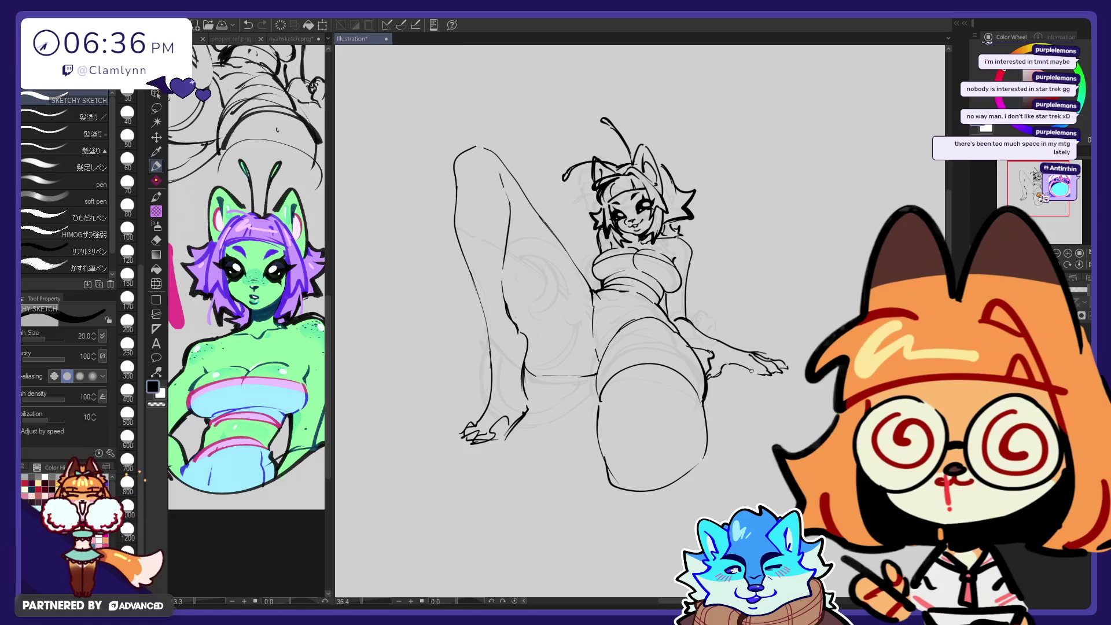
left_click_drag(739, 365, 764, 375)
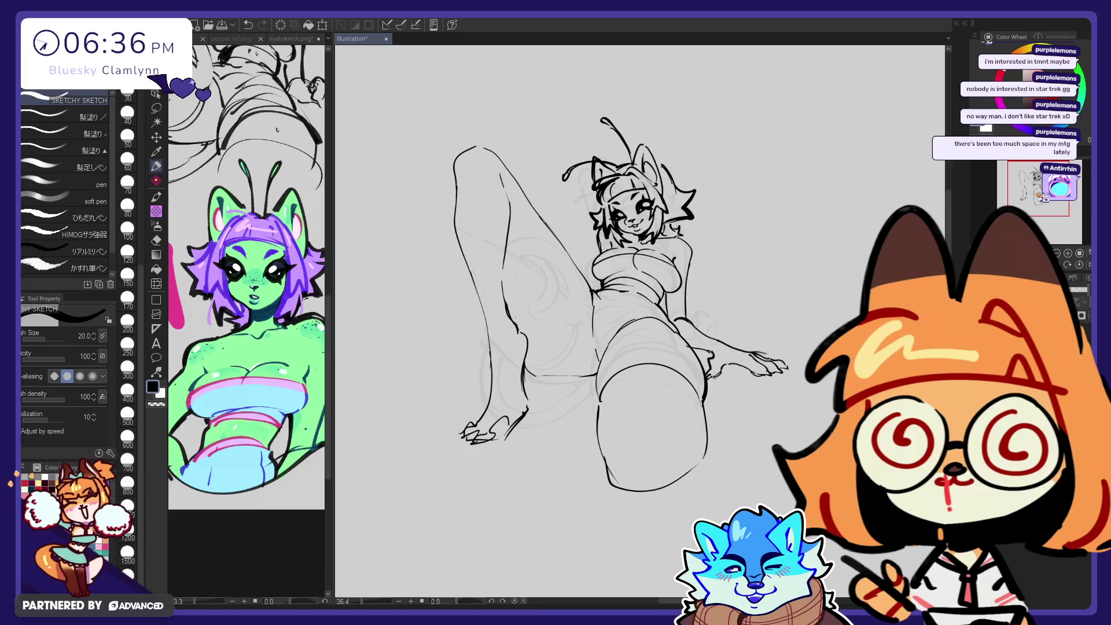
Step: Trace a freehand lasso selection around the outstretched arm
key("e")
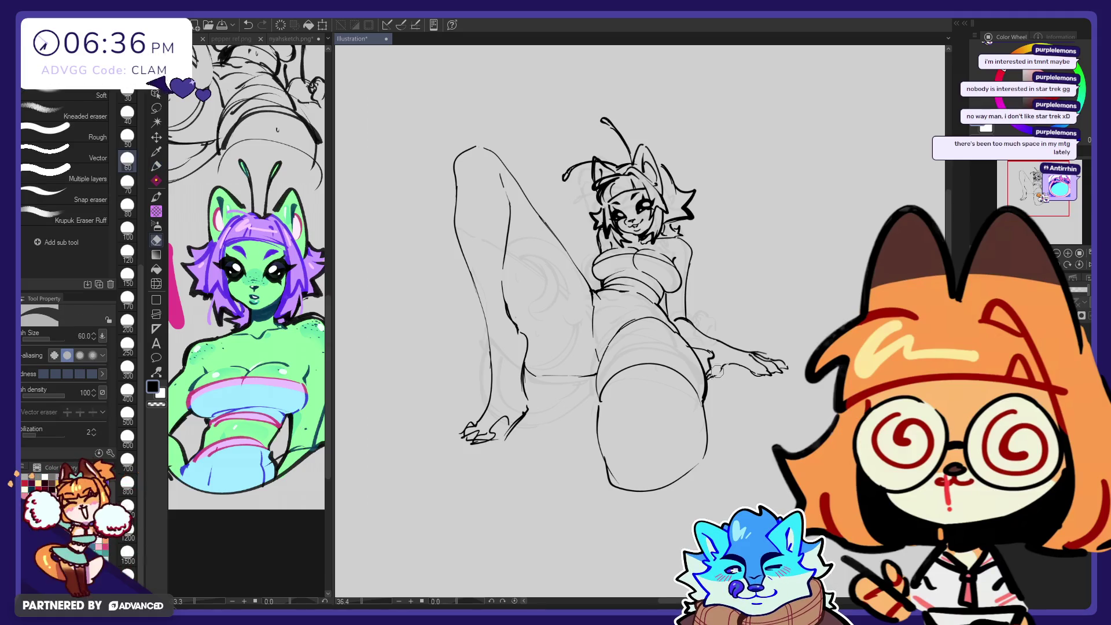
key("p")
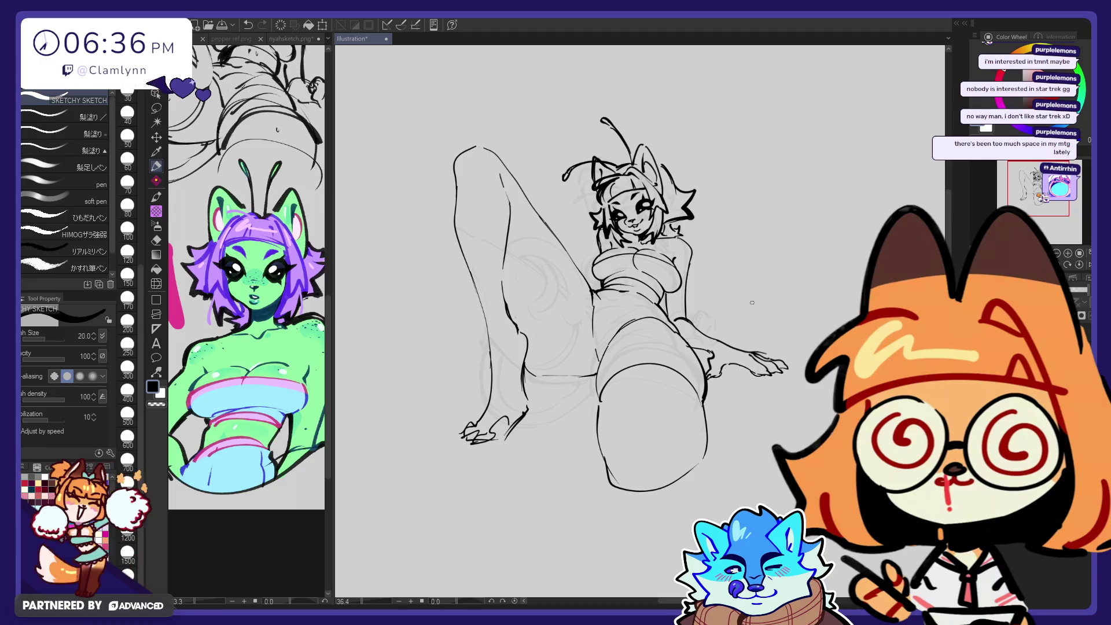
key("m")
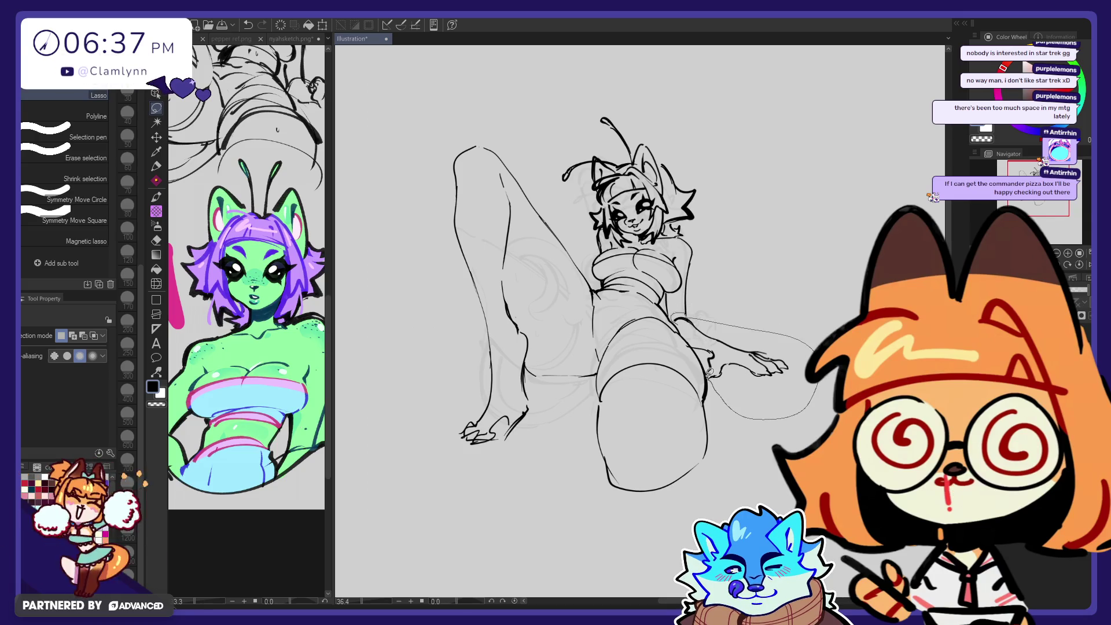
left_click_drag(702, 349, 704, 347)
key("ctrl+t")
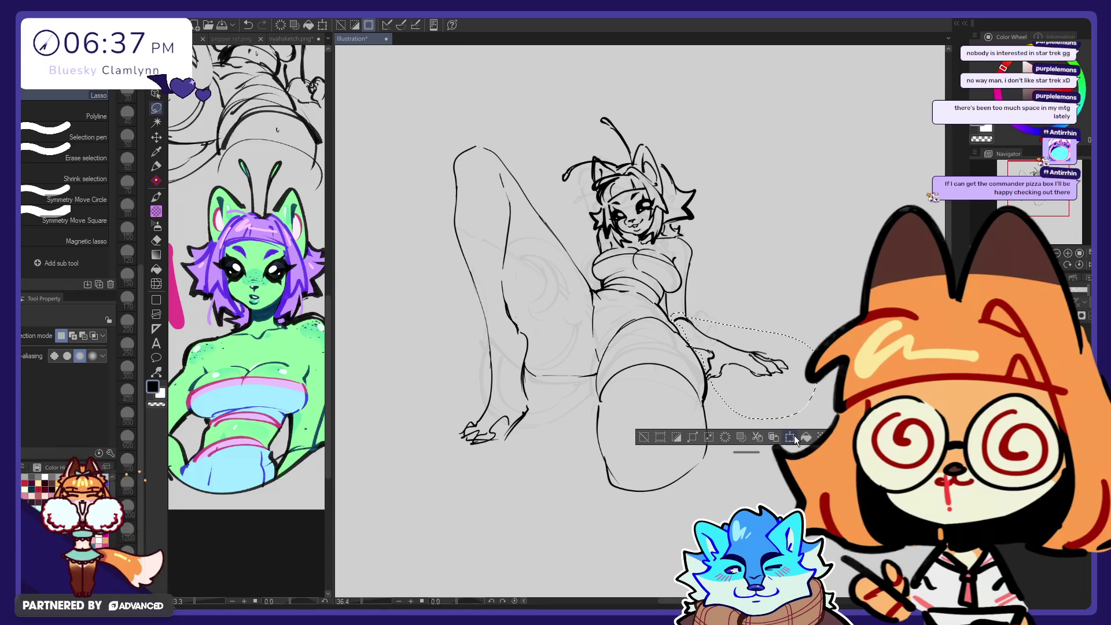
left_click_drag(819, 418, 828, 425)
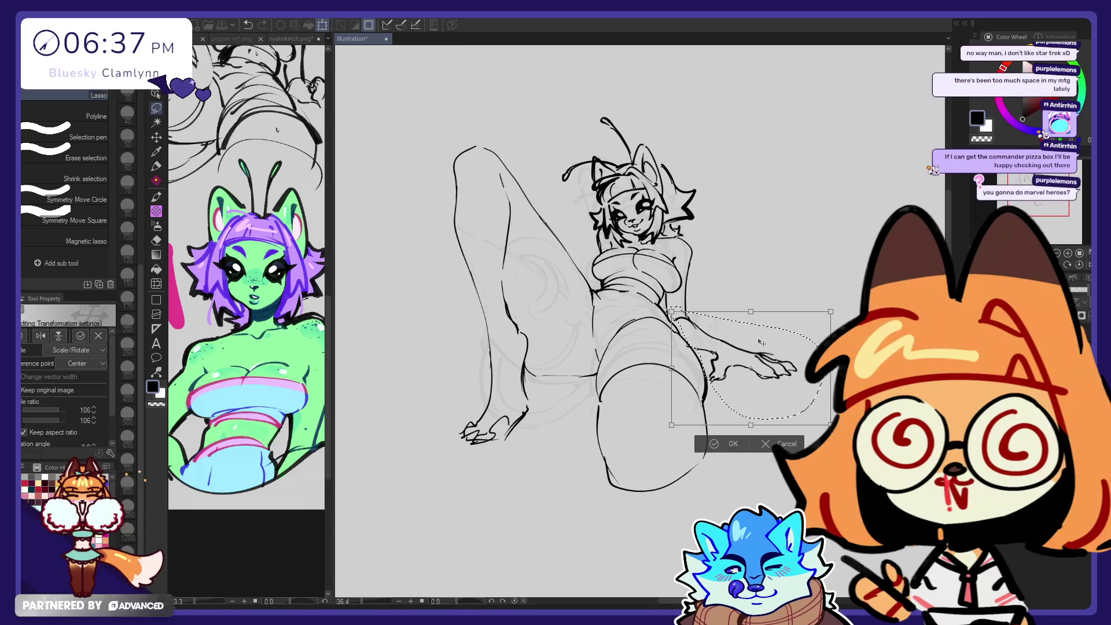
key("Return")
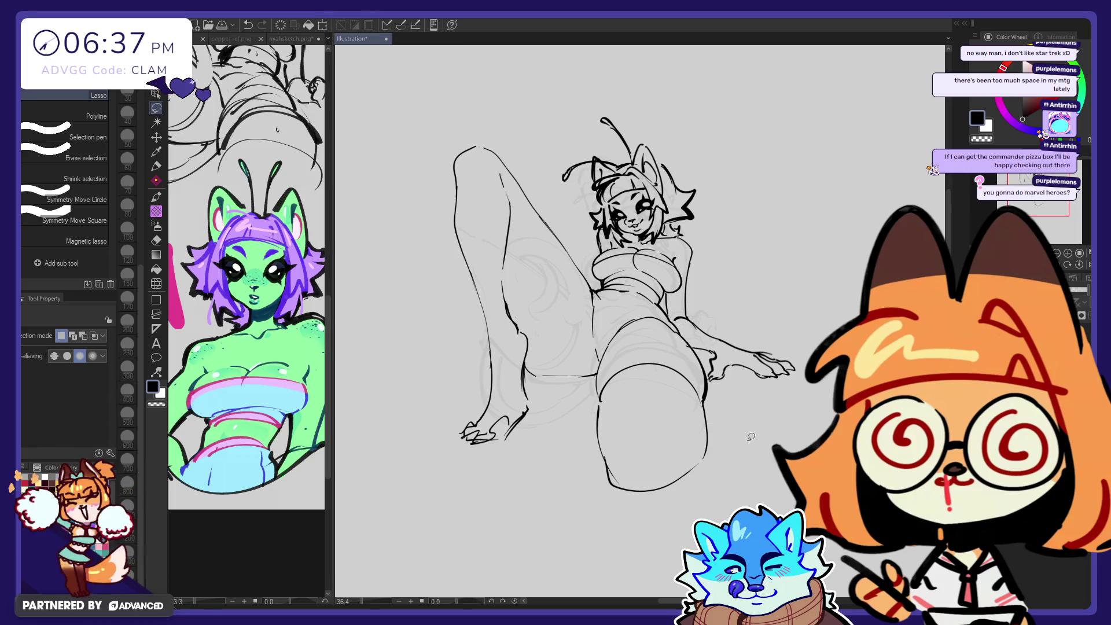
key("h")
key("h")
left_click(157, 283)
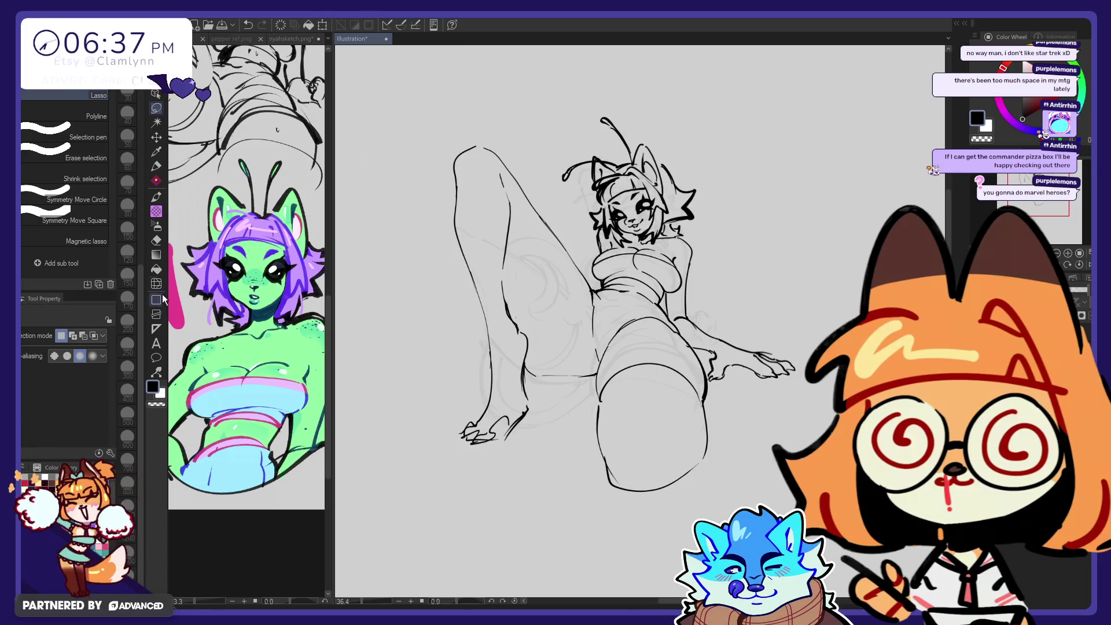
left_click(128, 506)
left_click_drag(843, 372, 833, 373)
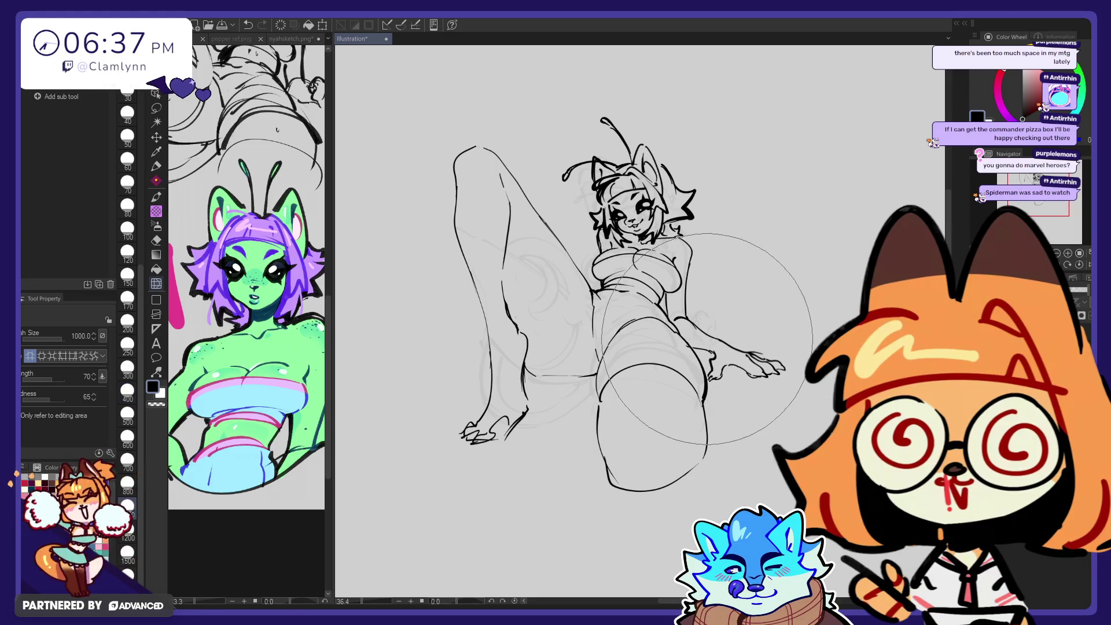
key("e")
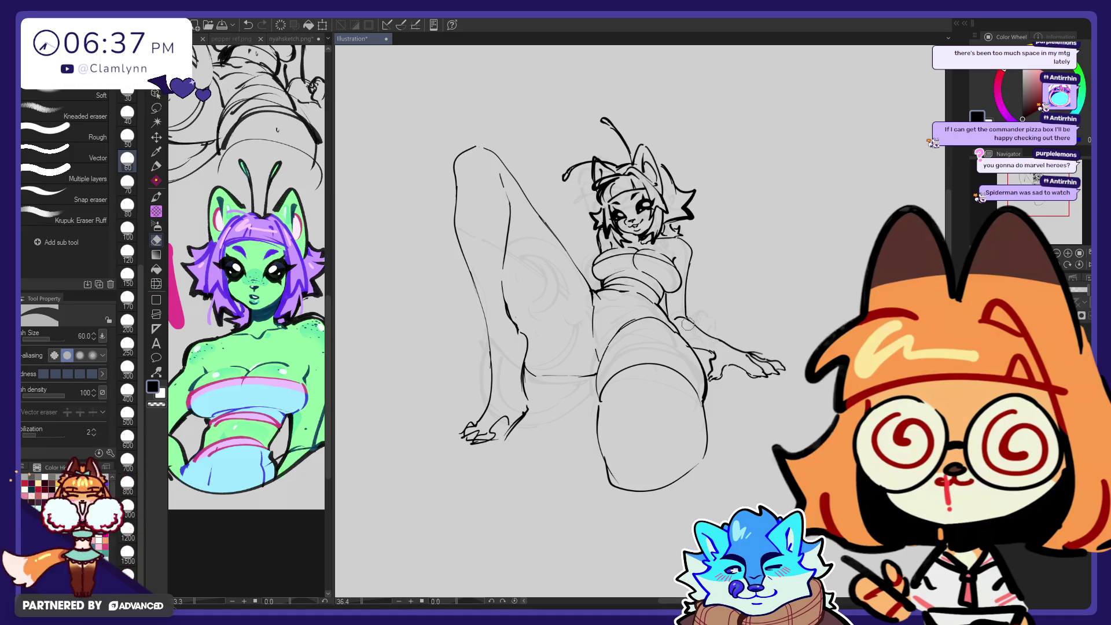
left_click(160, 169)
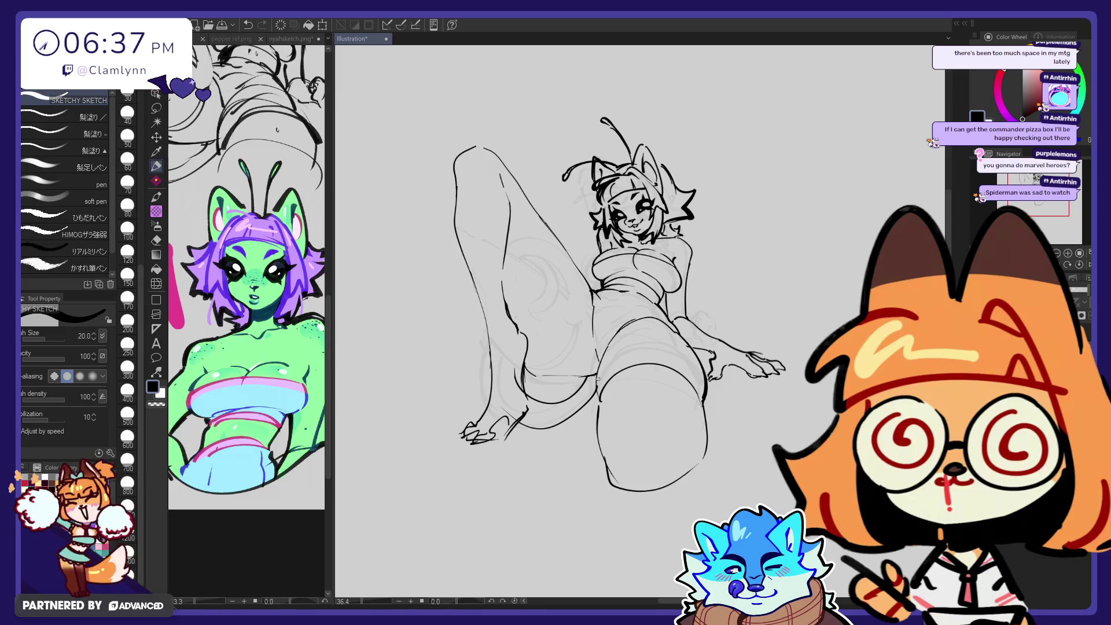
Step: Undo stray leg strokes, then draw the hip line and darken the lower leg contour
key("ctrl+z")
left_click_drag(423, 255, 491, 401)
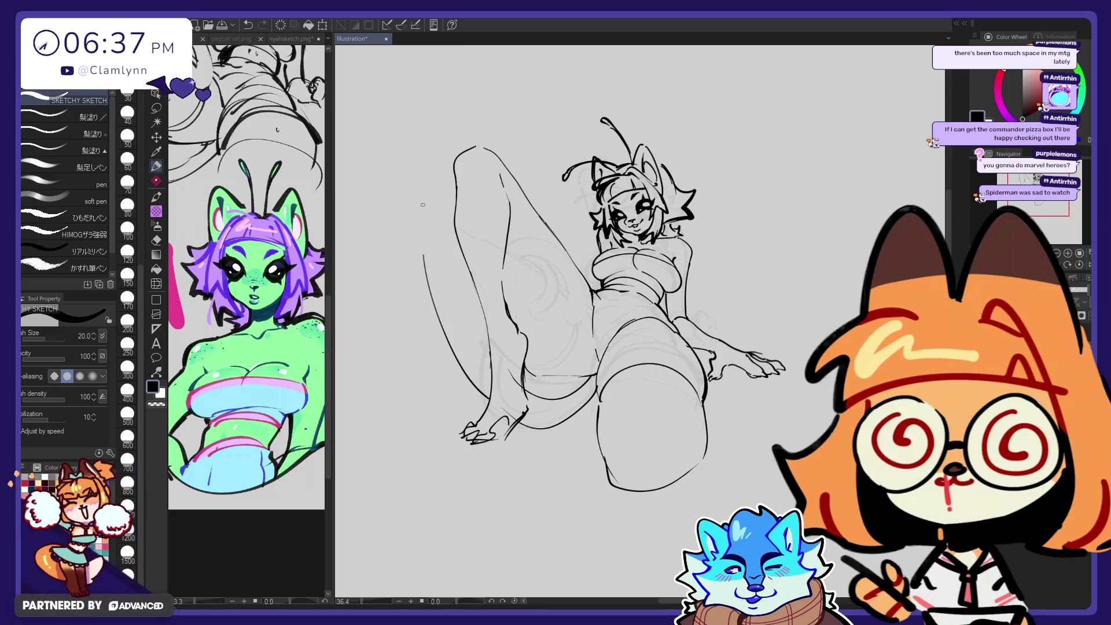
key("ctrl+z")
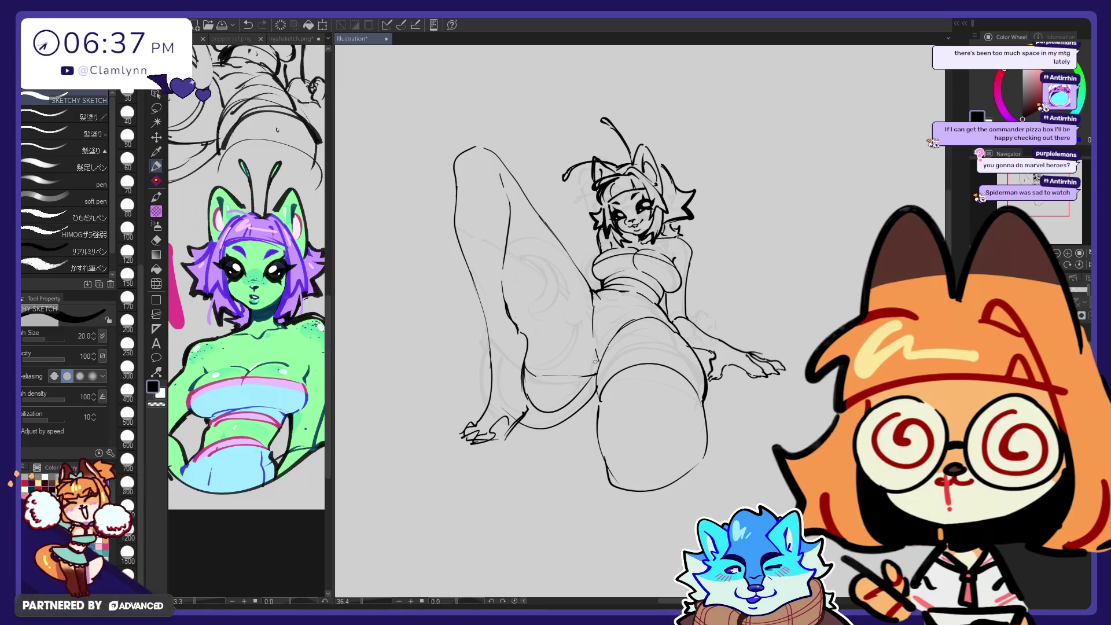
left_click_drag(527, 386, 590, 371)
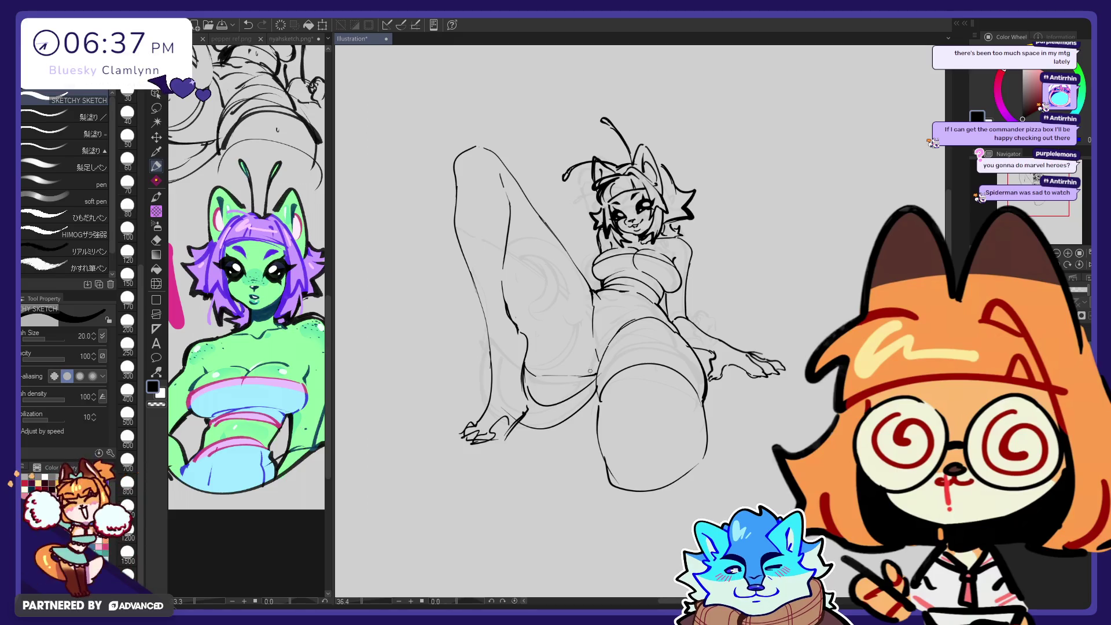
key("e")
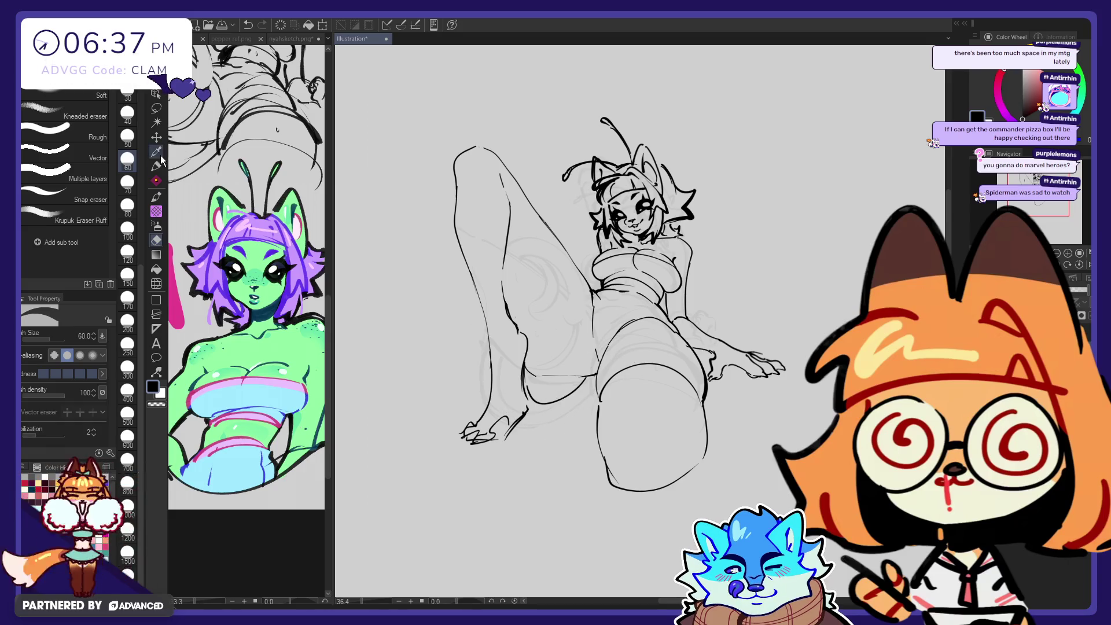
key("p")
mouse_move(527, 398)
left_mouse_down()
mouse_move(517, 416)
mouse_move(596, 388)
left_mouse_up()
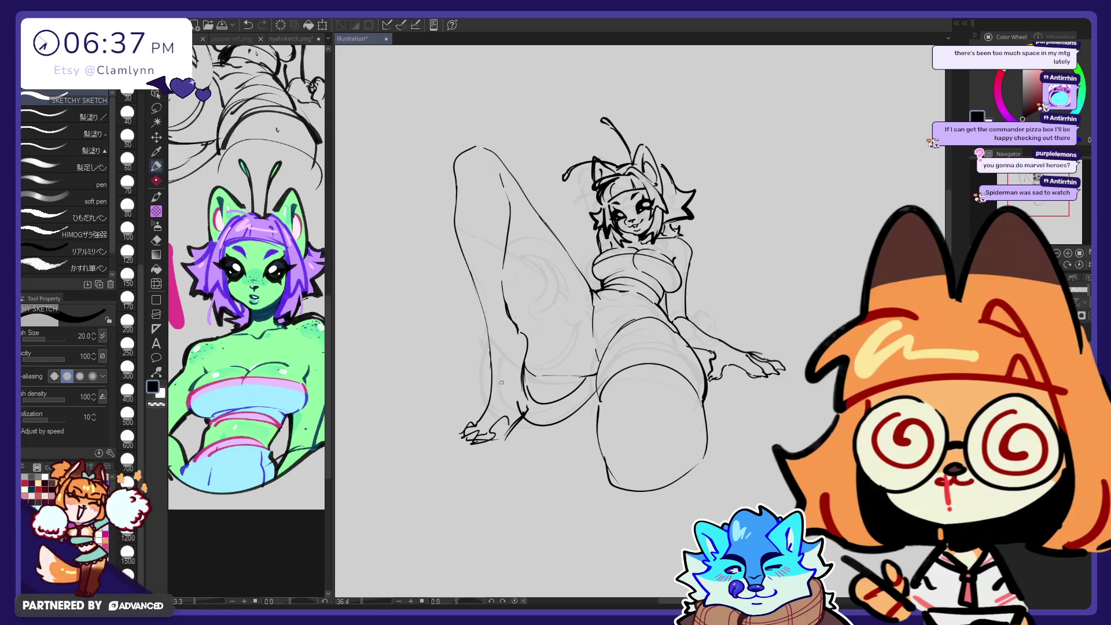
Step: Draw the raised thigh's outline and a short line at the shorts' lower edge
key("e")
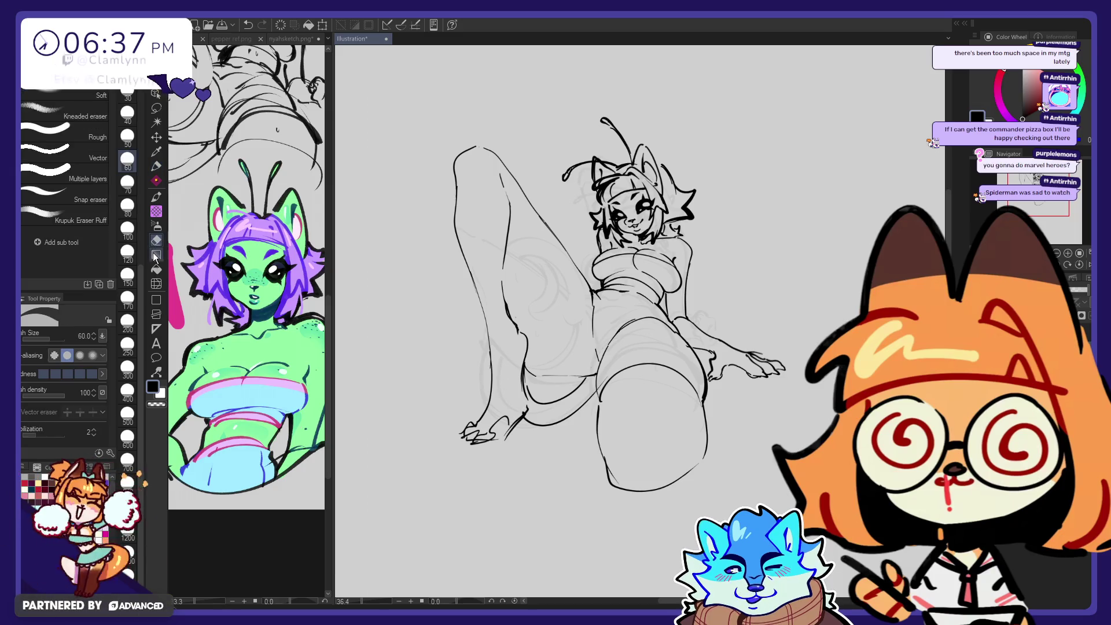
key("j")
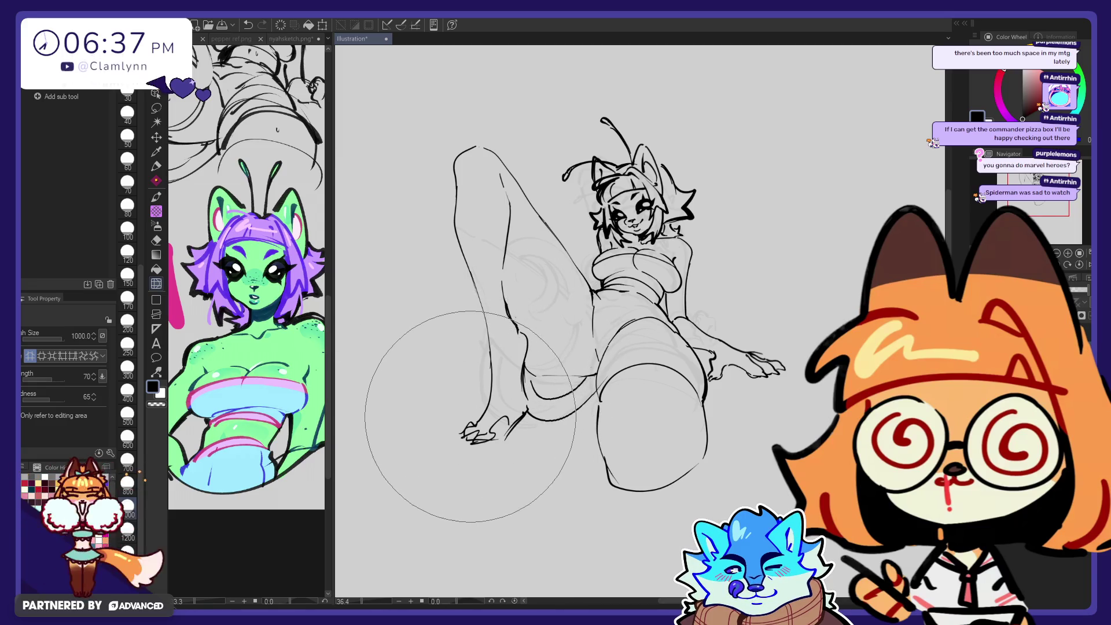
key("e")
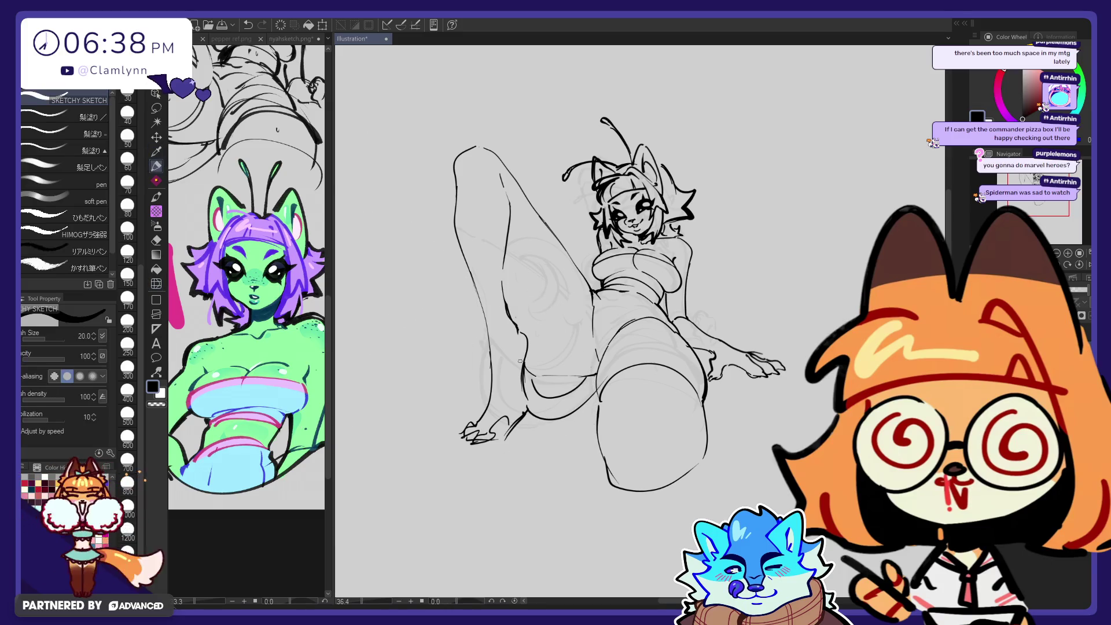
left_click(157, 165)
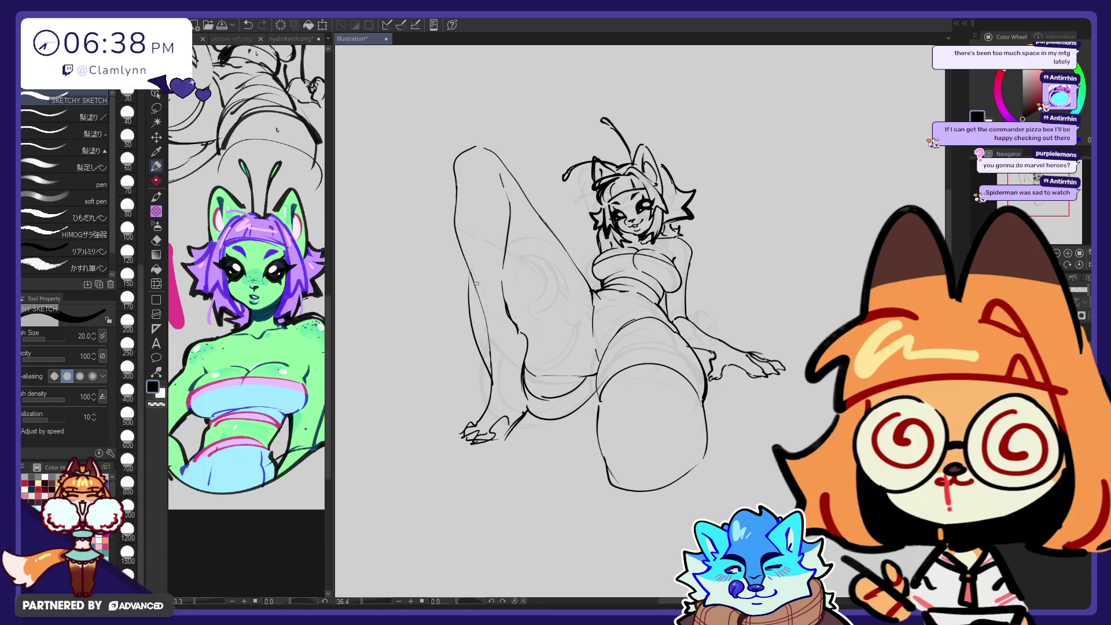
key("e")
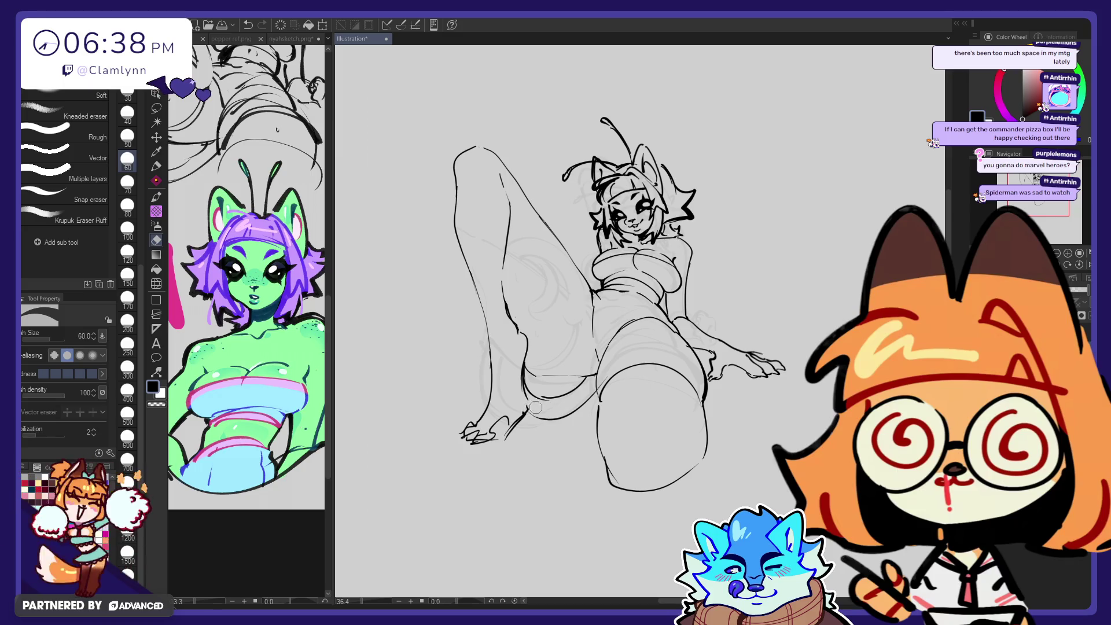
key("p")
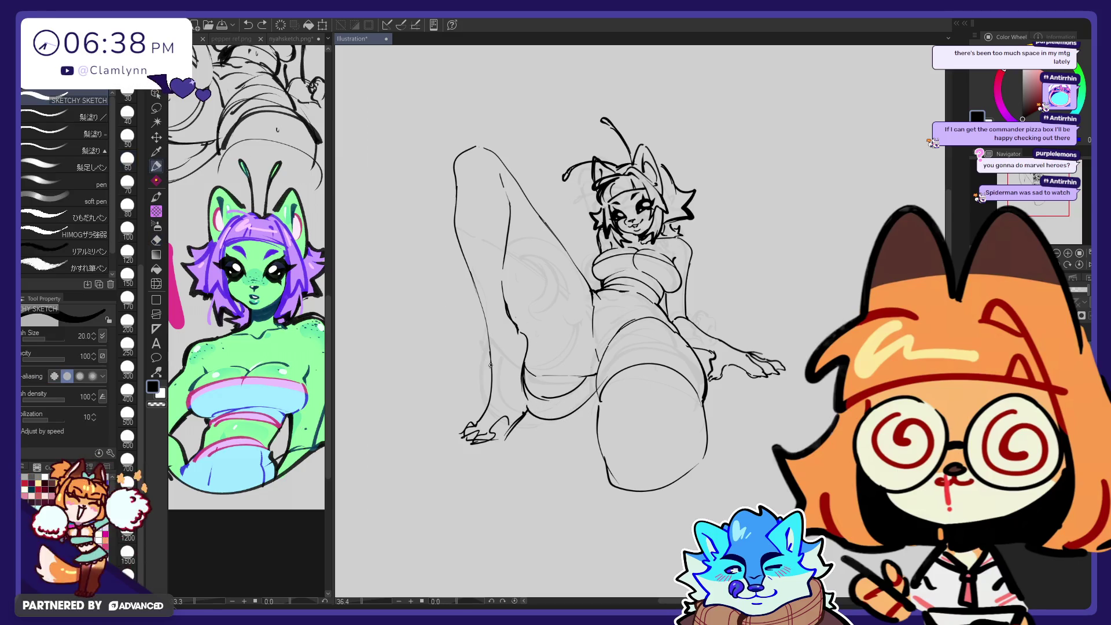
left_click_drag(457, 180, 484, 313)
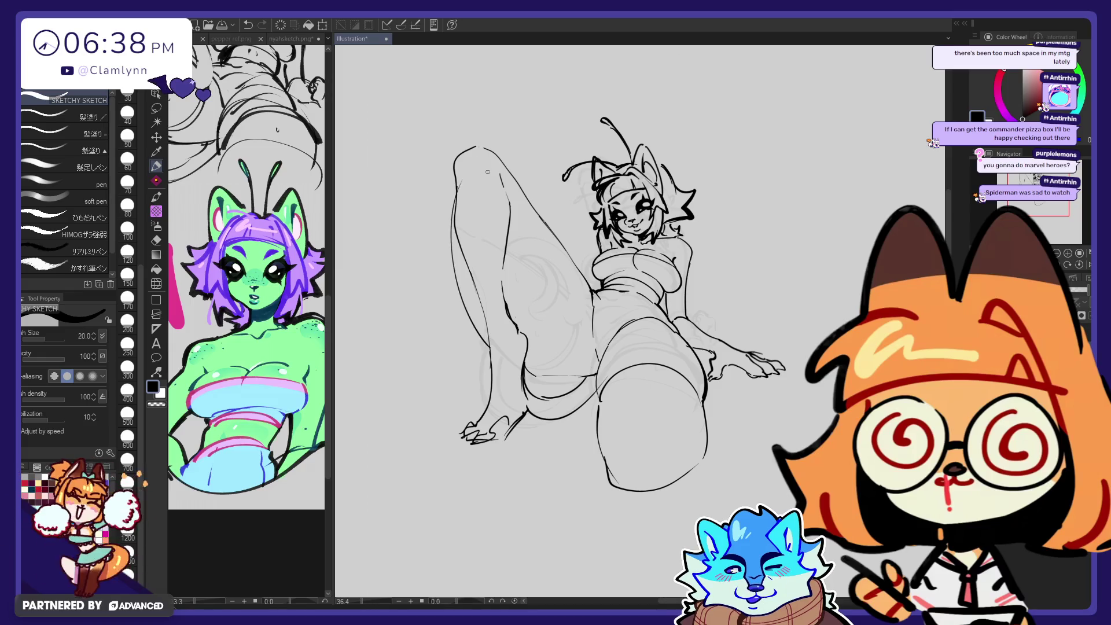
left_click_drag(532, 382, 577, 400)
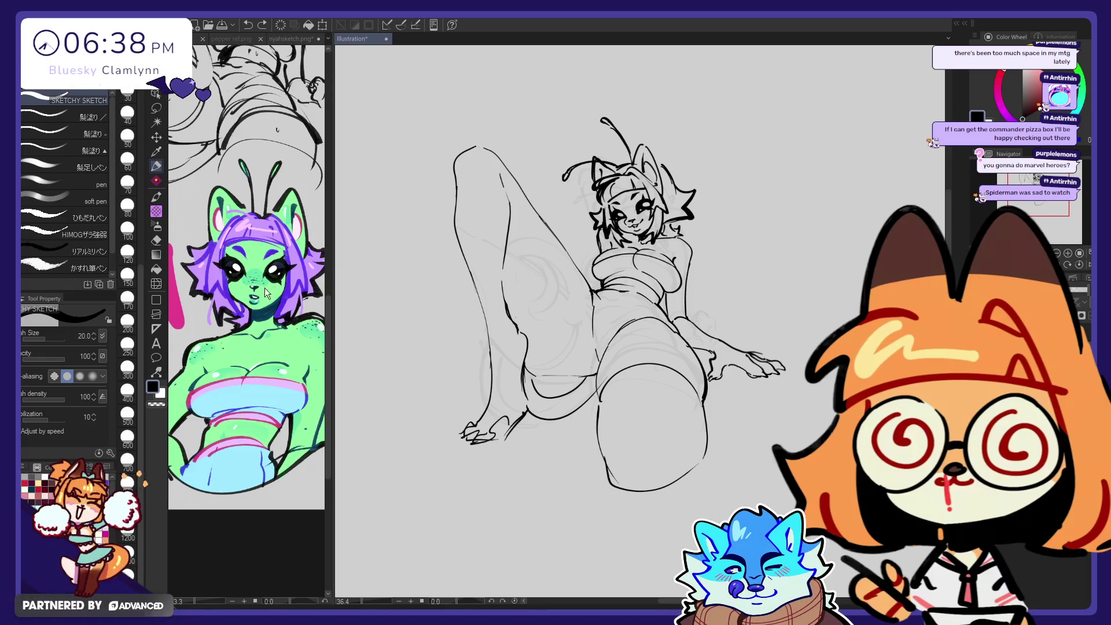
left_click(157, 285)
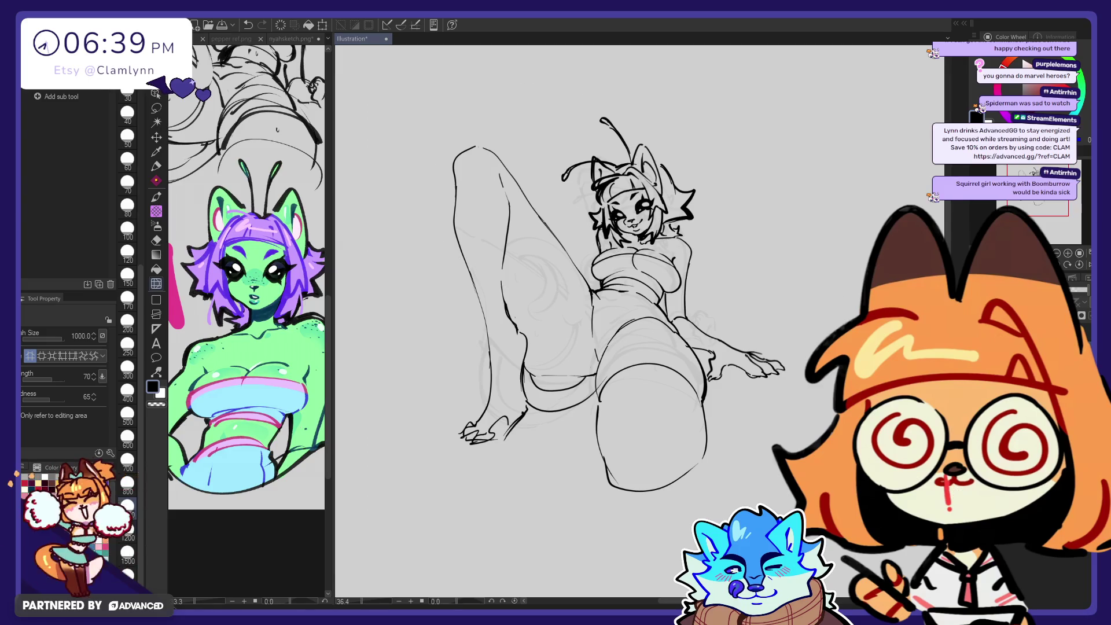
Step: Draw curves down the thigh and knee, retrying and undoing the knee stroke
key("p")
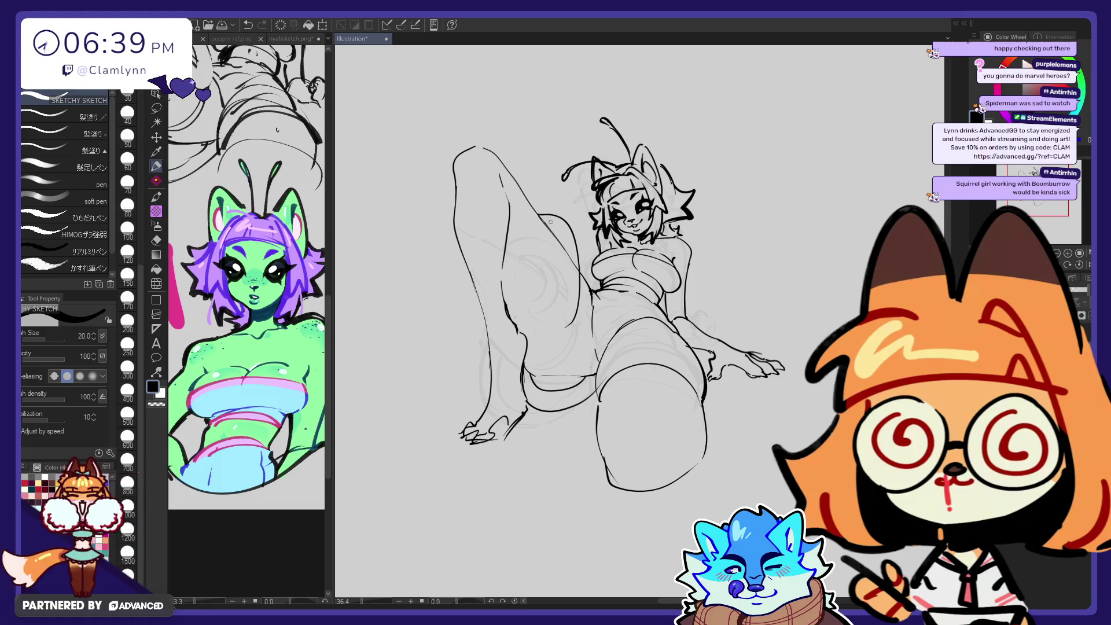
left_click_drag(545, 218, 583, 317)
mouse_move(544, 223)
left_mouse_down()
mouse_move(584, 272)
mouse_move(531, 291)
left_mouse_up()
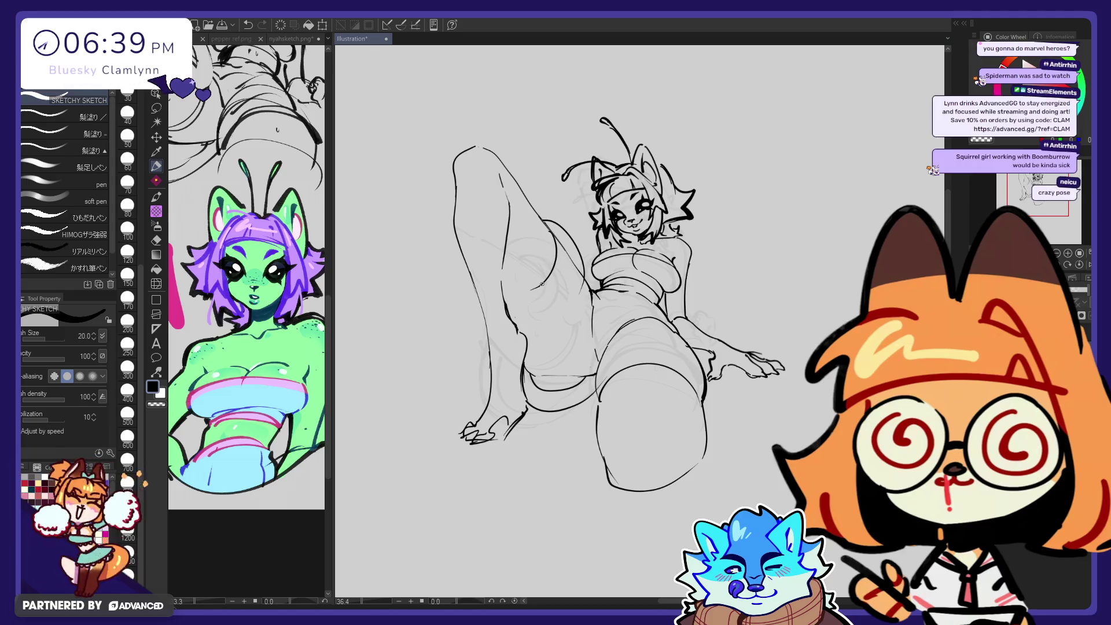
key("ctrl+z")
left_click_drag(558, 283, 529, 300)
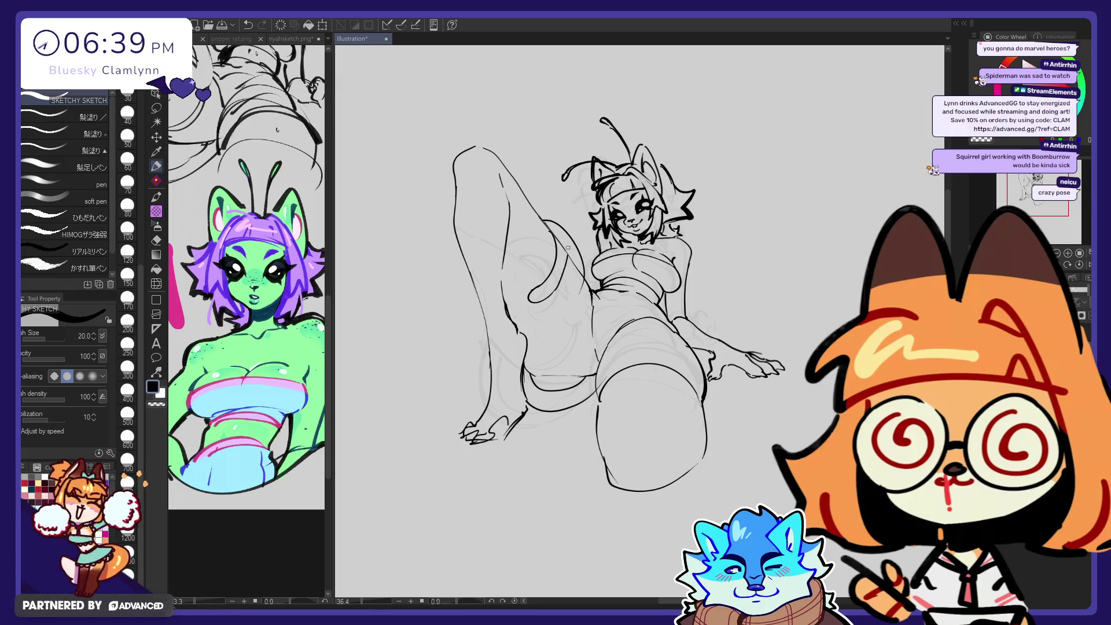
key("ctrl+z")
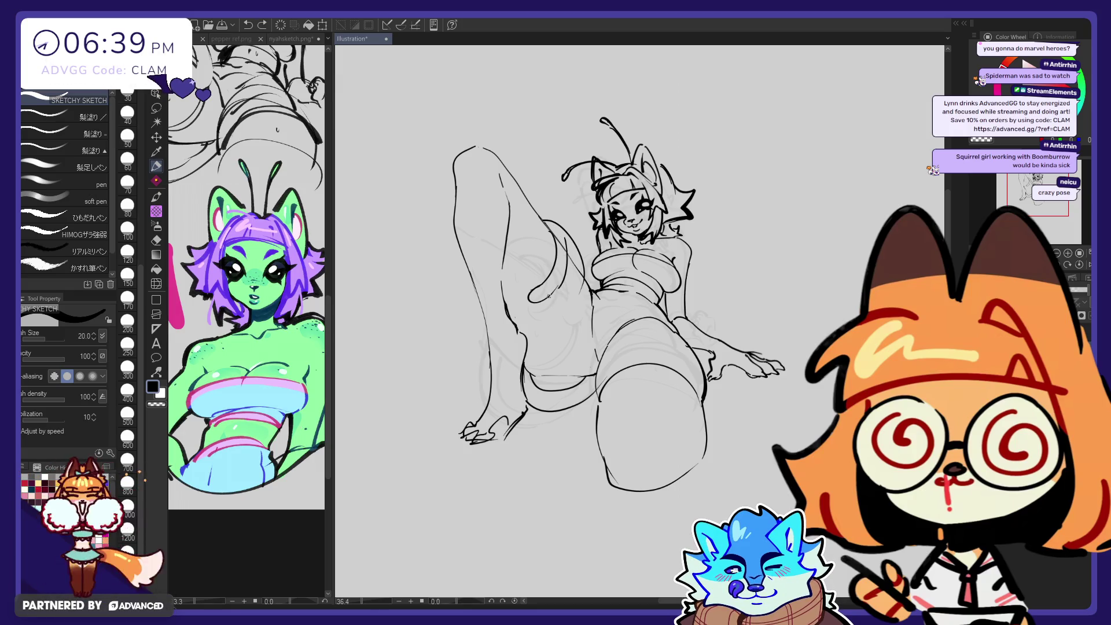
key("ctrl+z")
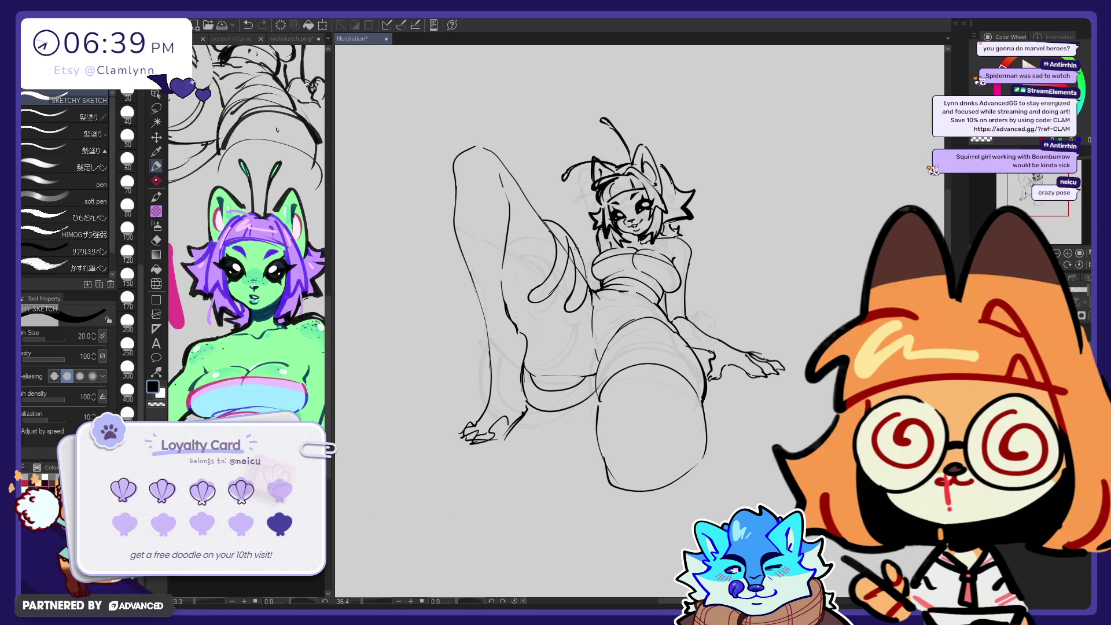
Step: Push the raised knee and thigh with a size-1500 Liquify brush, then reduce it to 800
key("j")
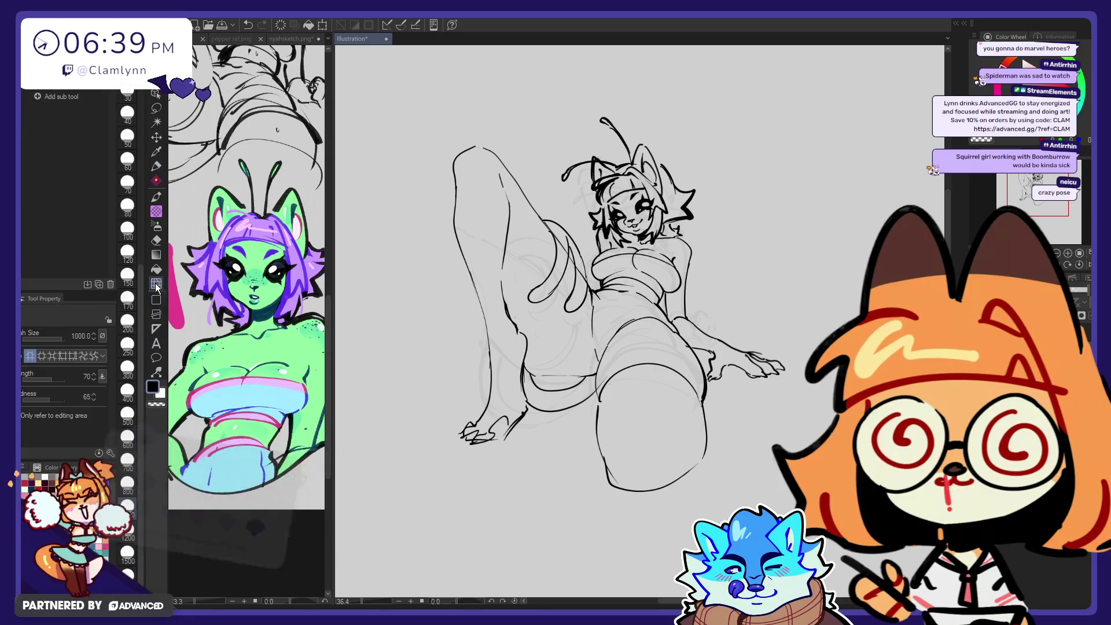
left_click(128, 552)
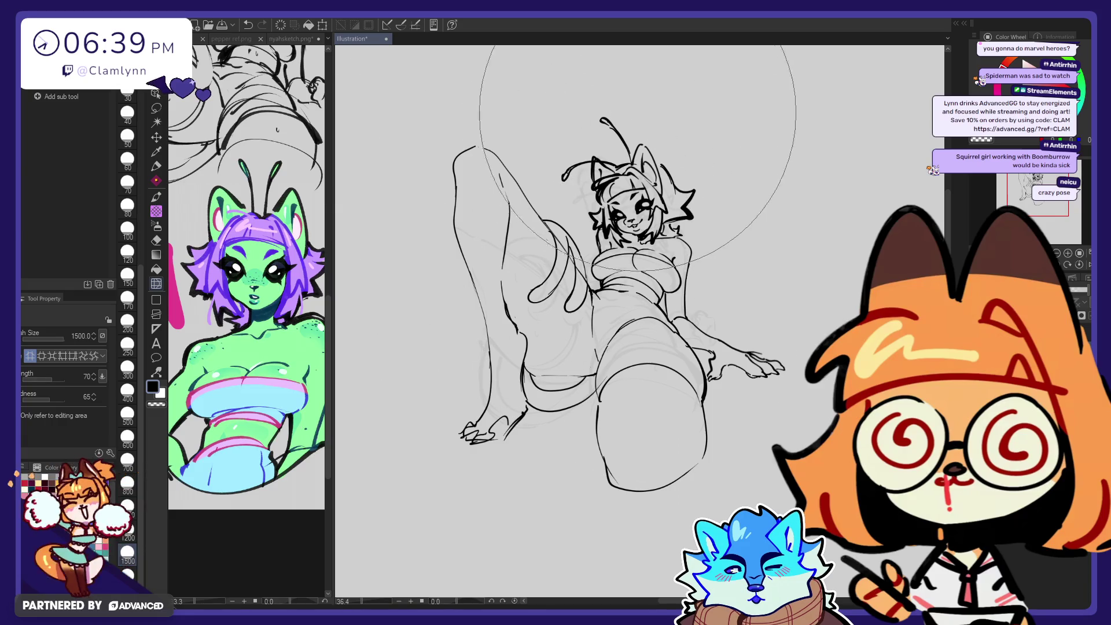
left_click_drag(602, 114, 449, 209)
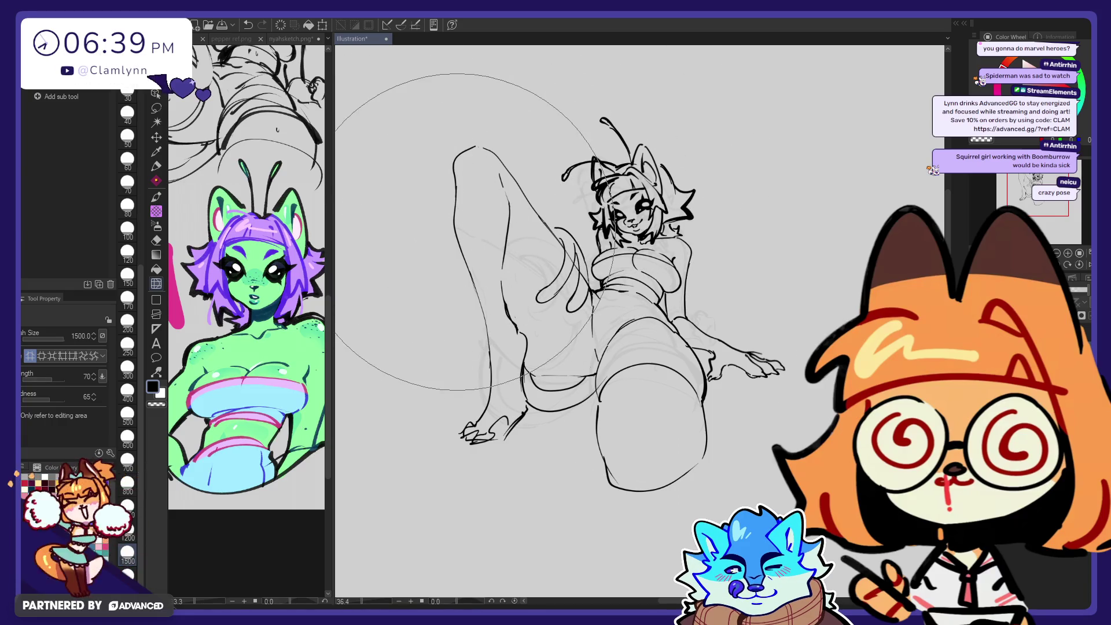
left_click(128, 482)
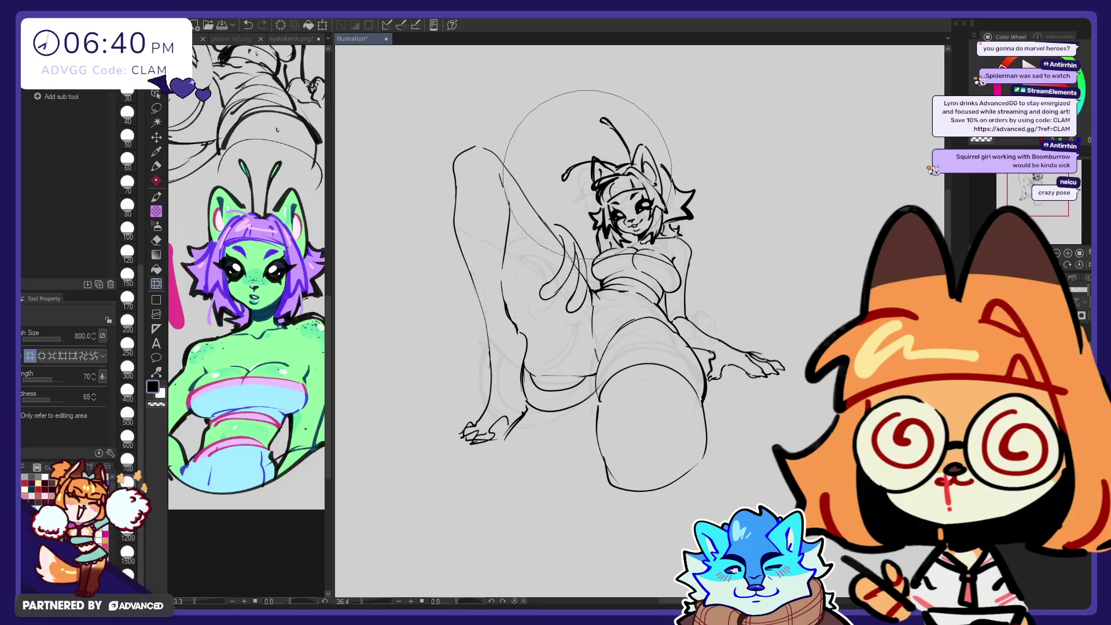
Step: Loop a freehand lasso selection around the raised knee area
left_click(157, 123)
left_click(157, 107)
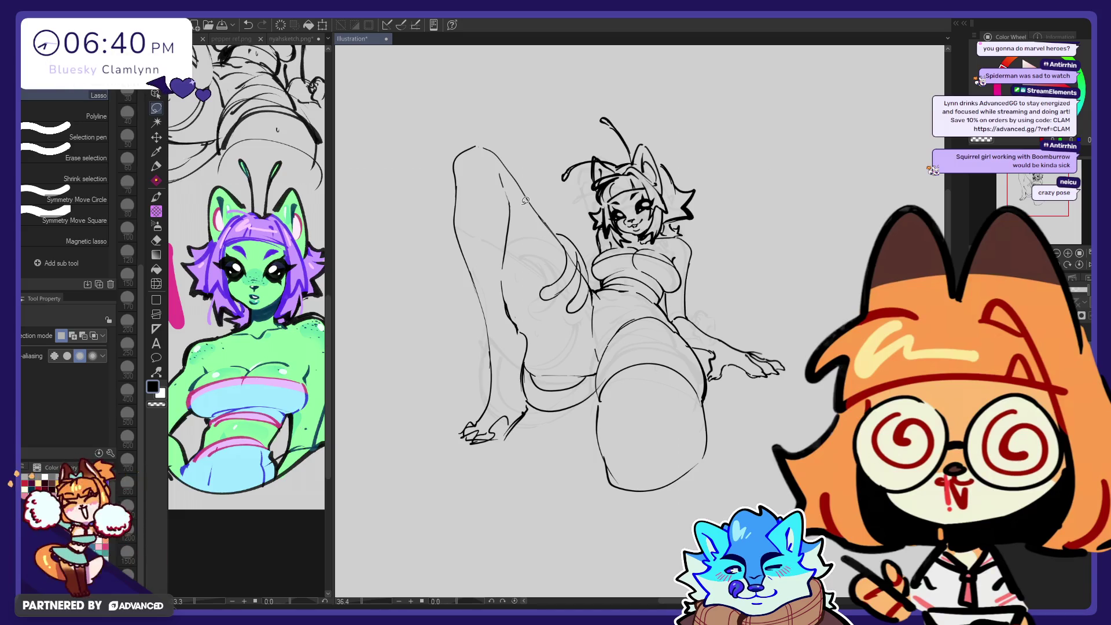
left_click_drag(570, 334, 617, 284)
Step: Rotate the selected knee section into place and sketch curves around the lower knee
key("ctrl+t")
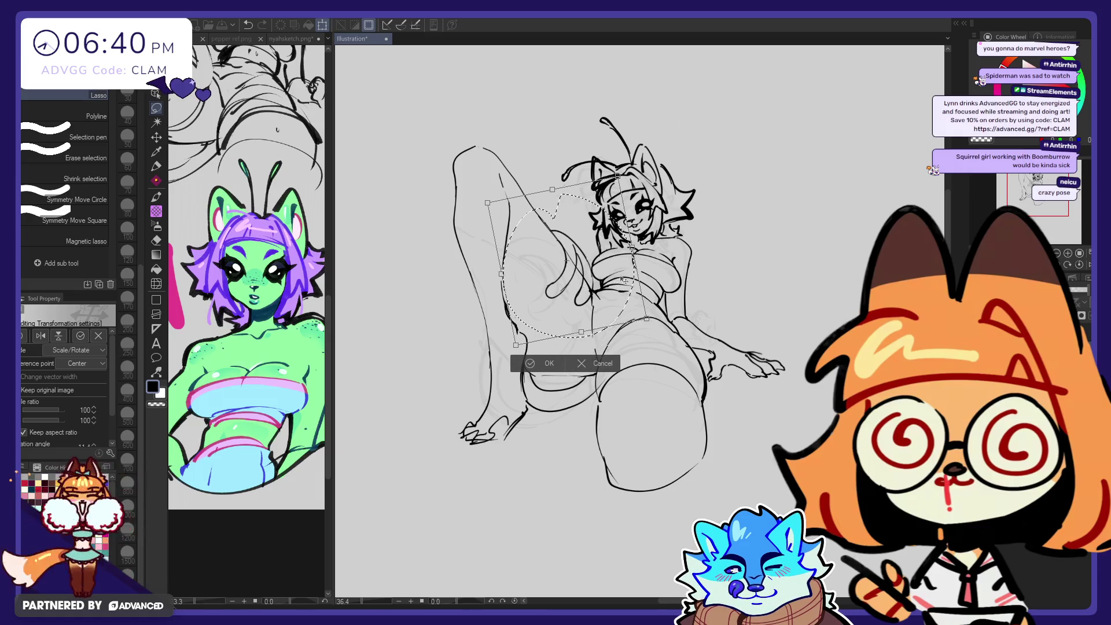
left_click(543, 364)
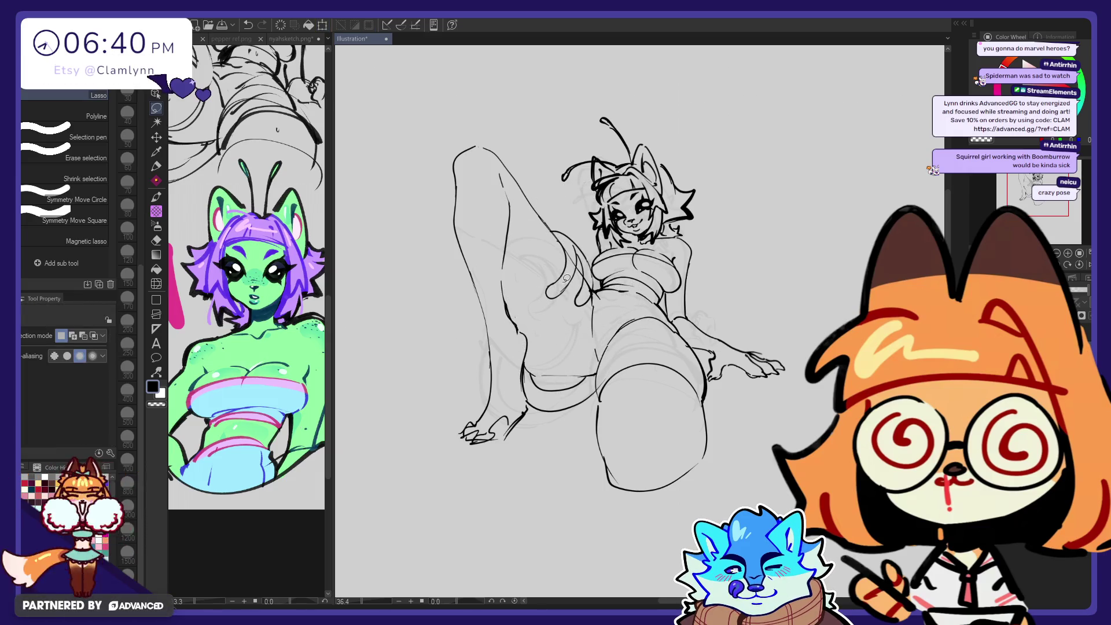
key("e")
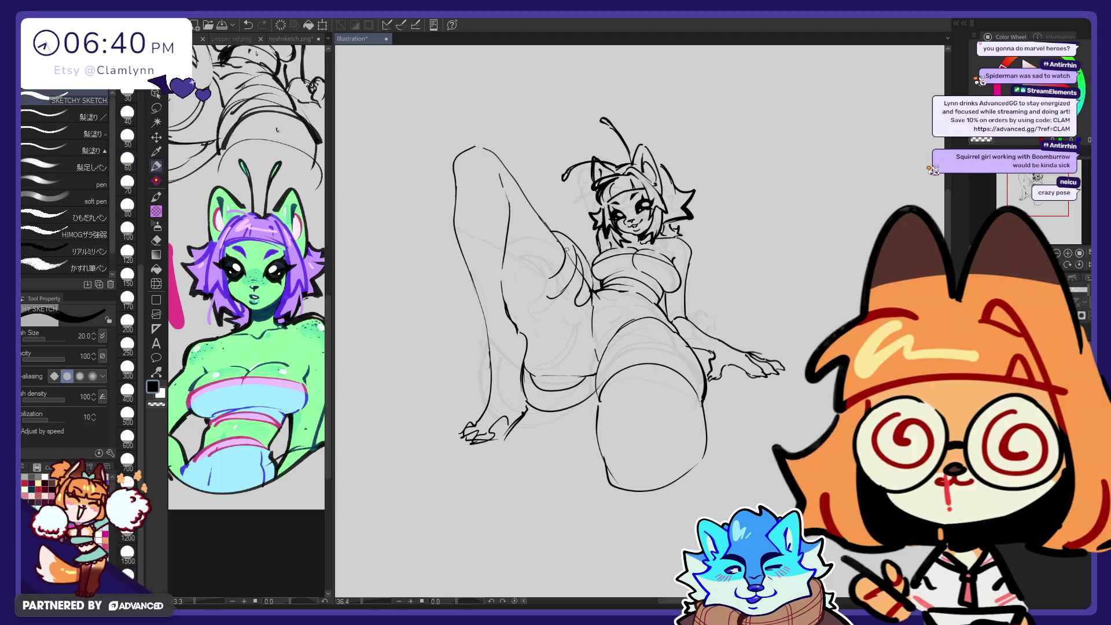
key("p")
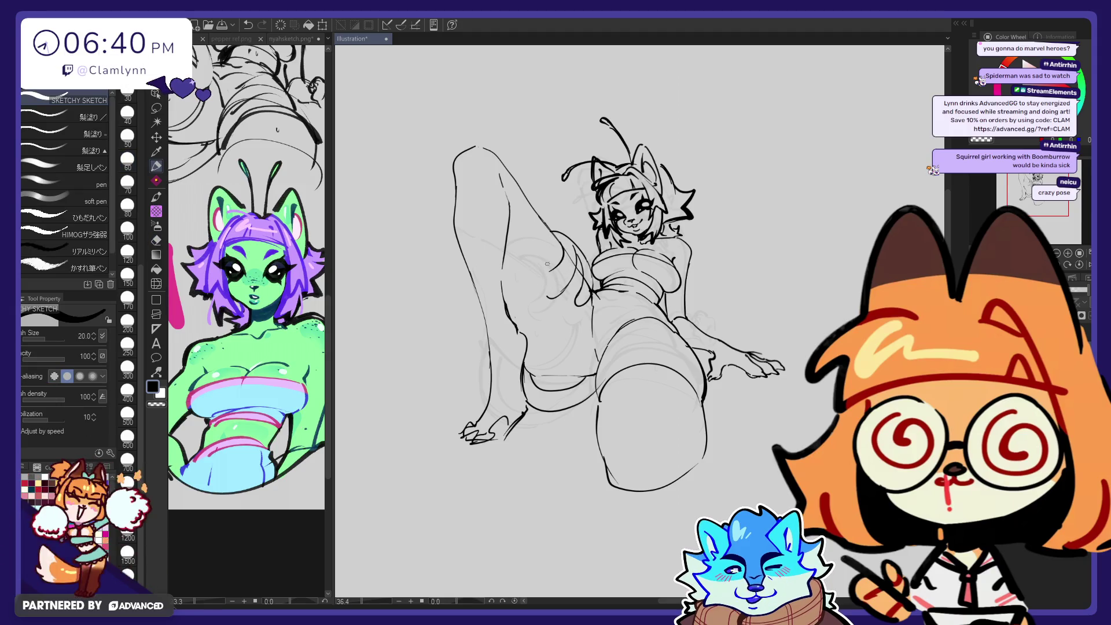
key("ctrl+z")
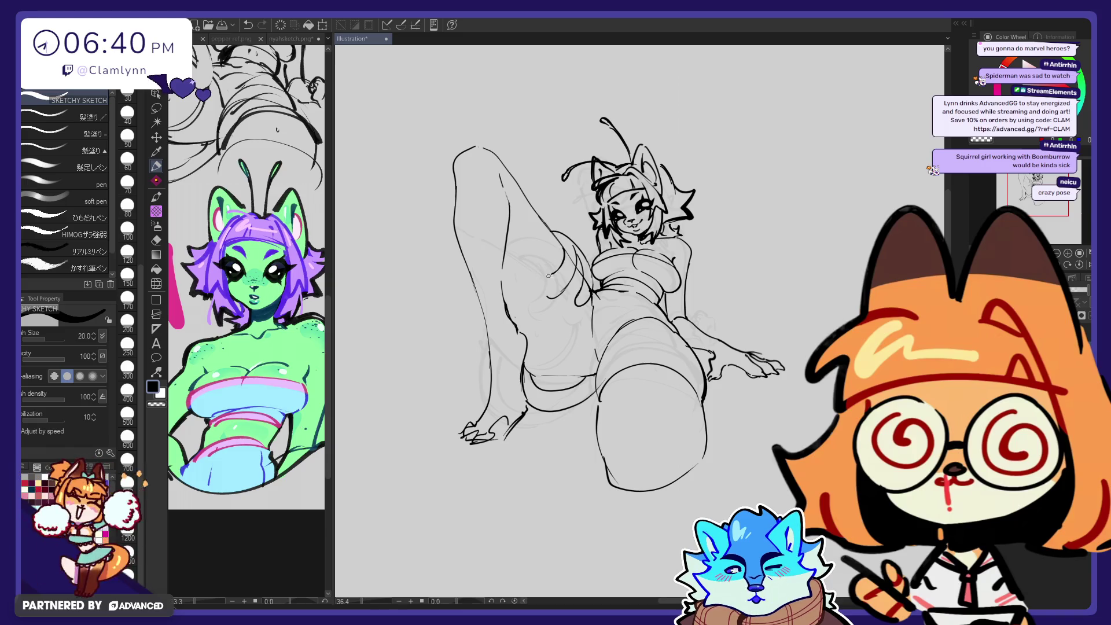
left_click_drag(548, 276, 557, 269)
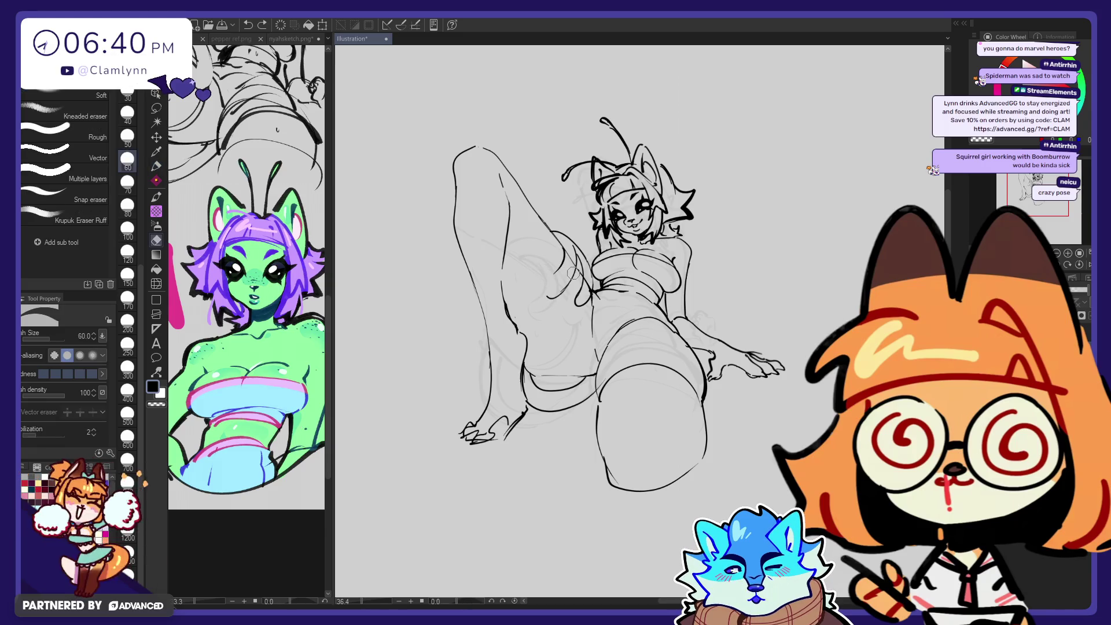
left_click_drag(564, 251, 576, 270)
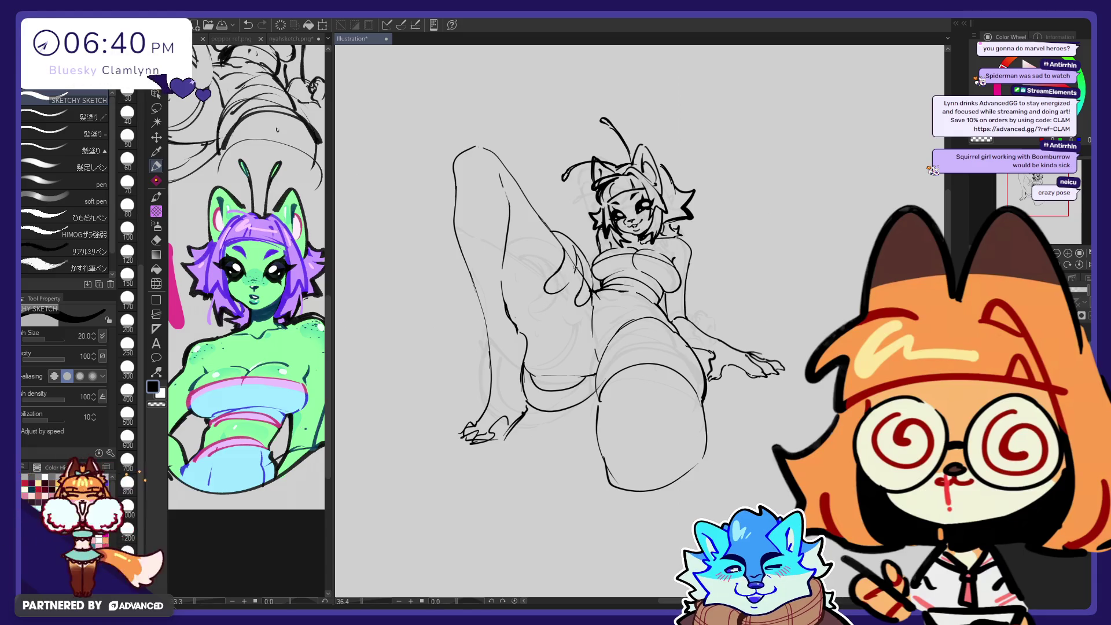
Step: Switch to Liquify and step its brush size down from 600 to 400 to 300
key("e")
key("p")
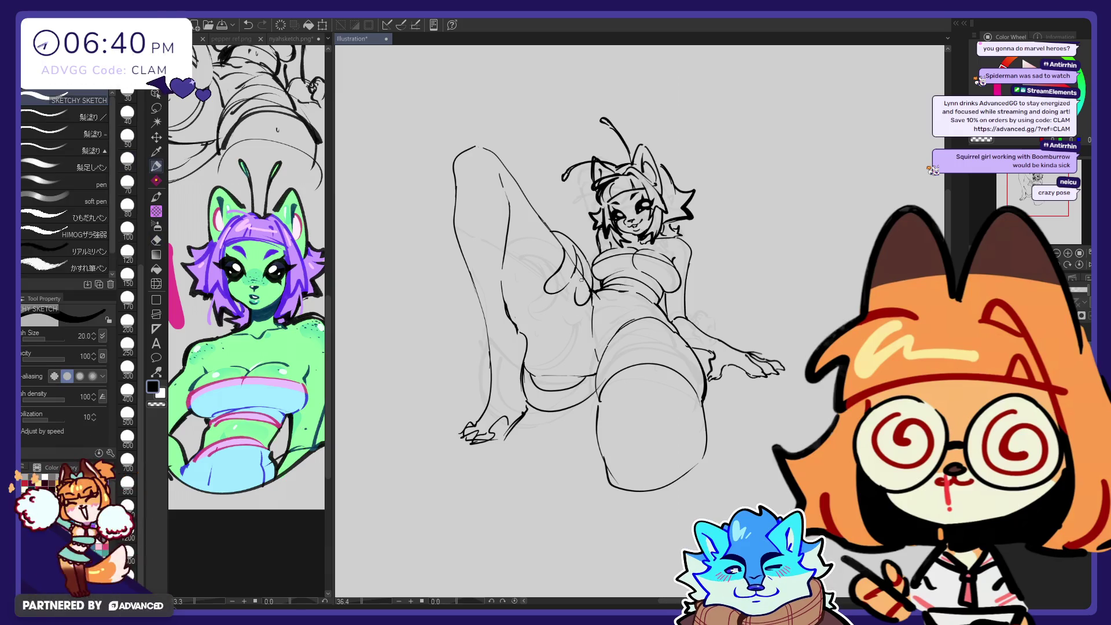
key("e")
key("p")
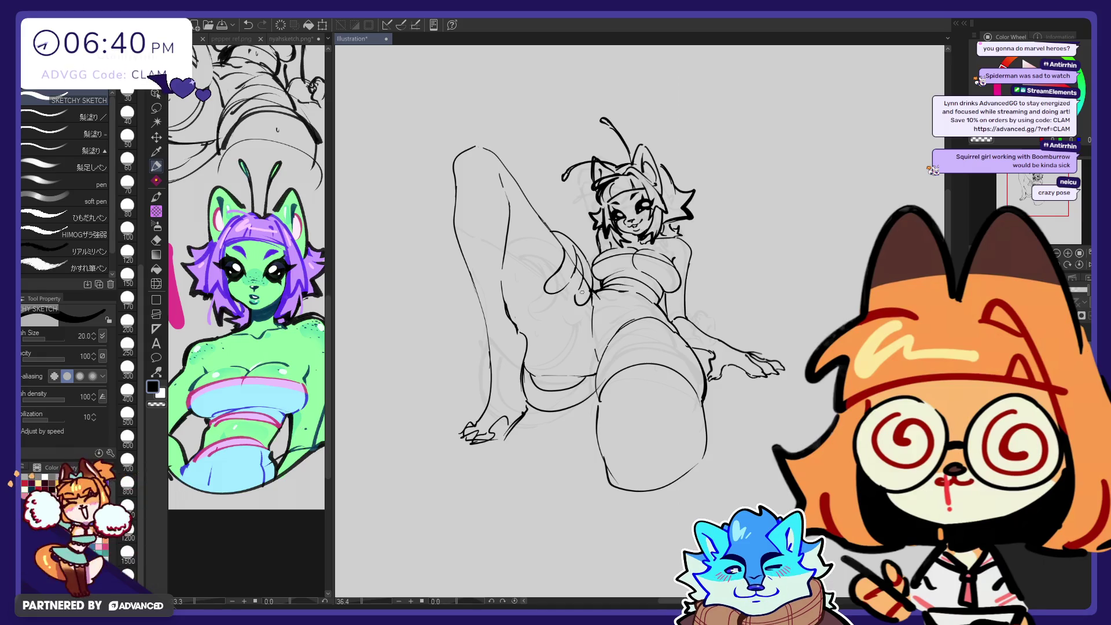
key("e")
key("p")
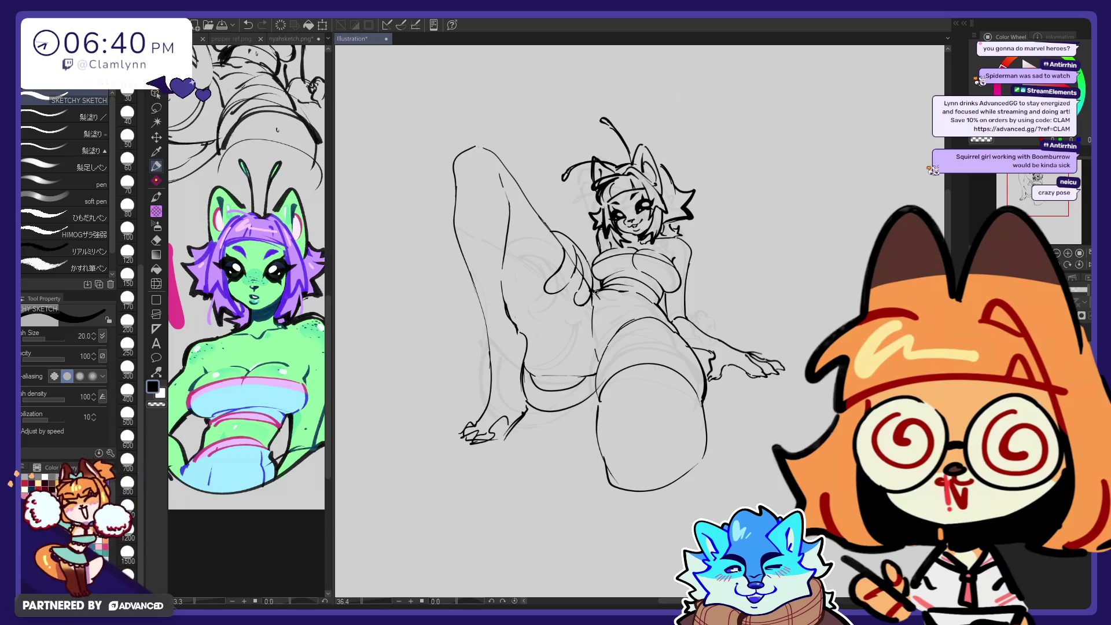
left_click(155, 284)
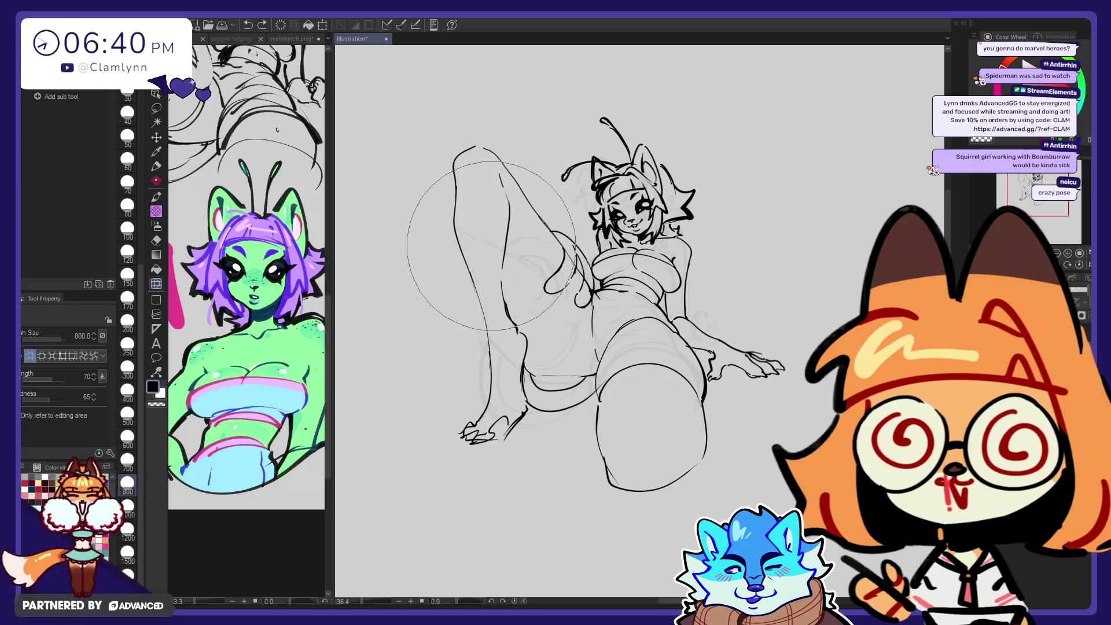
left_click(125, 441)
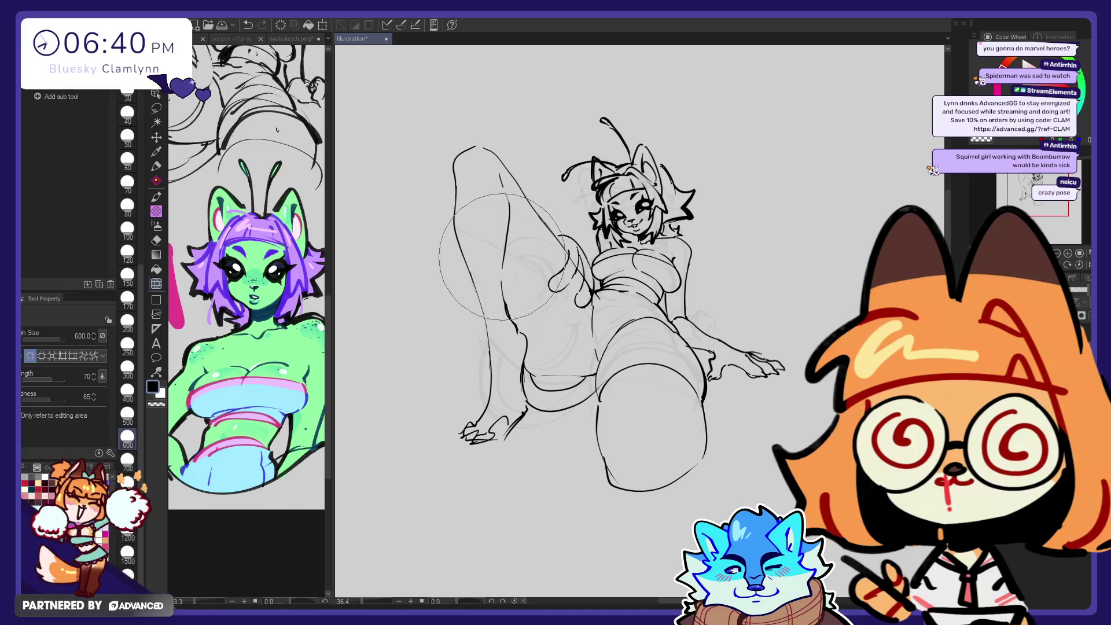
left_click(128, 389)
left_click(129, 368)
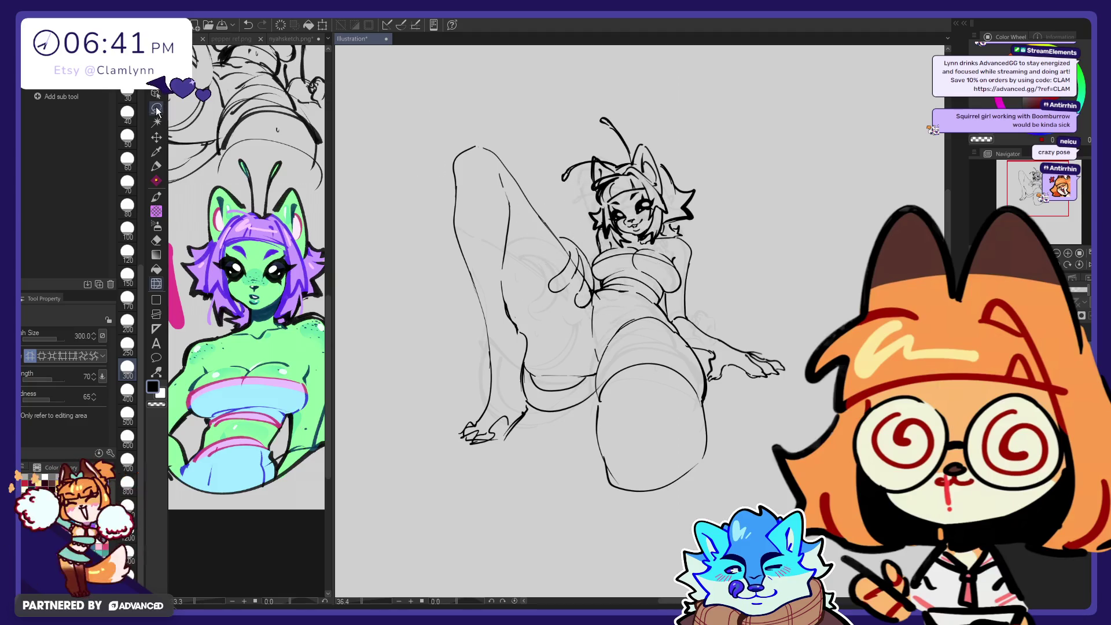
Step: Lasso the raised thigh and shift it slightly up-left, then set Liquify to size 800
key("m")
left_click_drag(573, 196, 607, 207)
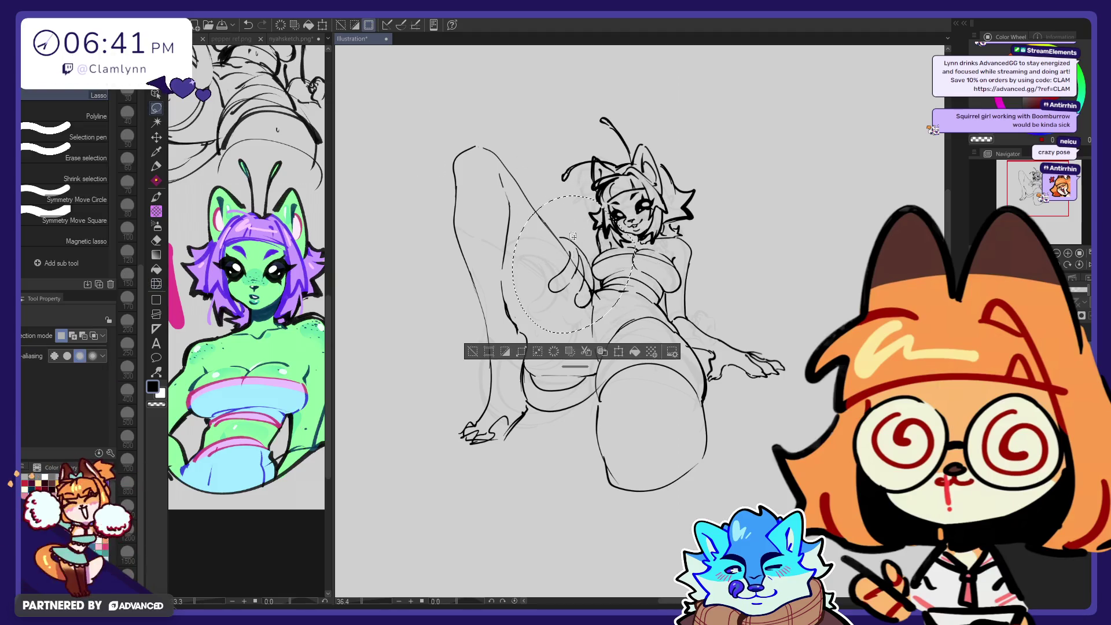
left_click(619, 352)
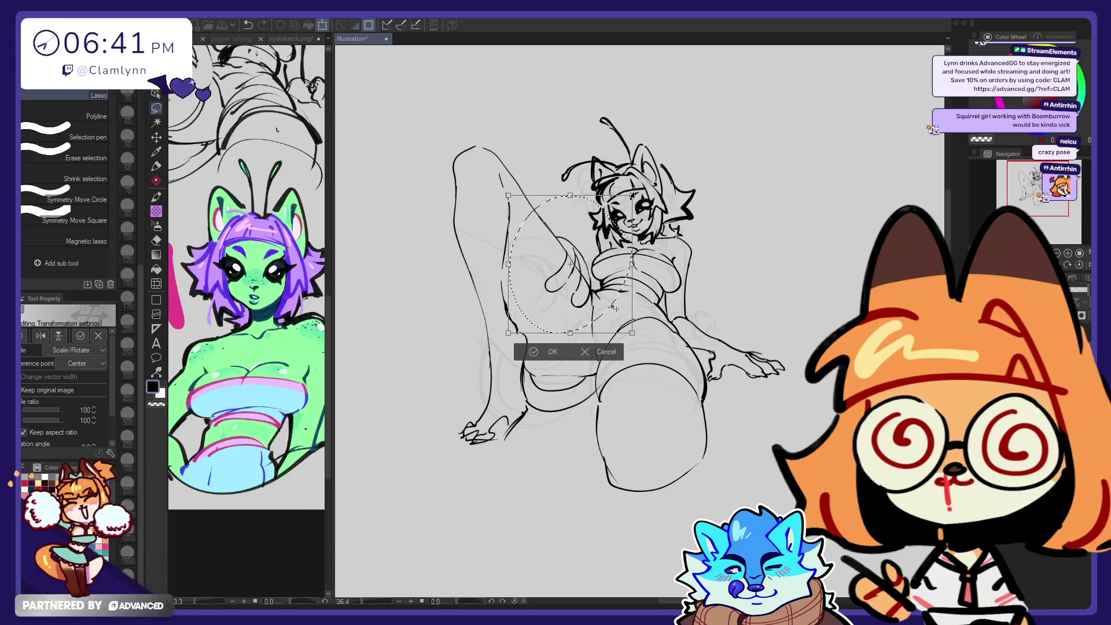
left_click_drag(570, 264, 567, 260)
key("Return")
key("ctrl+d")
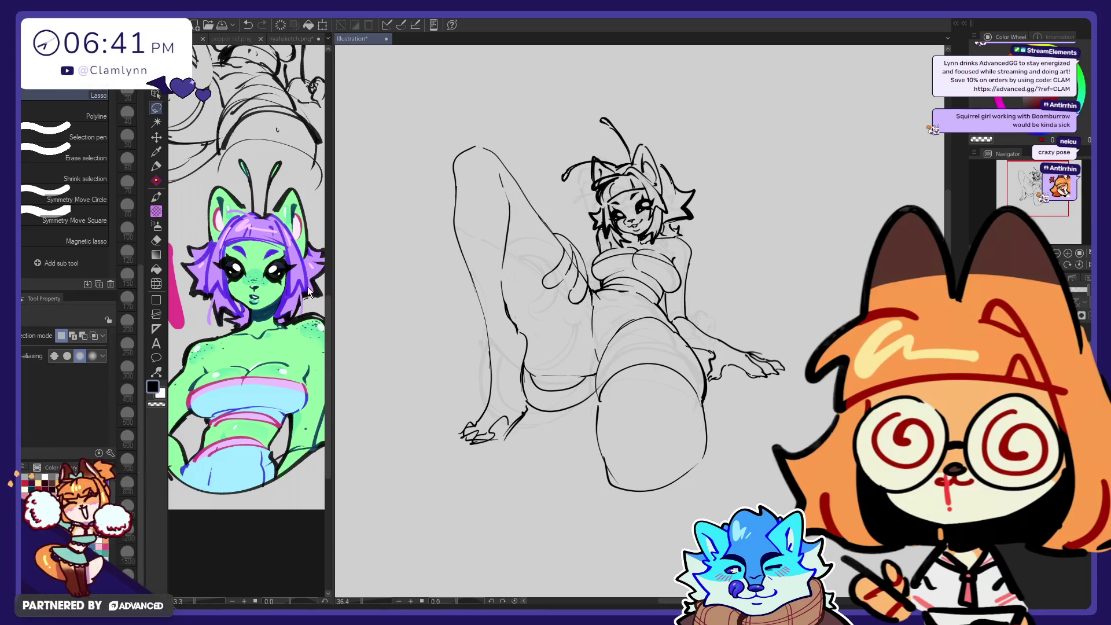
left_click(156, 283)
key("bracketright")
key("bracketright")
key("bracketright")
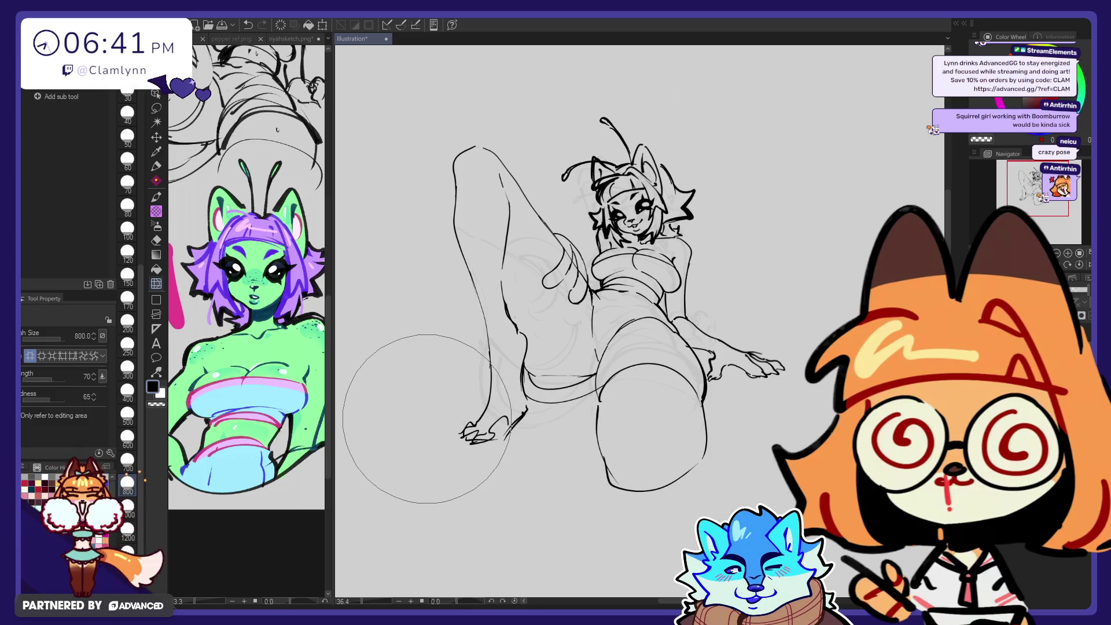
Step: Redraw and partly erase the tail's upper line, undoing the unwanted attempts
key("e")
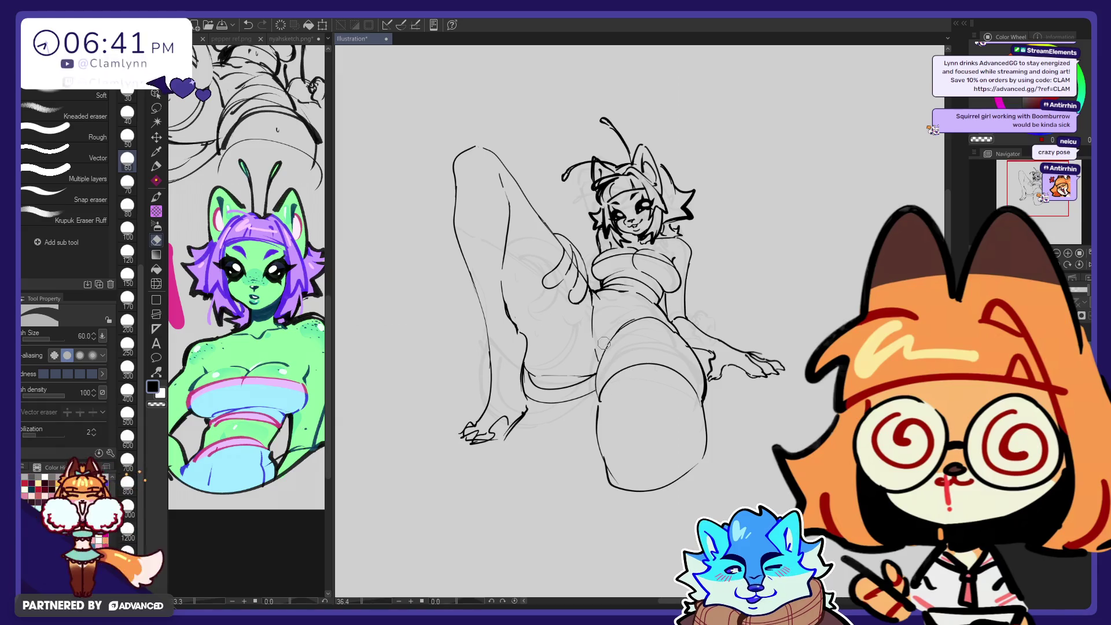
key("p")
left_click_drag(525, 369, 597, 376)
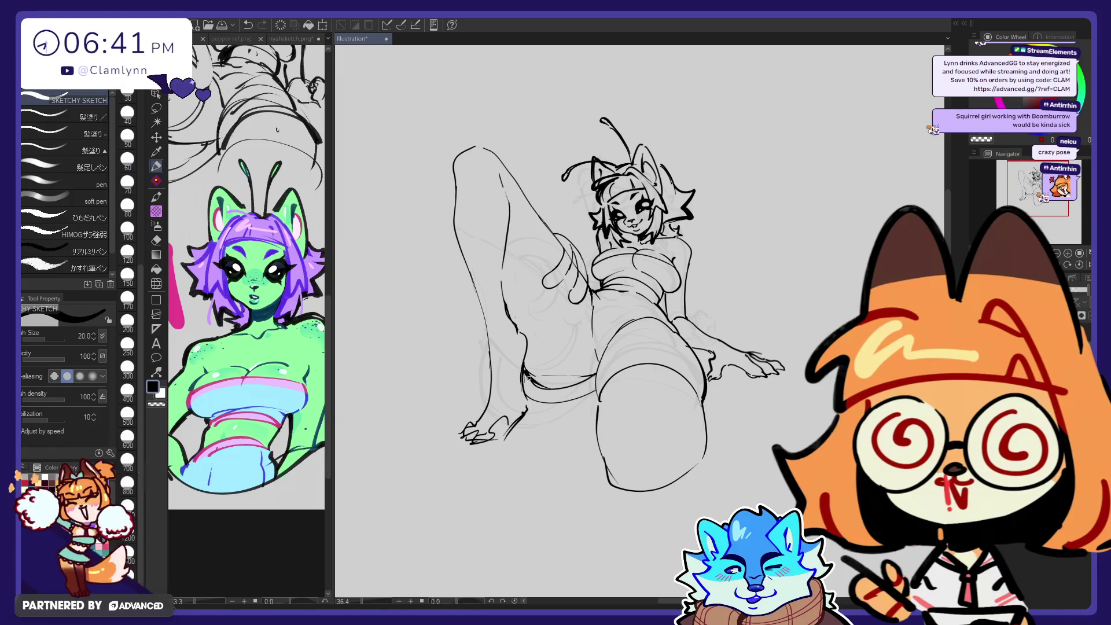
key("ctrl+z")
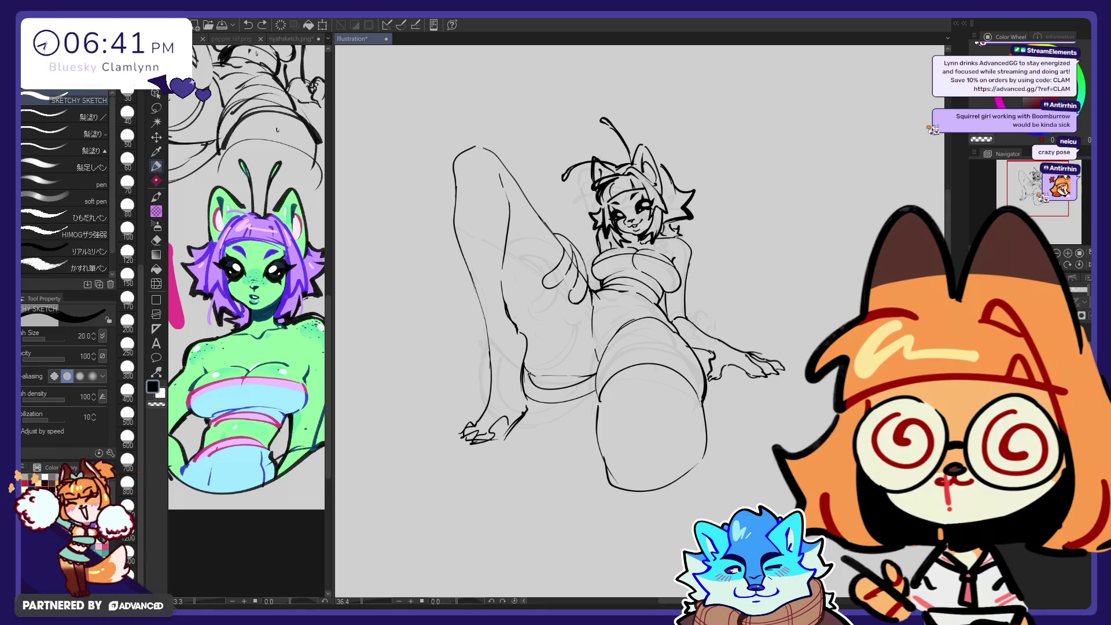
key("e")
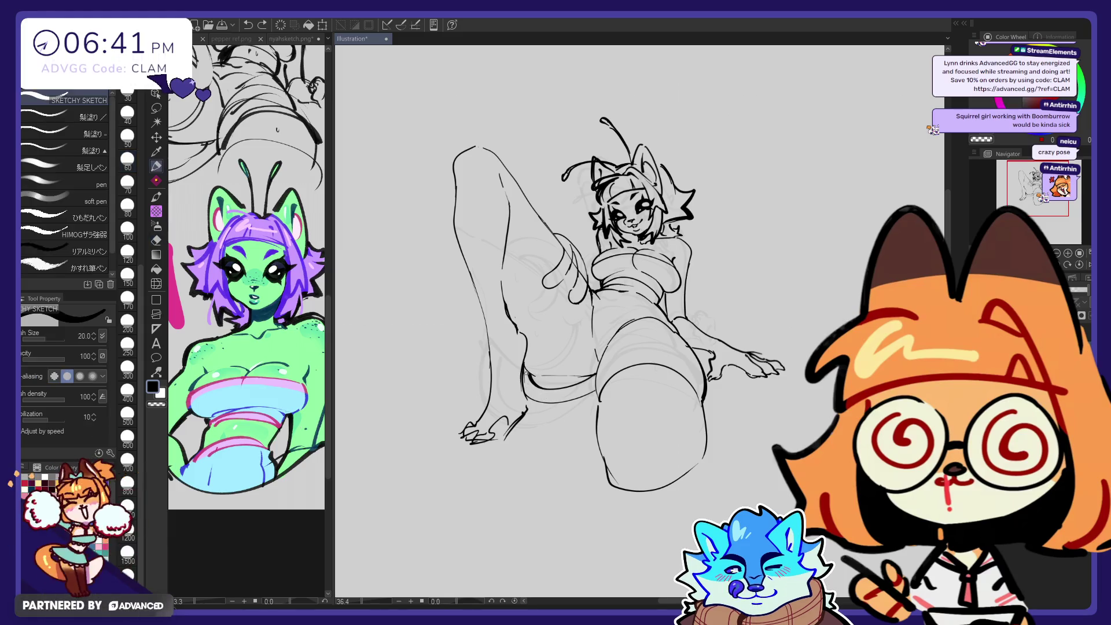
left_click_drag(530, 374, 556, 378)
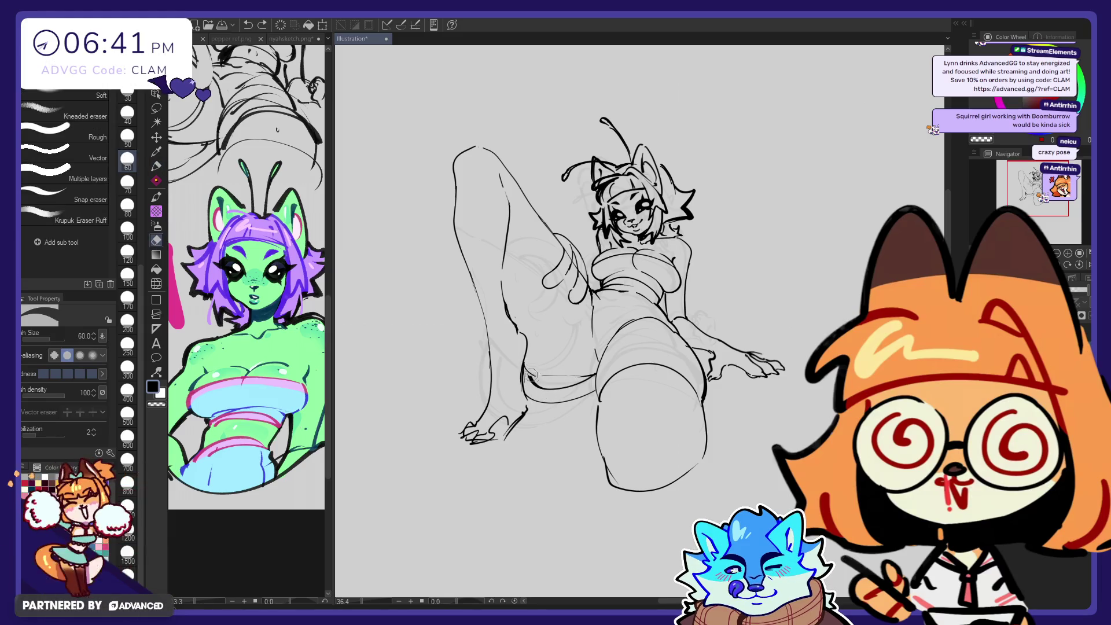
key("p")
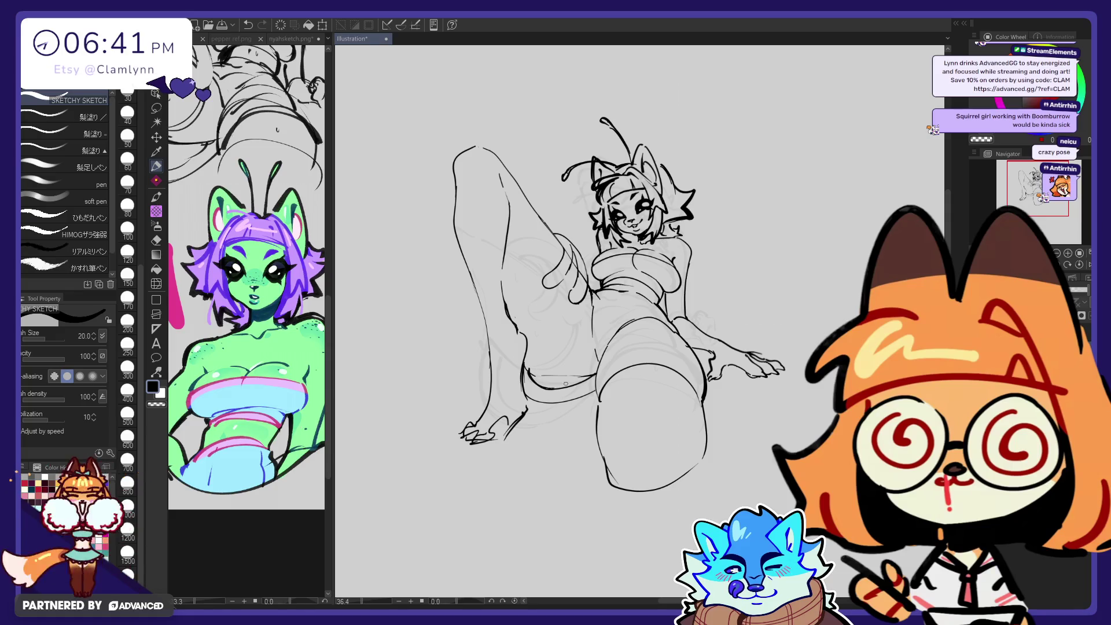
key("ctrl+z")
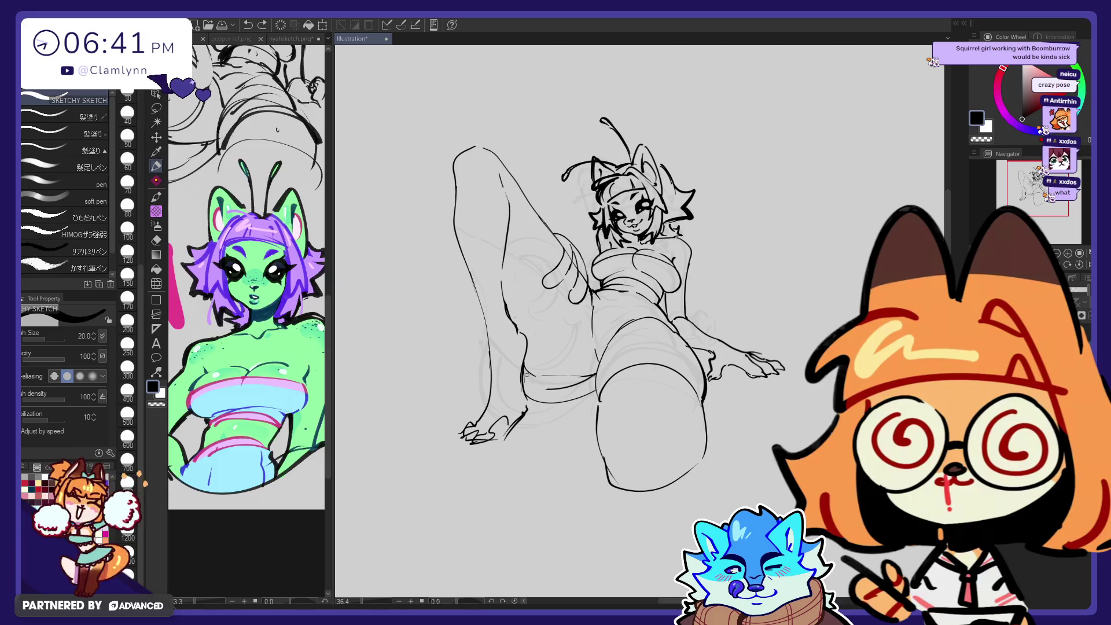
Step: Try Liquify around the lower leg and foot, then return to the eraser
key("e")
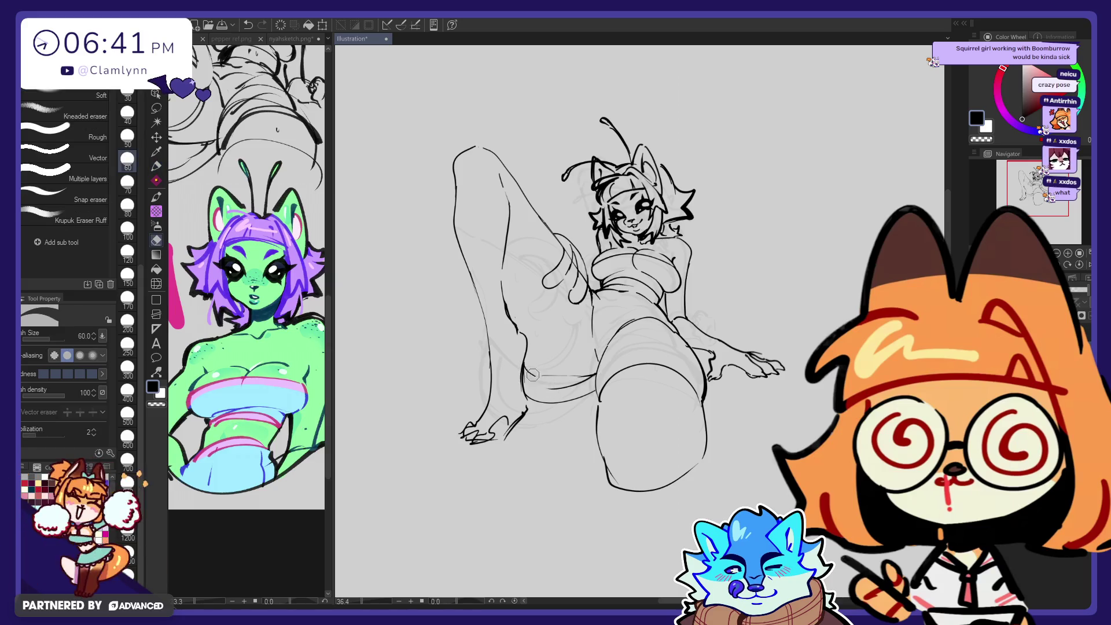
key("p")
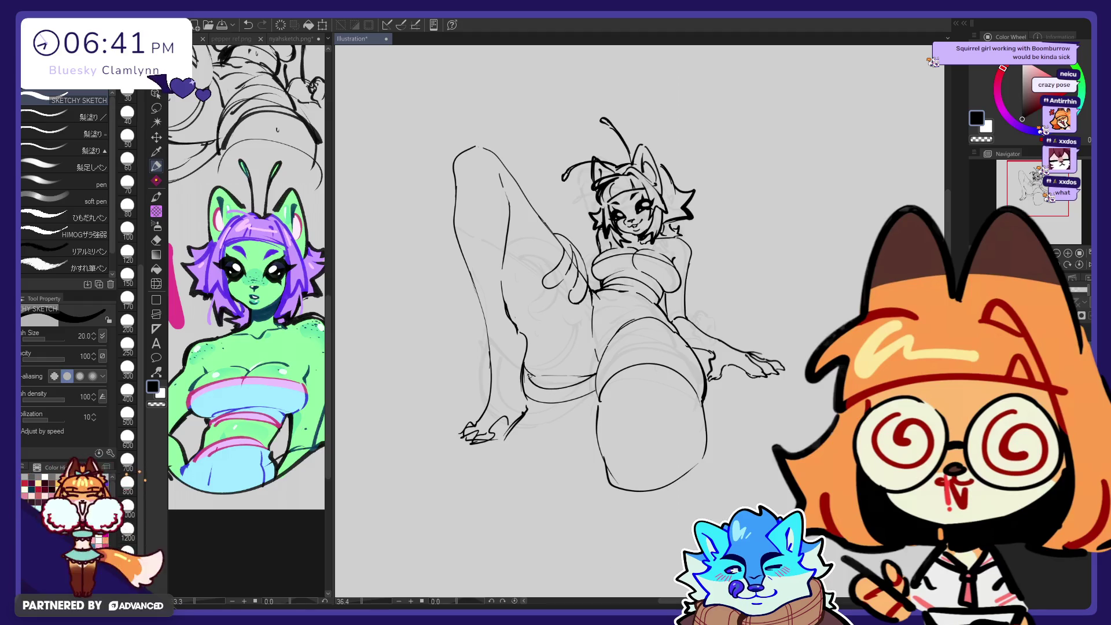
left_click(156, 283)
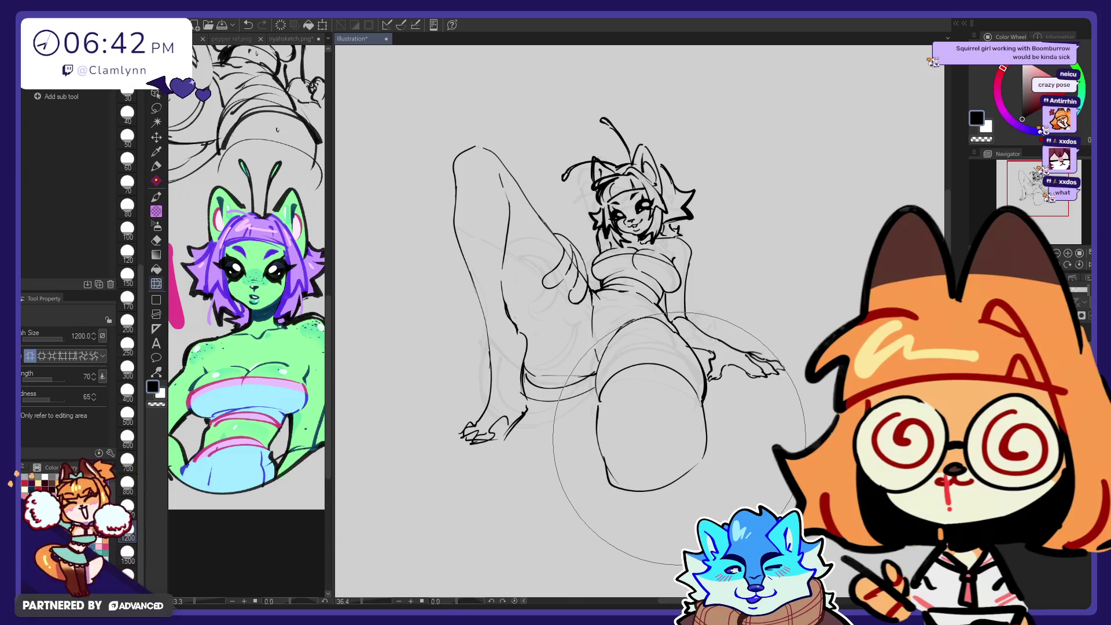
key("e")
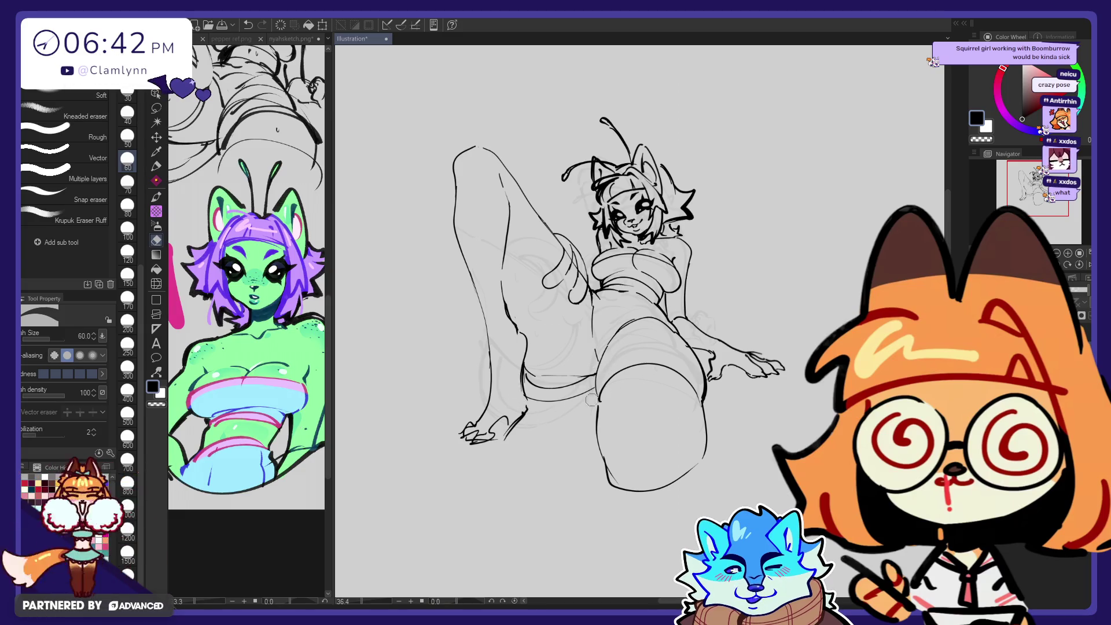
key("p")
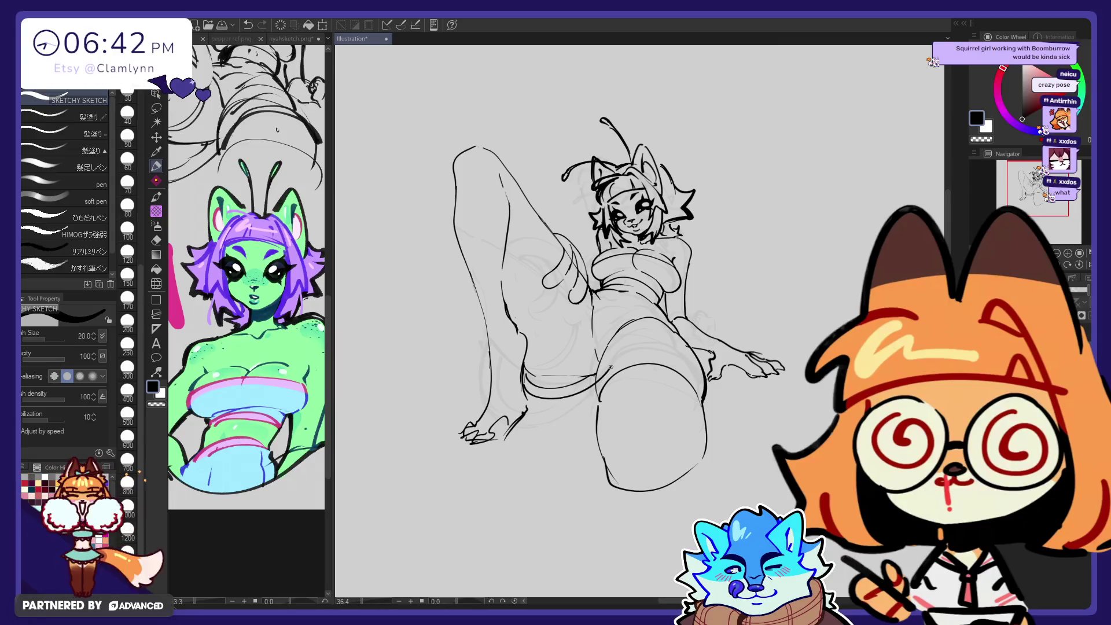
key("e")
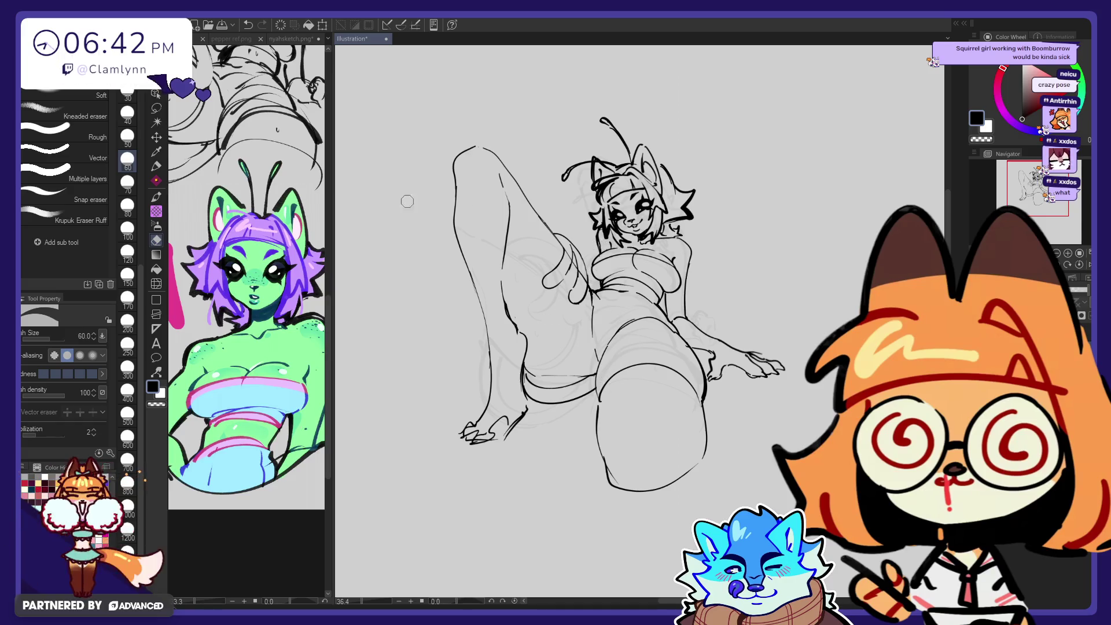
Step: Lasso the lower-left legs, scale them to 114%, and shift them slightly up and right
key("m")
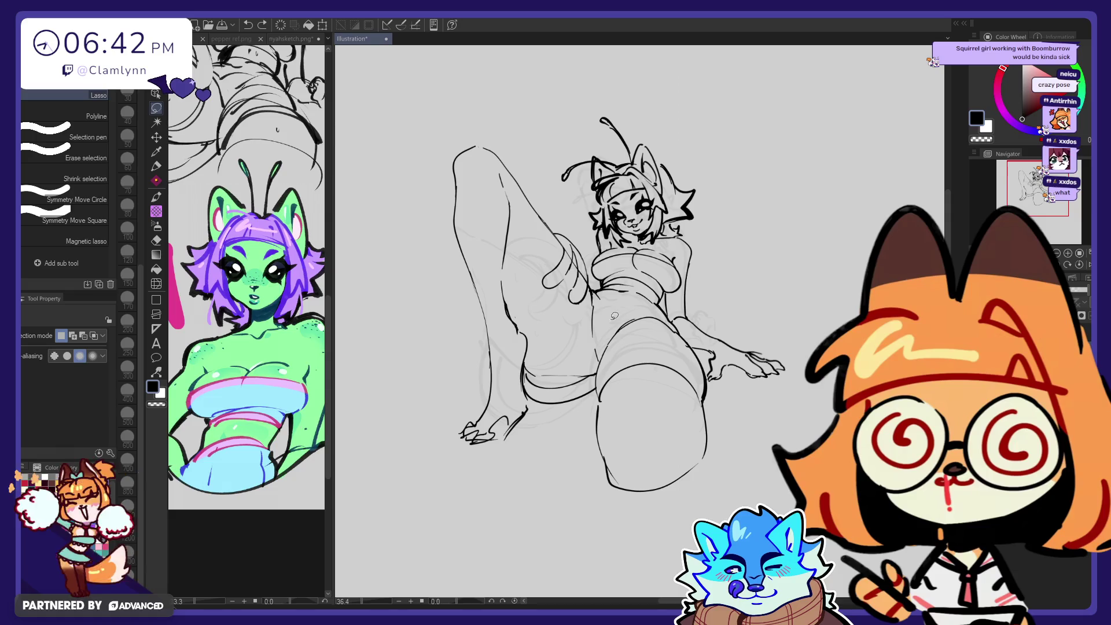
left_click_drag(615, 316, 601, 424)
key("ctrl+t")
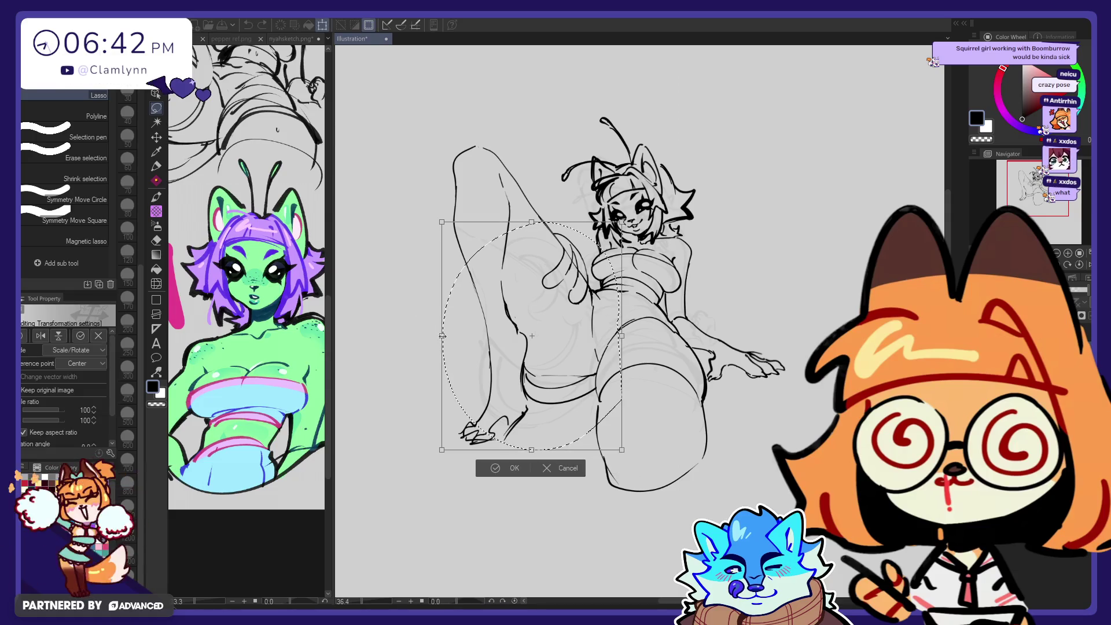
left_click_drag(441, 336, 417, 336)
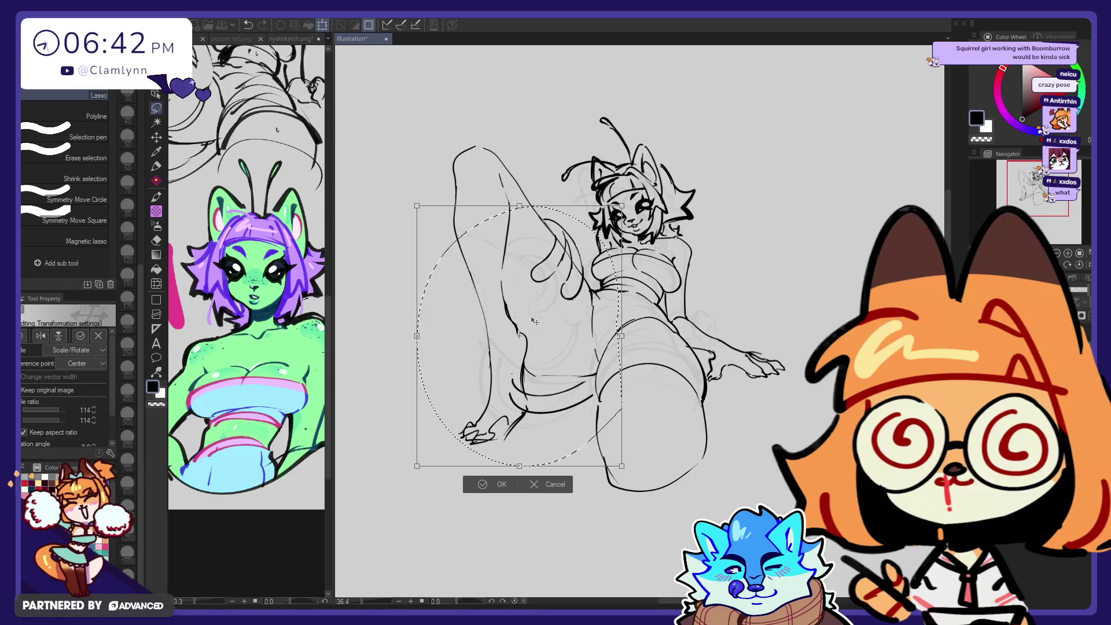
left_click_drag(534, 321, 537, 316)
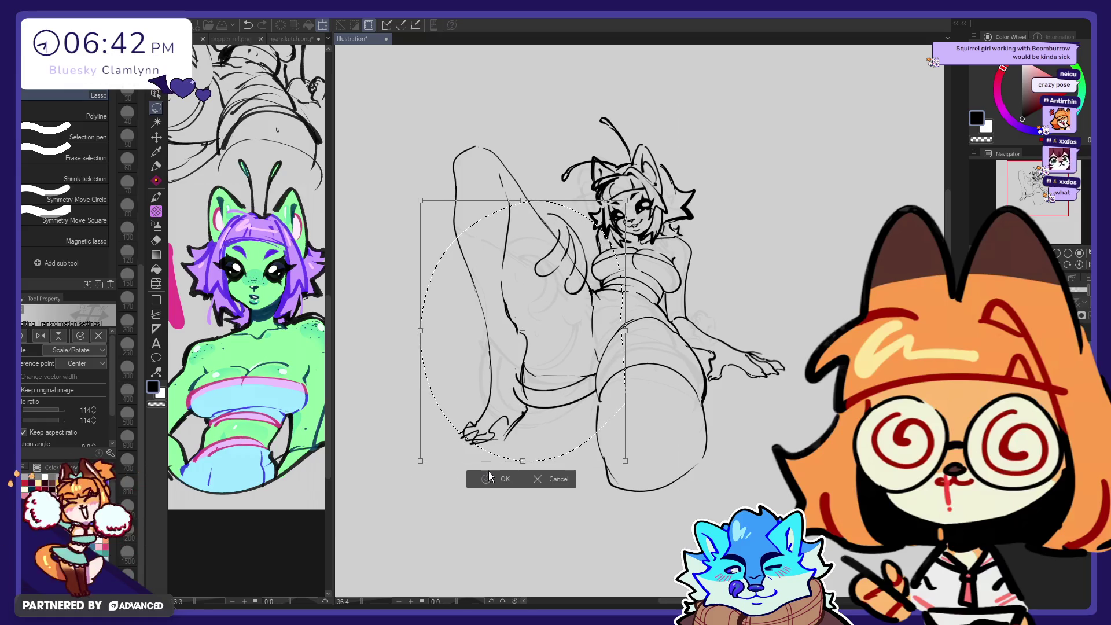
left_click(489, 476)
key("ctrl+d")
Step: Draw a line along the left leg, erase around it, and restore an over-erased spot
key("e")
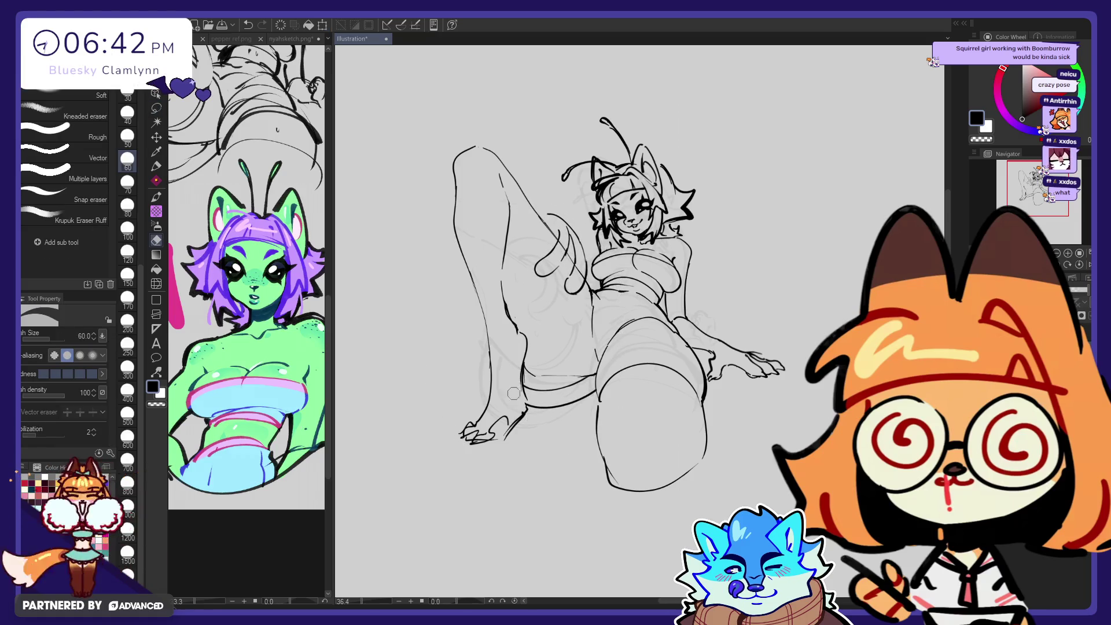
key("p")
left_click_drag(489, 261, 495, 371)
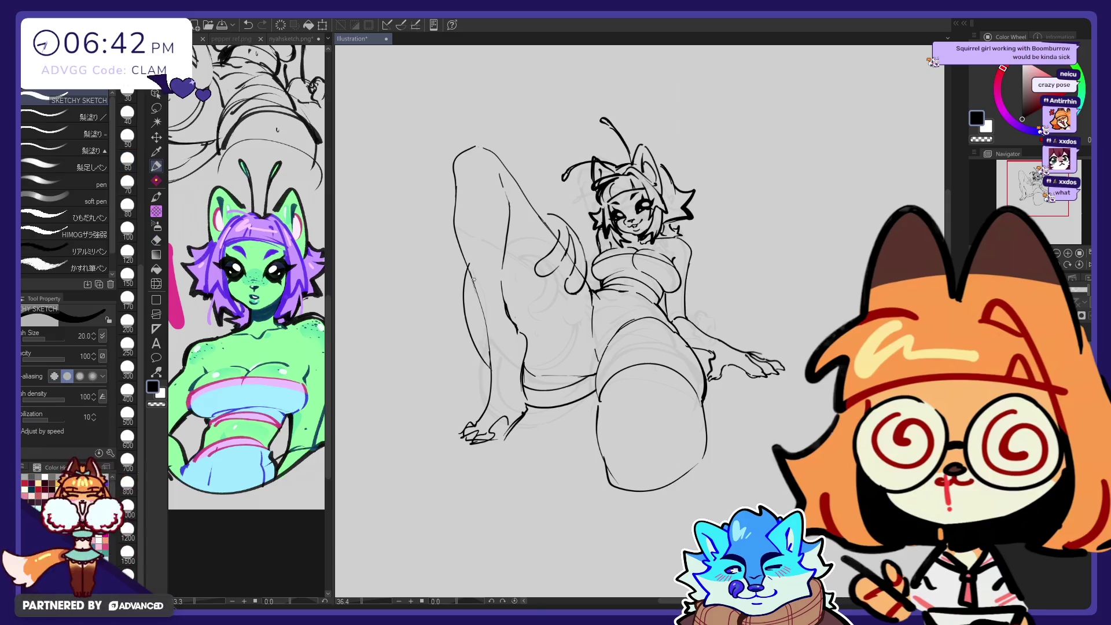
key("e")
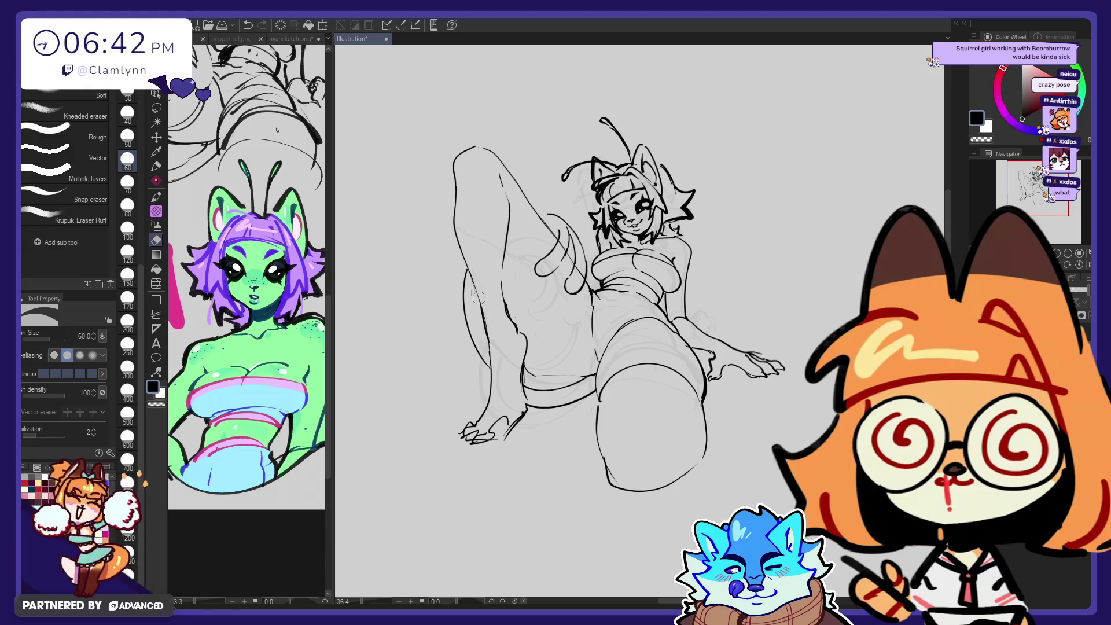
key("p")
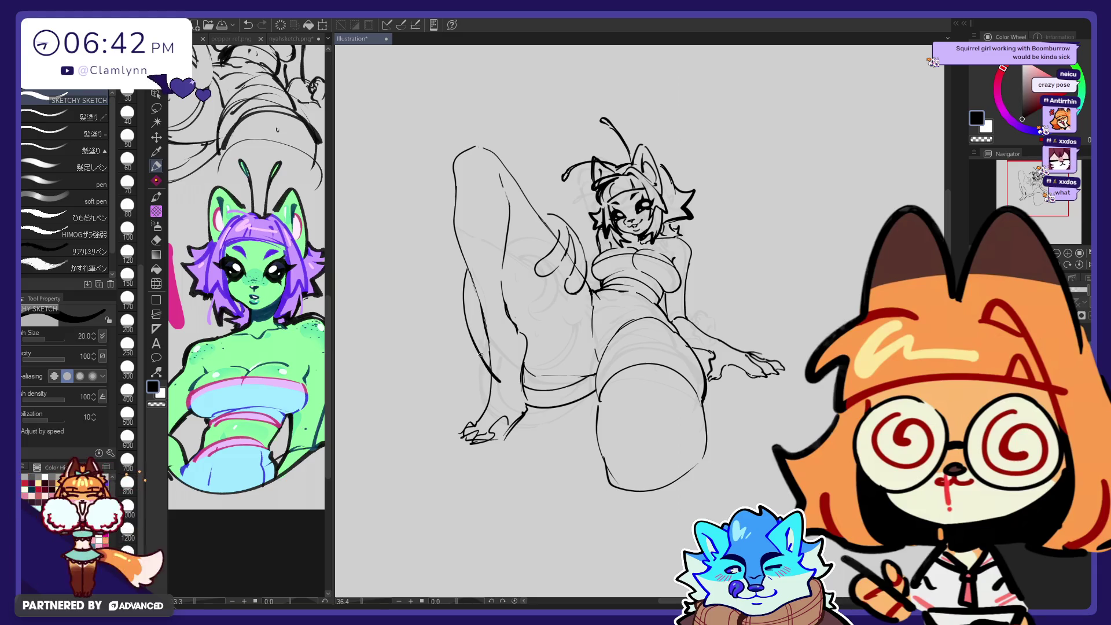
key("e")
key("p")
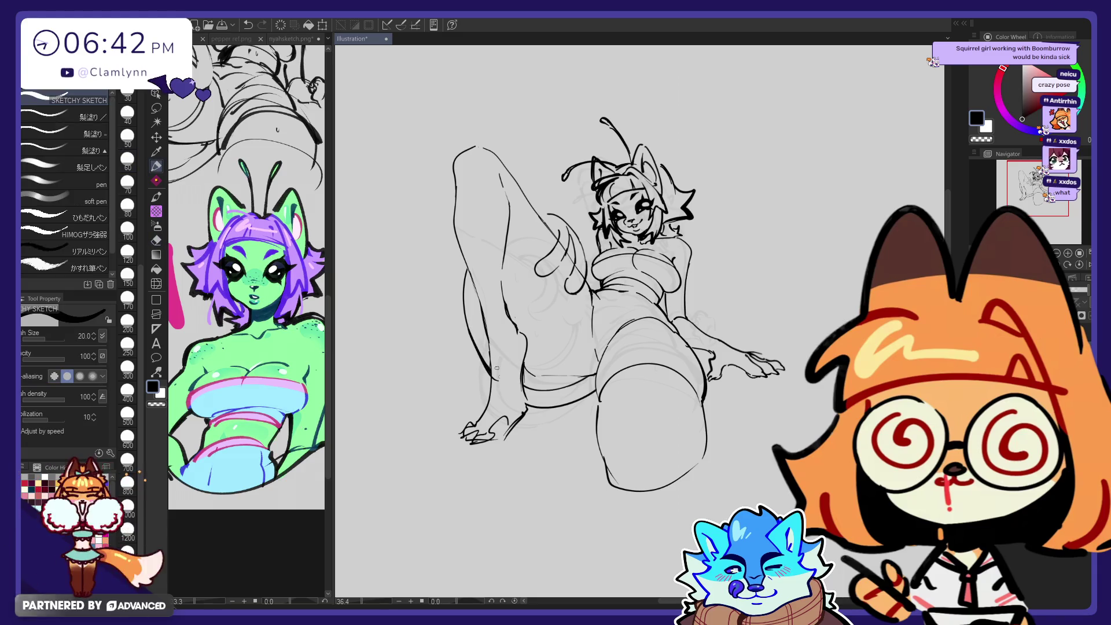
key("e")
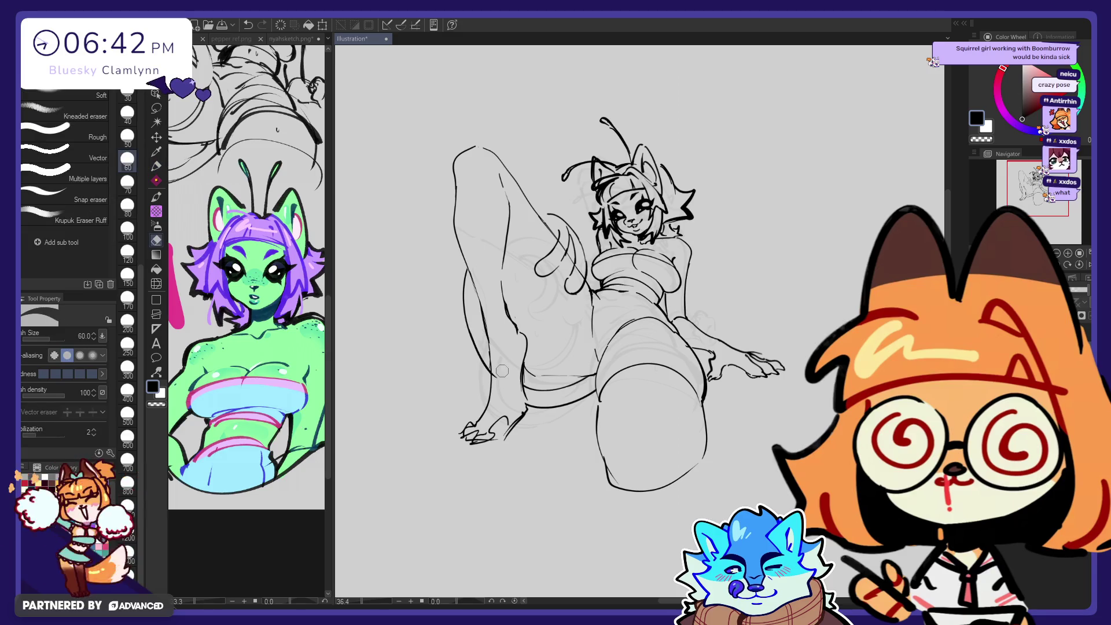
key("ctrl+z")
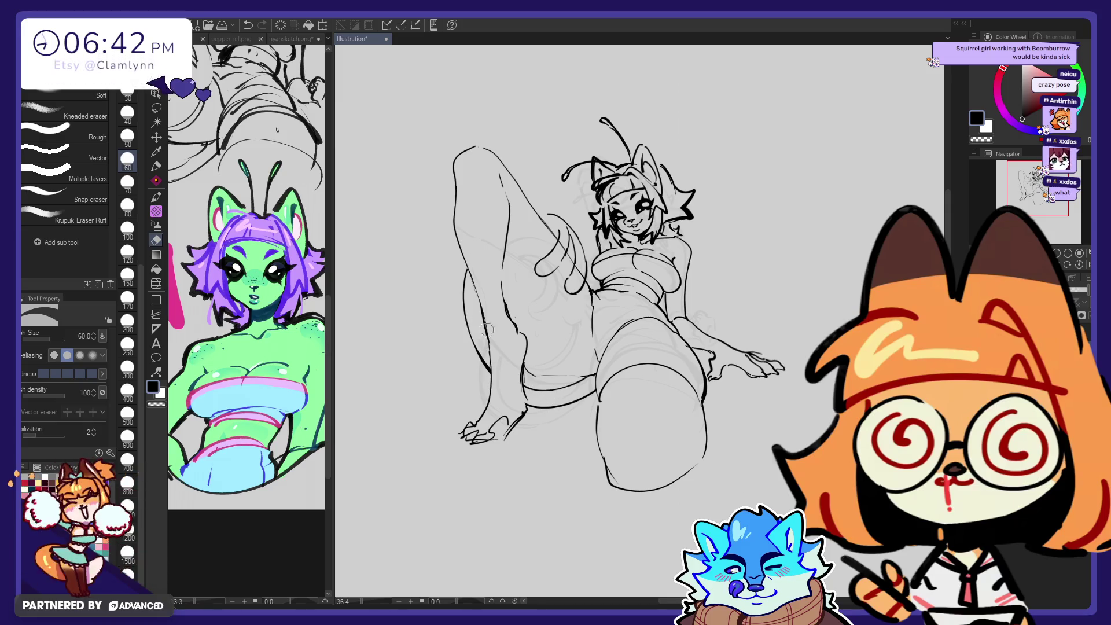
Step: Erase stray sketch lines across the leg and firm up the leg and tail lines
key("p")
key("e")
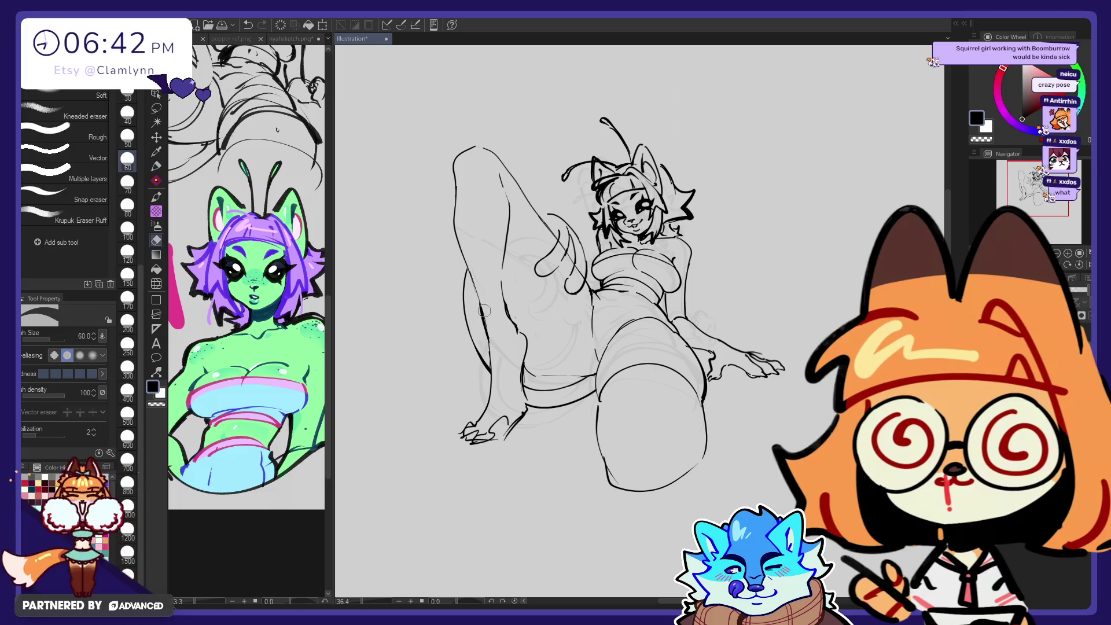
key("p")
key("e")
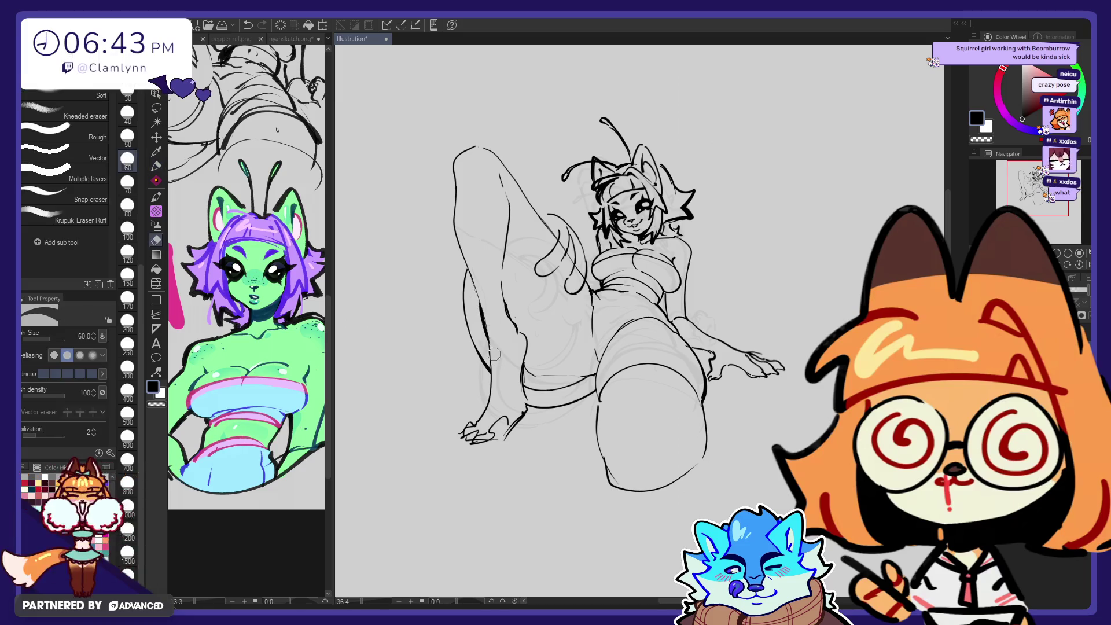
left_click_drag(560, 388, 585, 385)
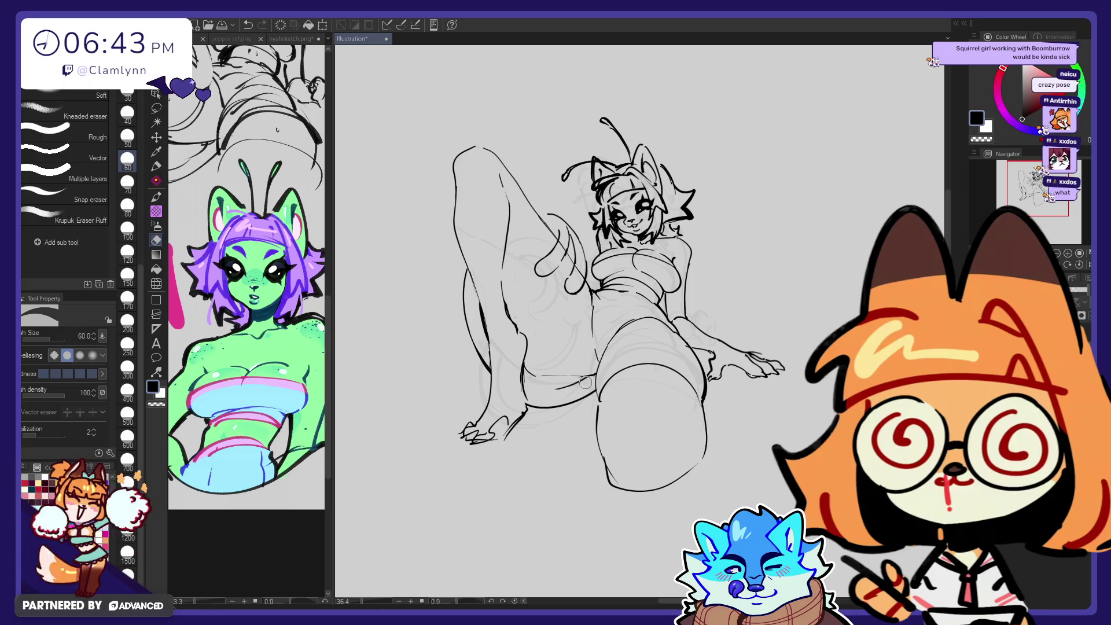
key("p")
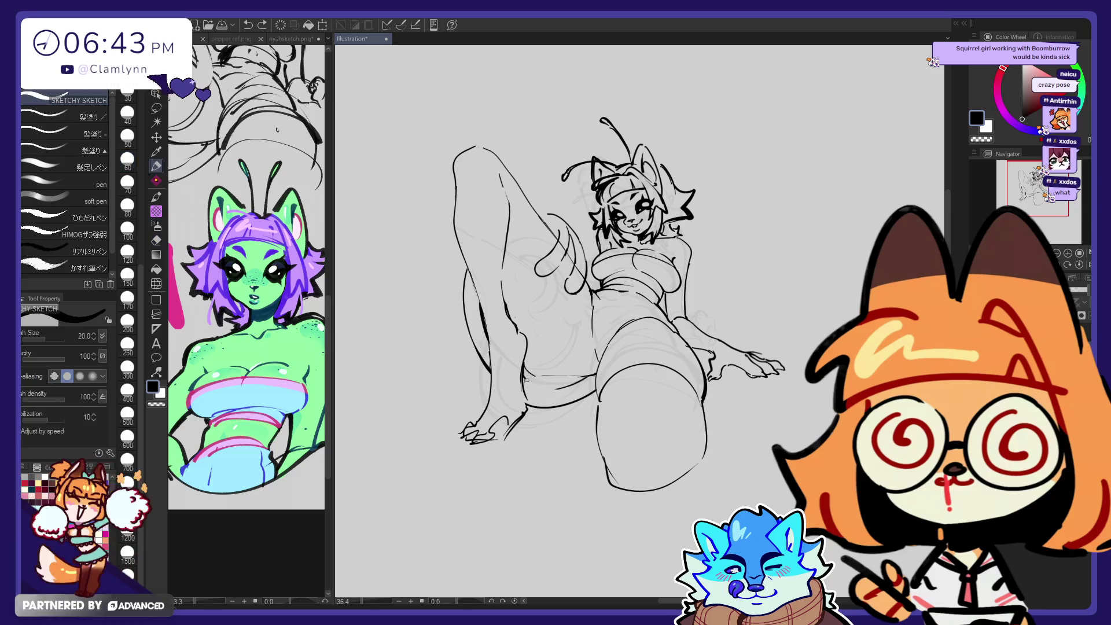
key("e")
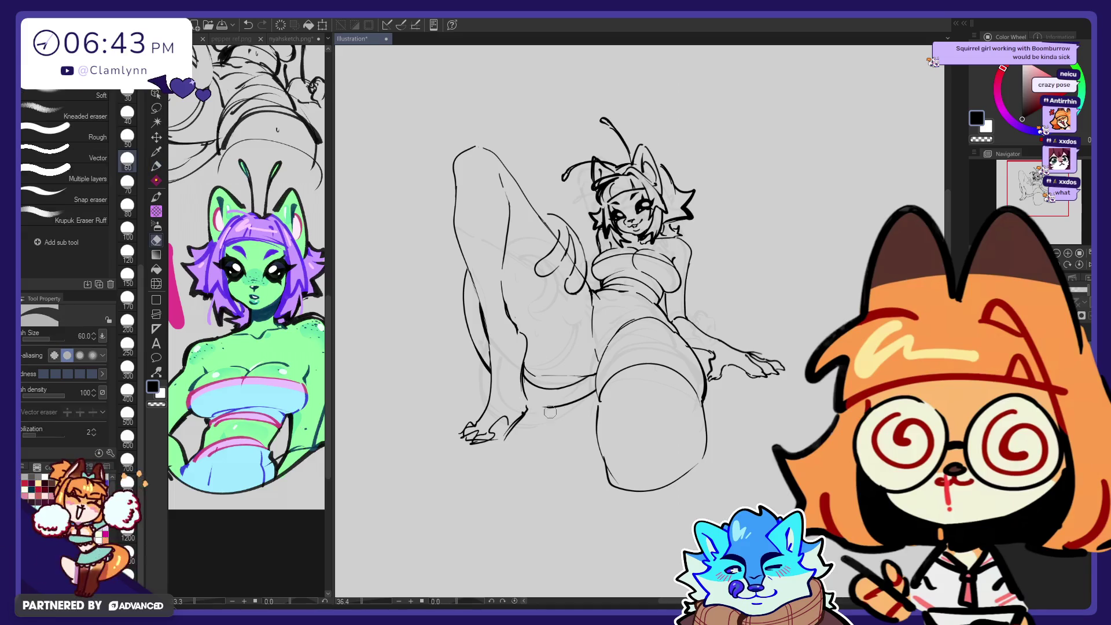
key("p")
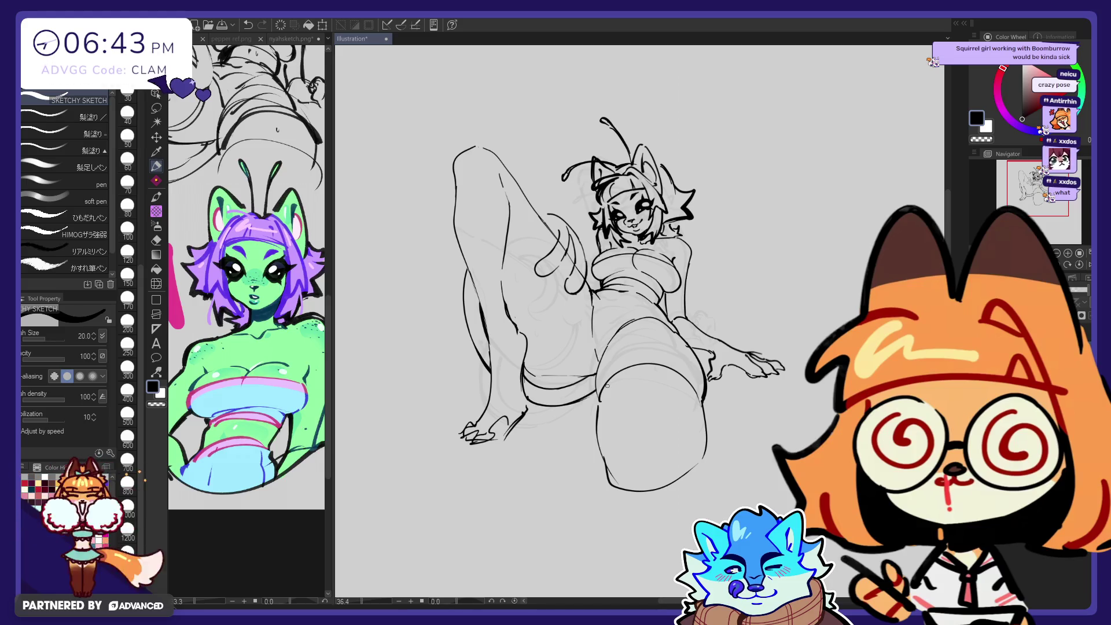
key("e")
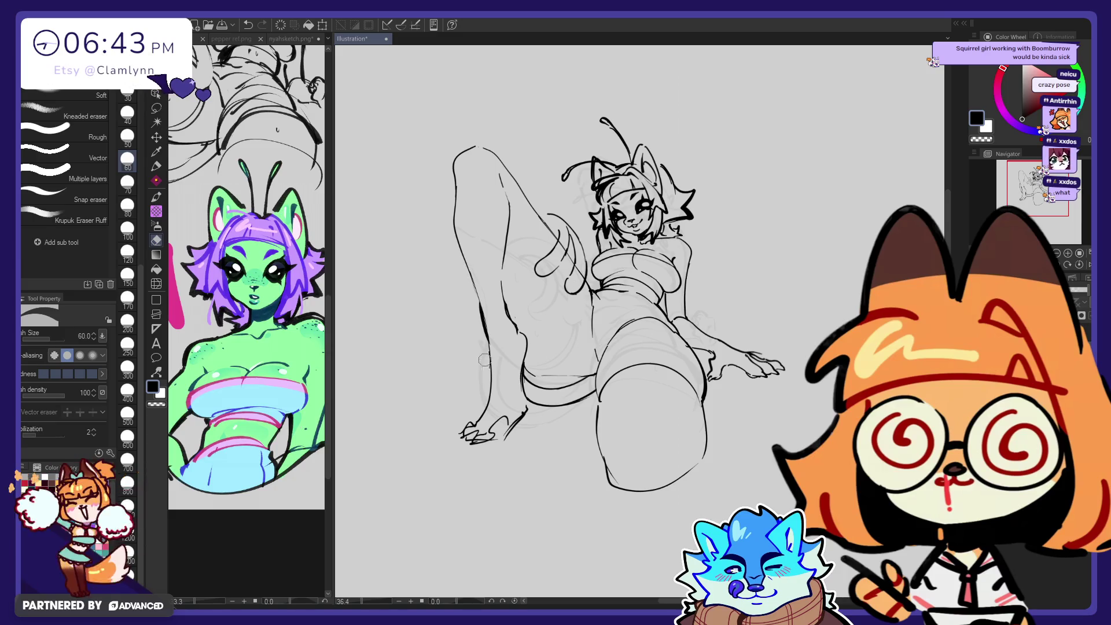
key("p")
key("e")
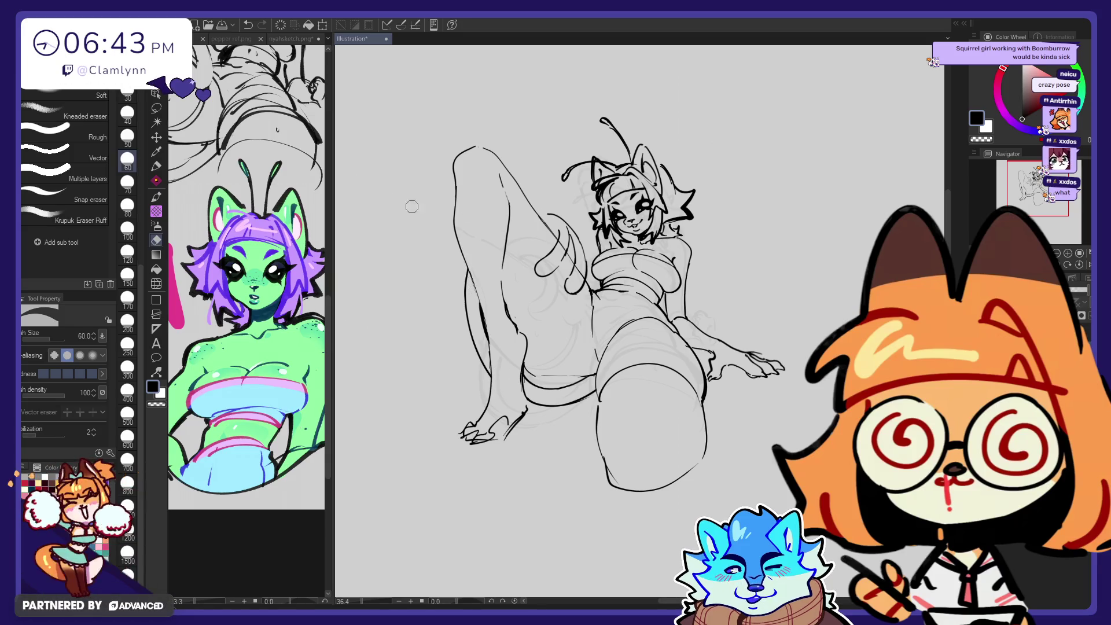
Step: Draw a curved line over the raised knee and undo the trial stroke near the arm
key("j")
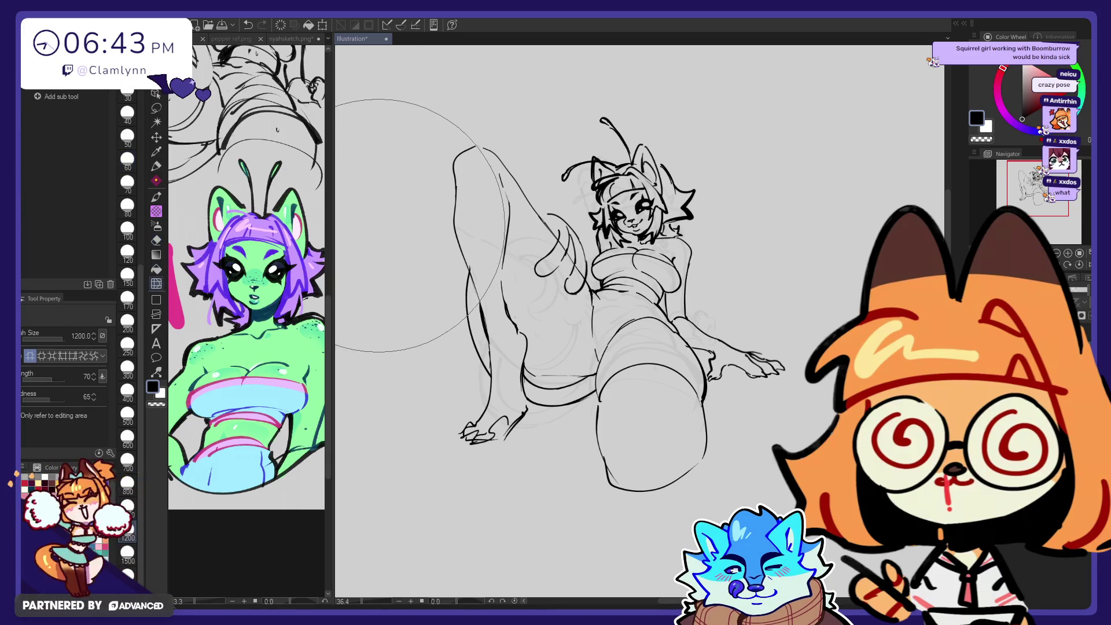
key("e")
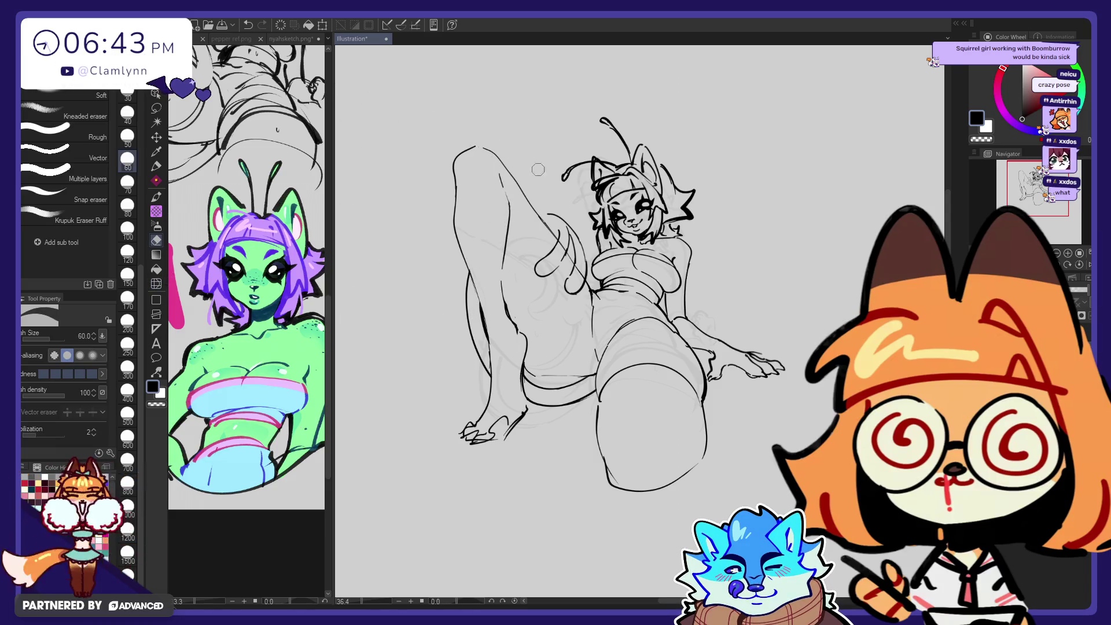
key("p")
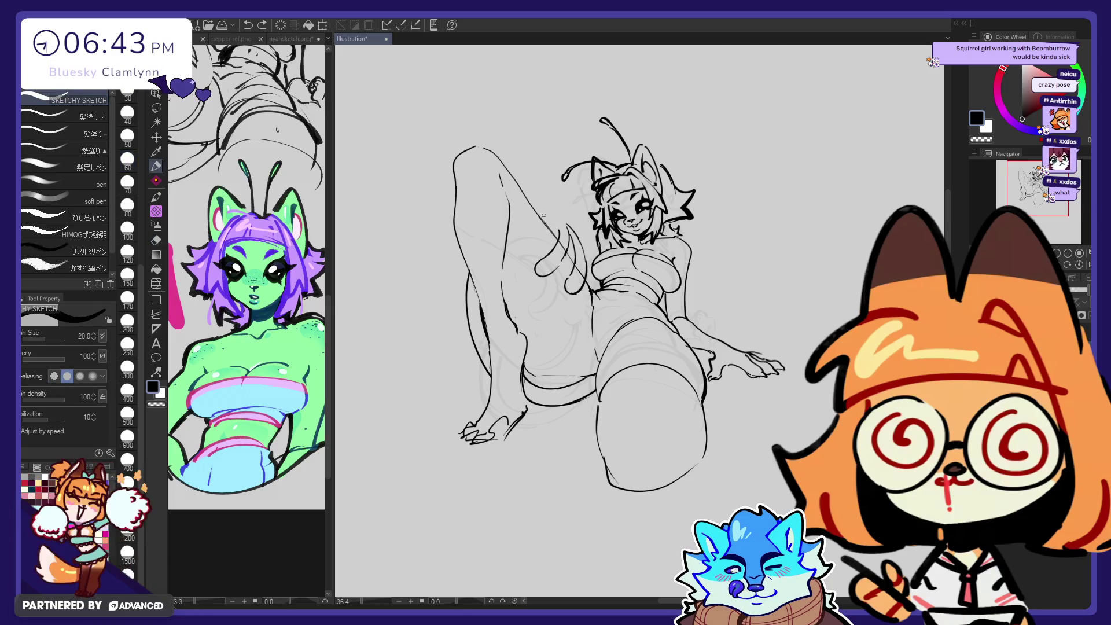
left_click_drag(544, 215, 571, 246)
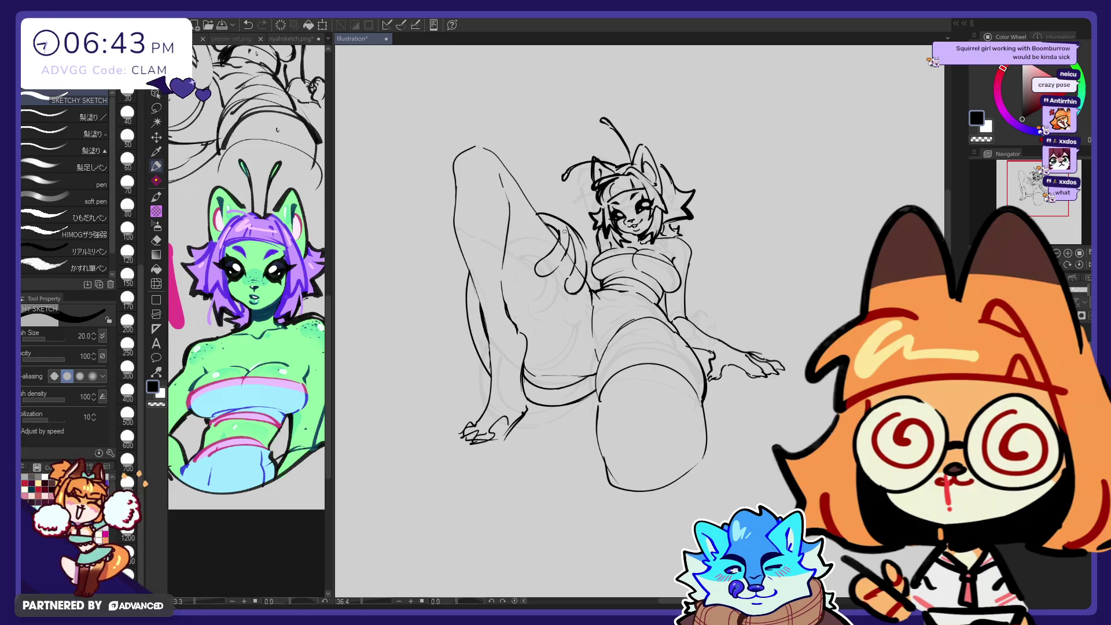
key("e")
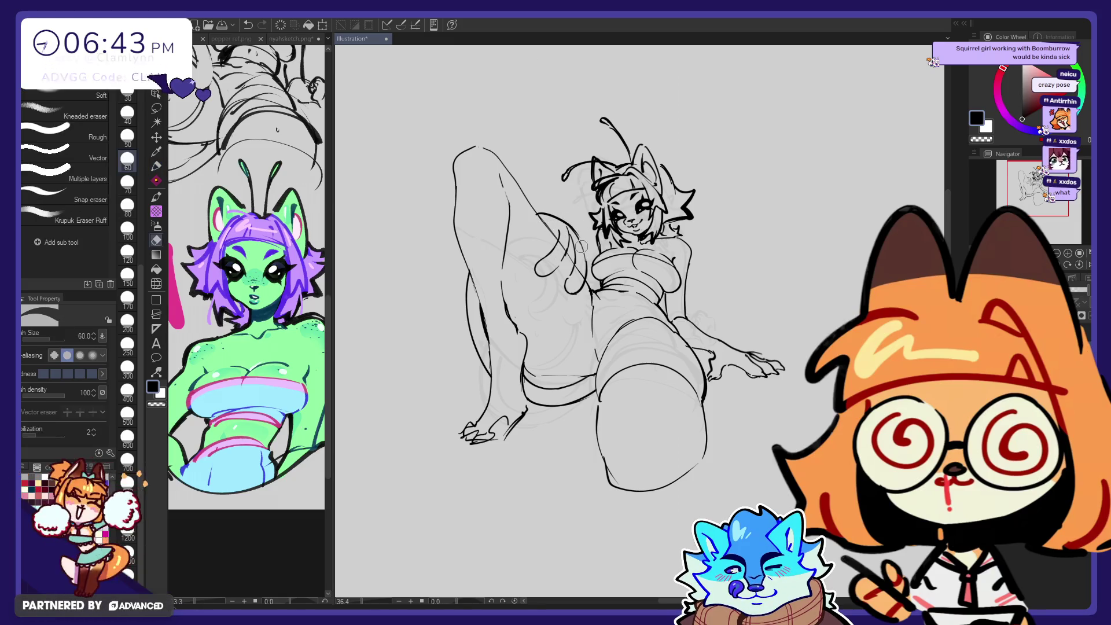
key("p")
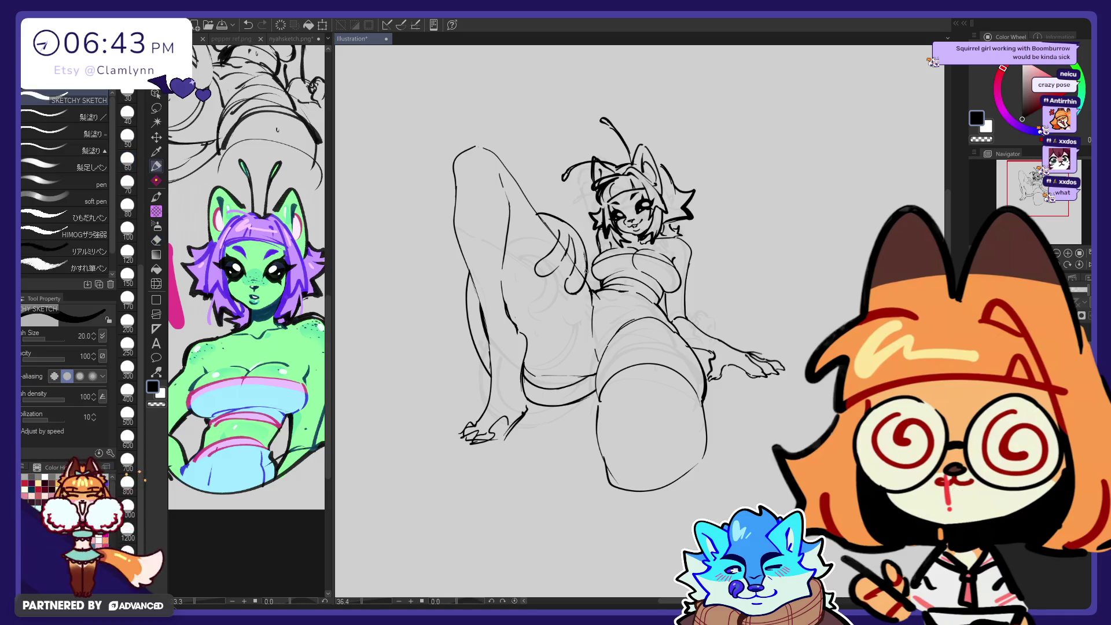
left_click_drag(580, 239, 582, 267)
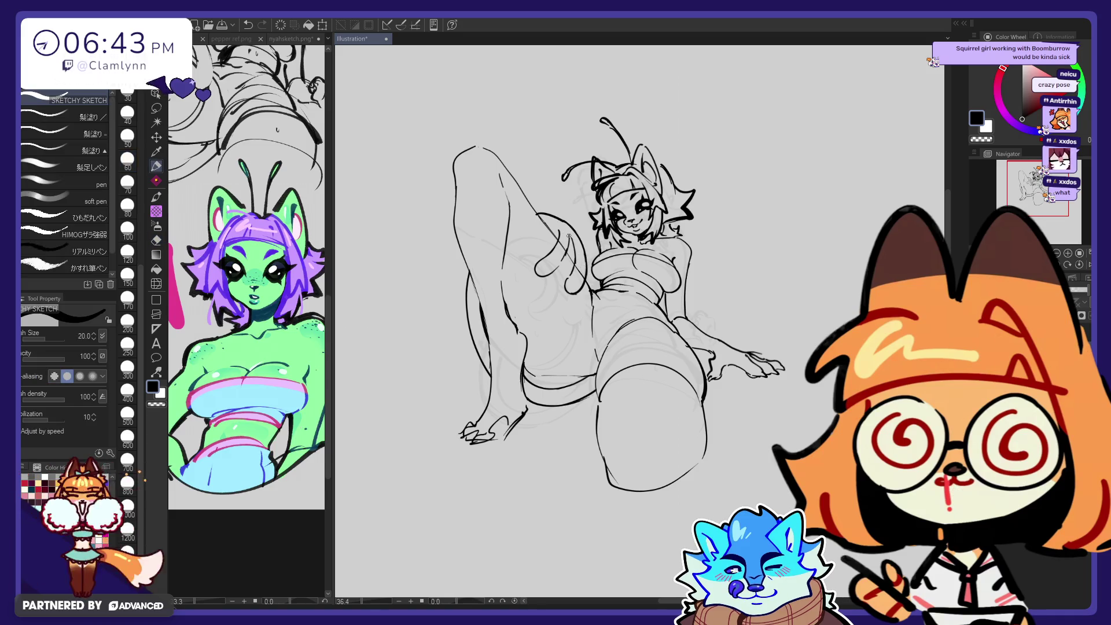
key("ctrl+z")
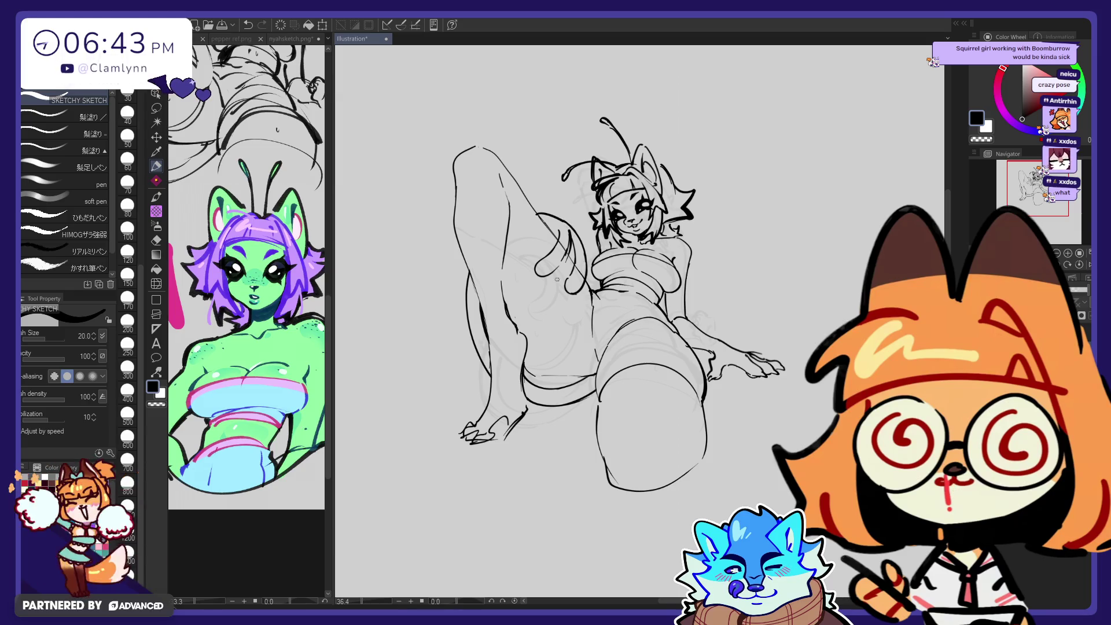
key("ctrl+z")
Step: Lasso the arm resting on the raised knee and transform it to a new size and position
key("m")
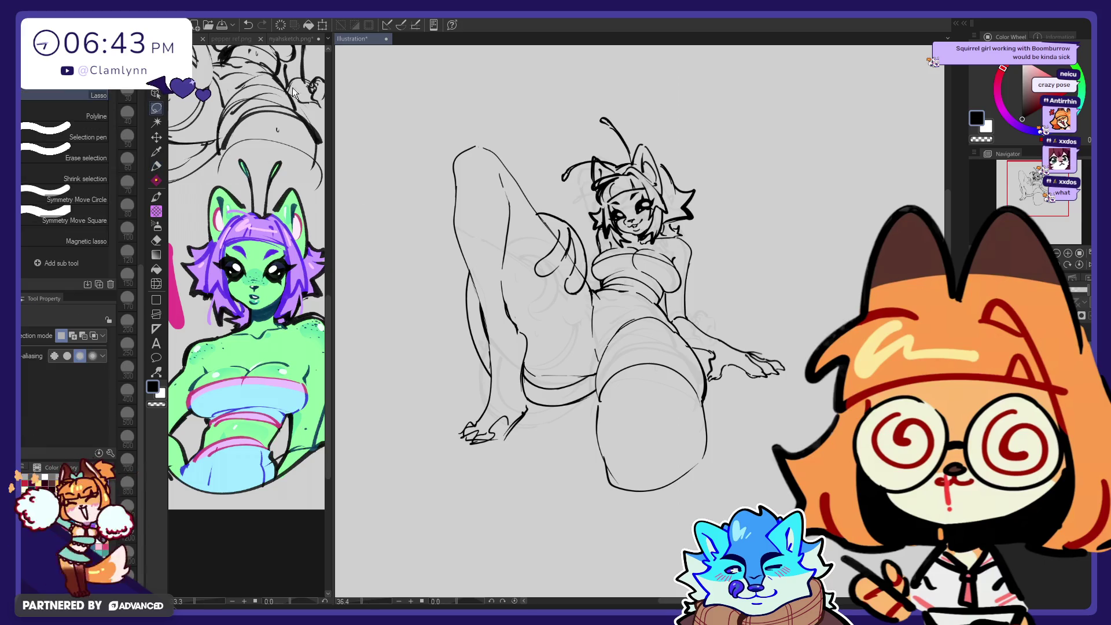
mouse_move(533, 300)
left_mouse_down()
mouse_move(524, 289)
mouse_move(571, 305)
left_mouse_up()
key("ctrl+t")
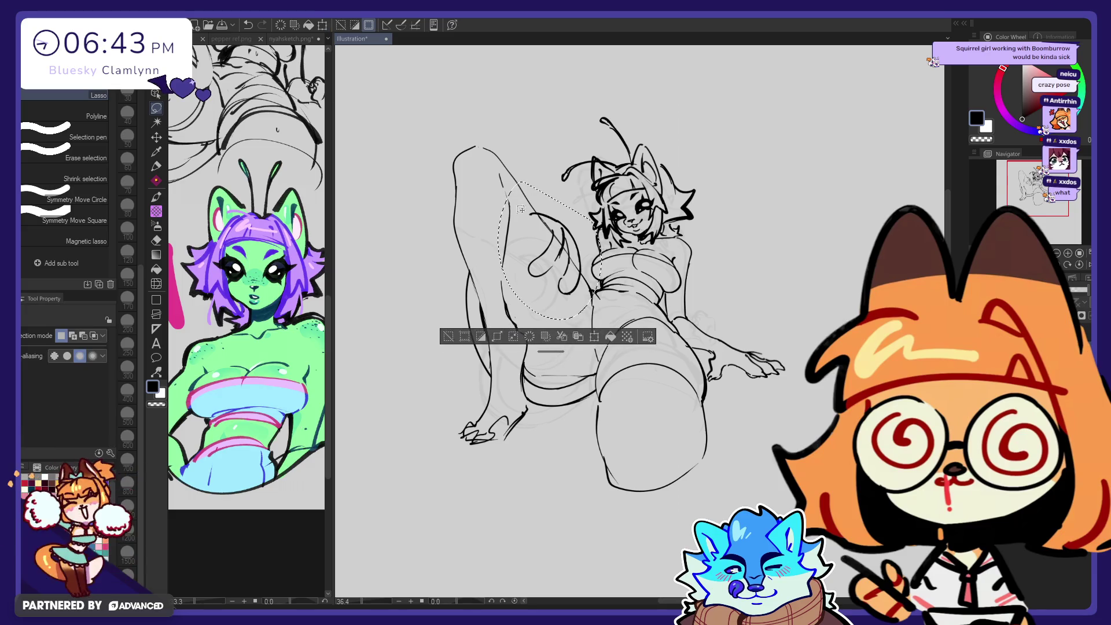
left_click(532, 338)
Step: Erase a small piece of the arm's outline
key("e")
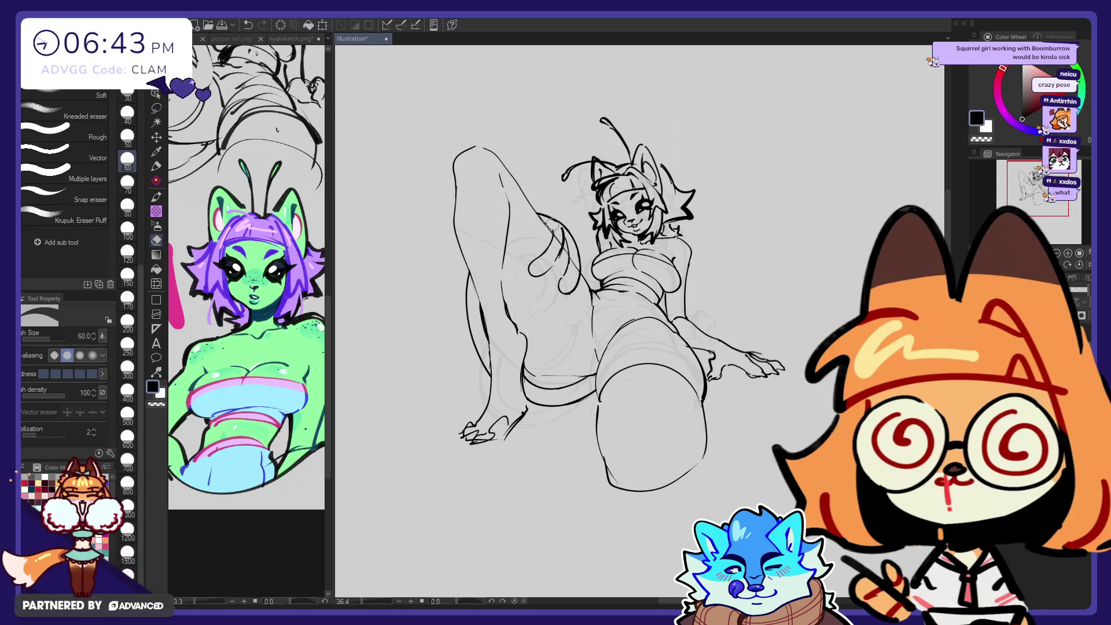
key("p")
key("e")
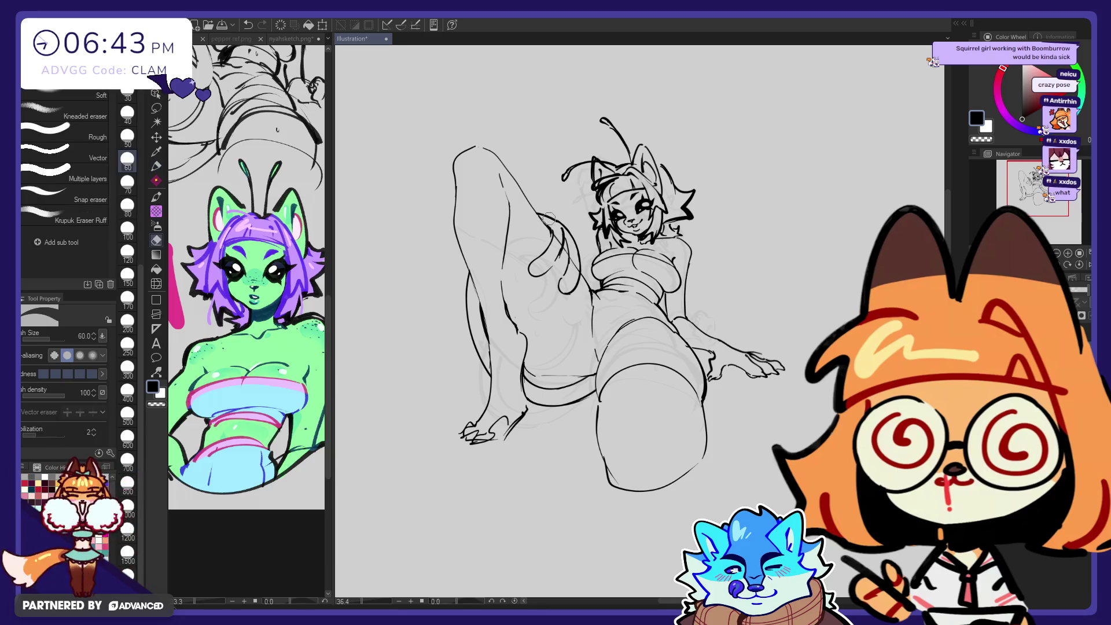
left_click_drag(550, 221, 548, 217)
key("p")
key("e")
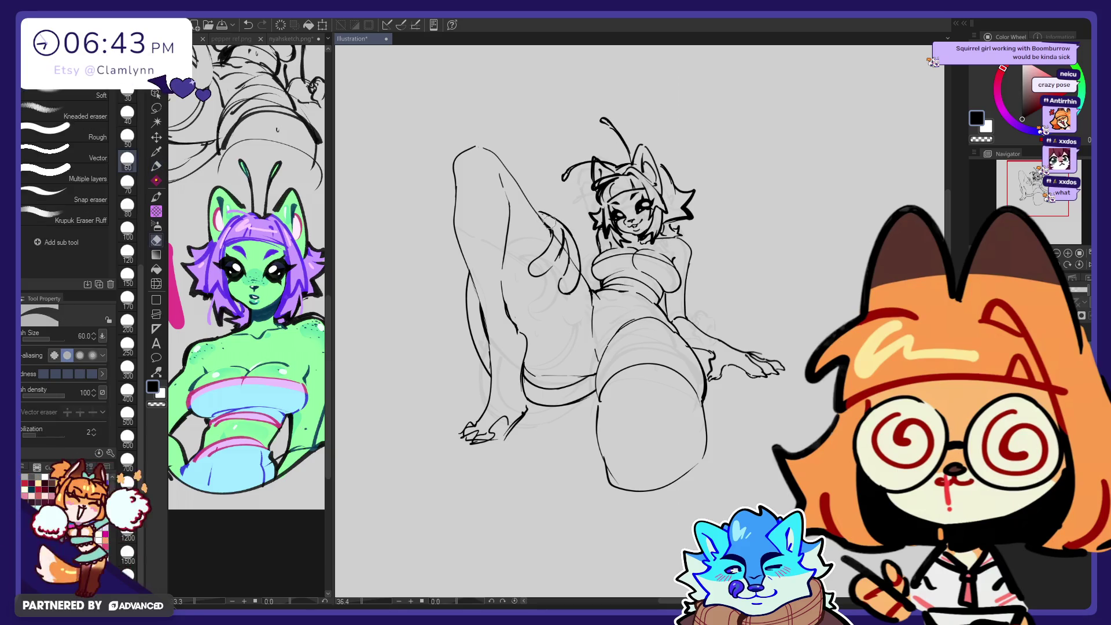
key("j")
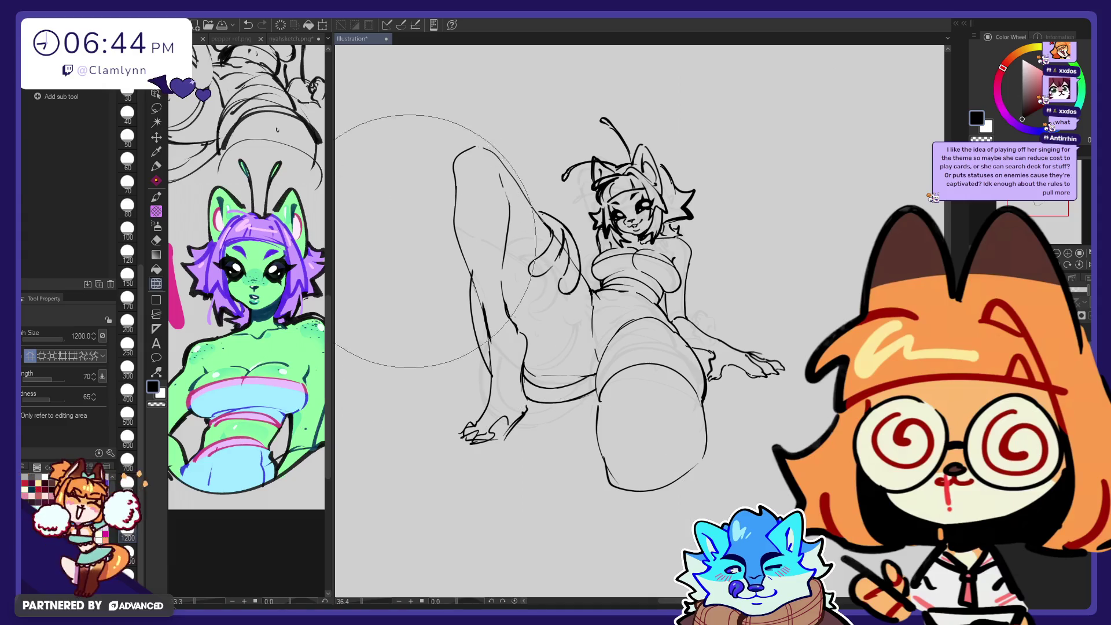
Step: Warp the inner-thigh and hip lines with Liquify, sizing 1500 down to 300, finishing at 700
key("e")
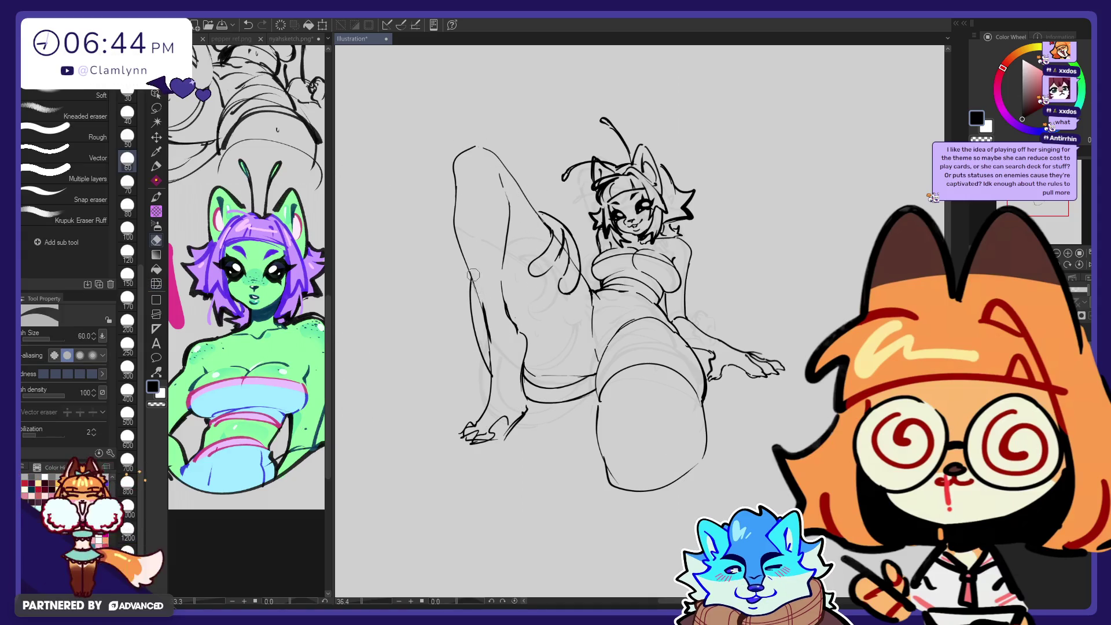
key("p")
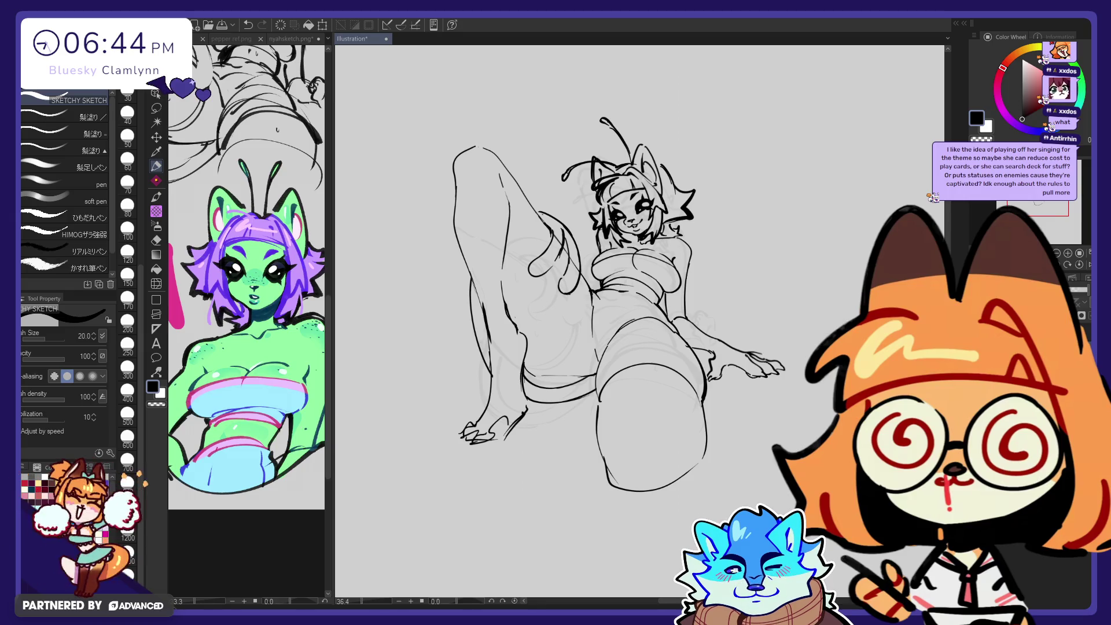
left_click(156, 283)
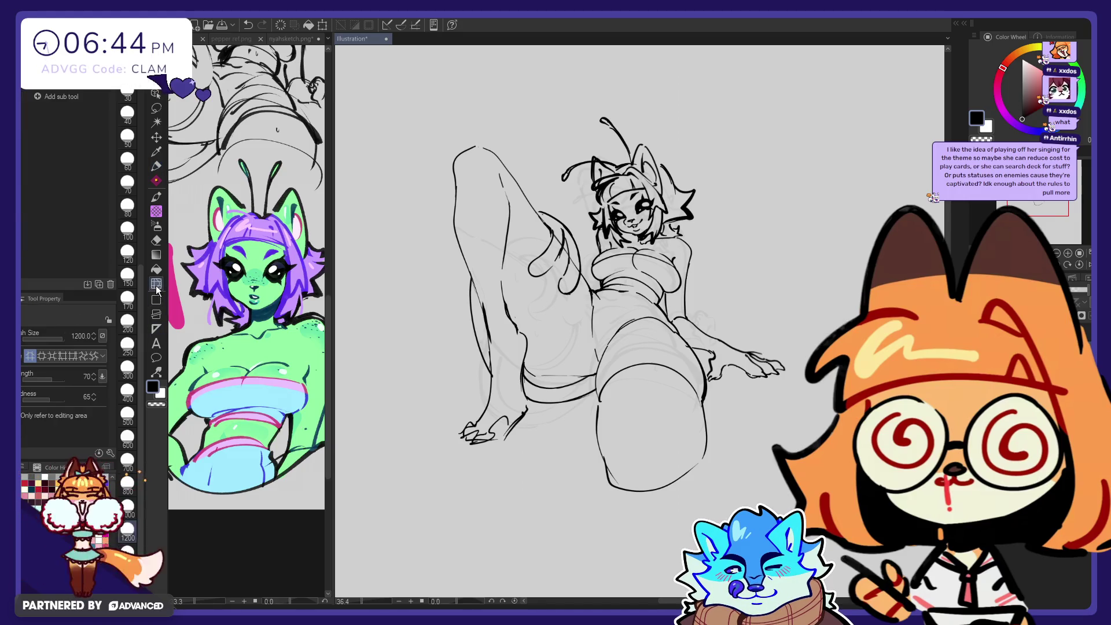
left_click(127, 555)
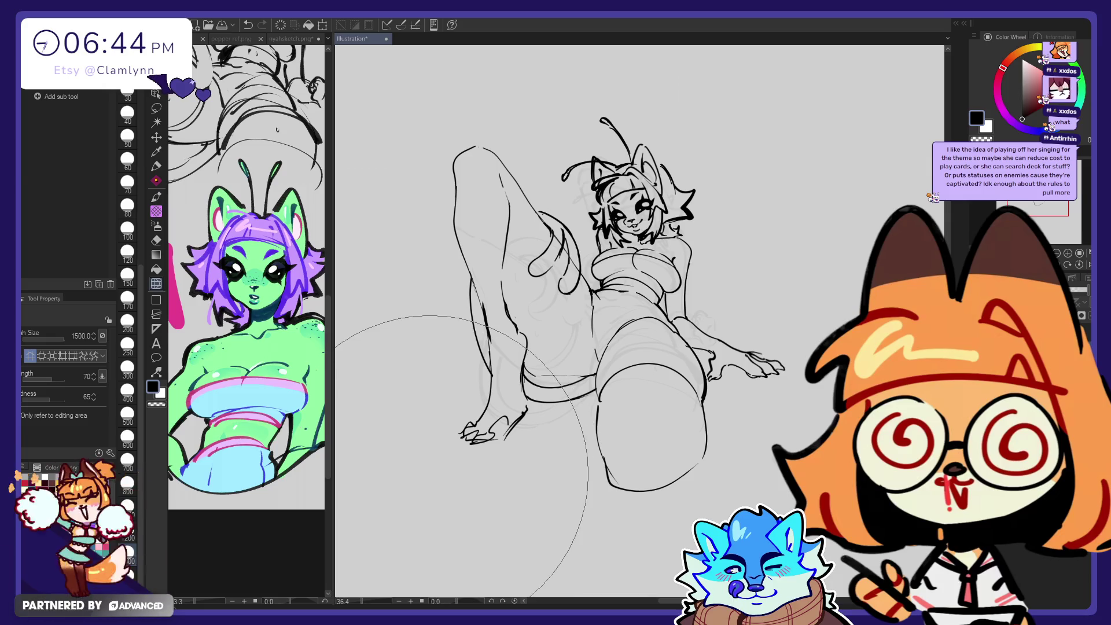
left_click(128, 510)
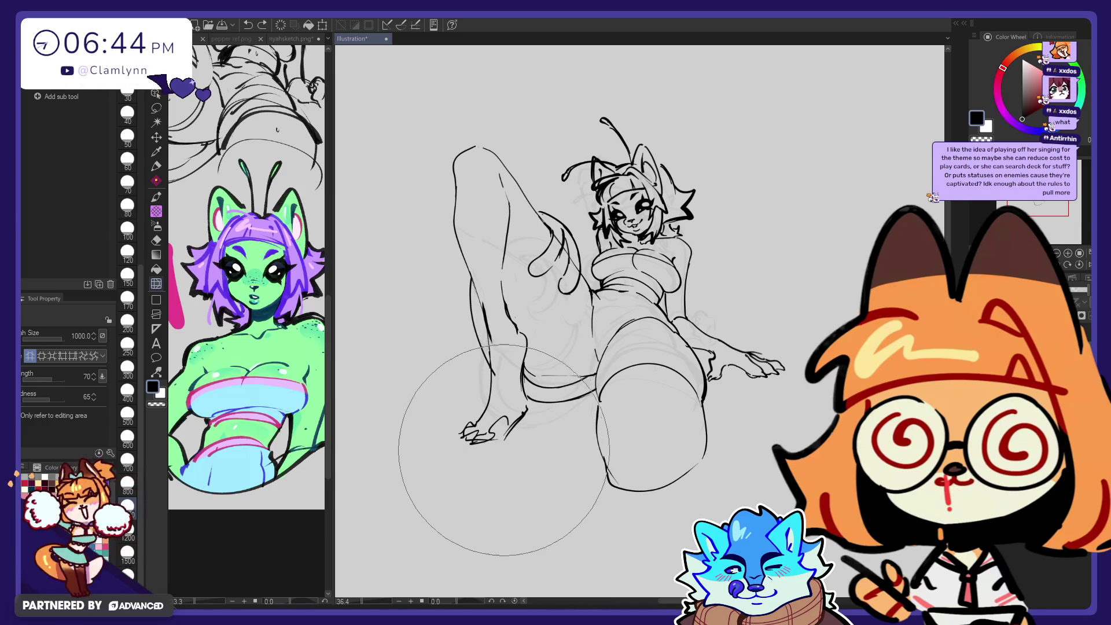
left_click(127, 437)
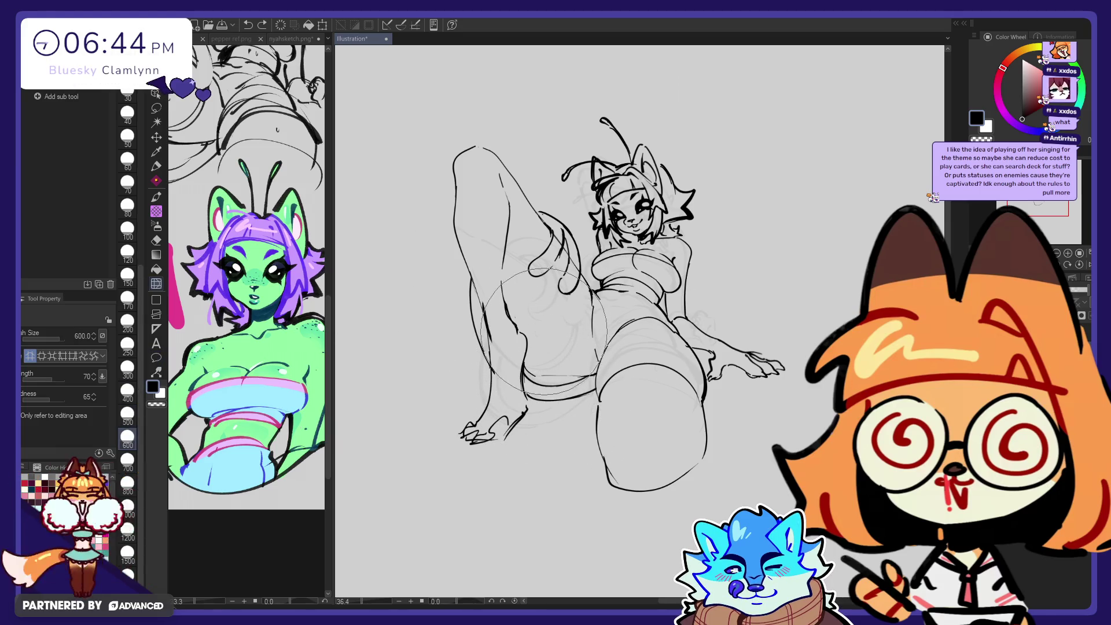
left_click(127, 367)
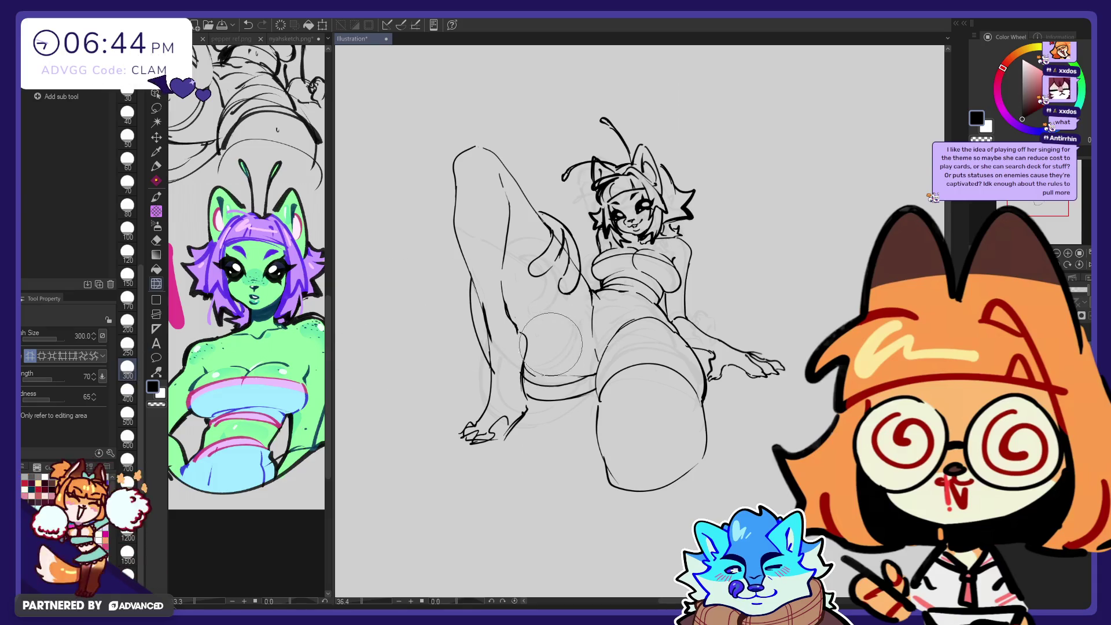
left_click(127, 460)
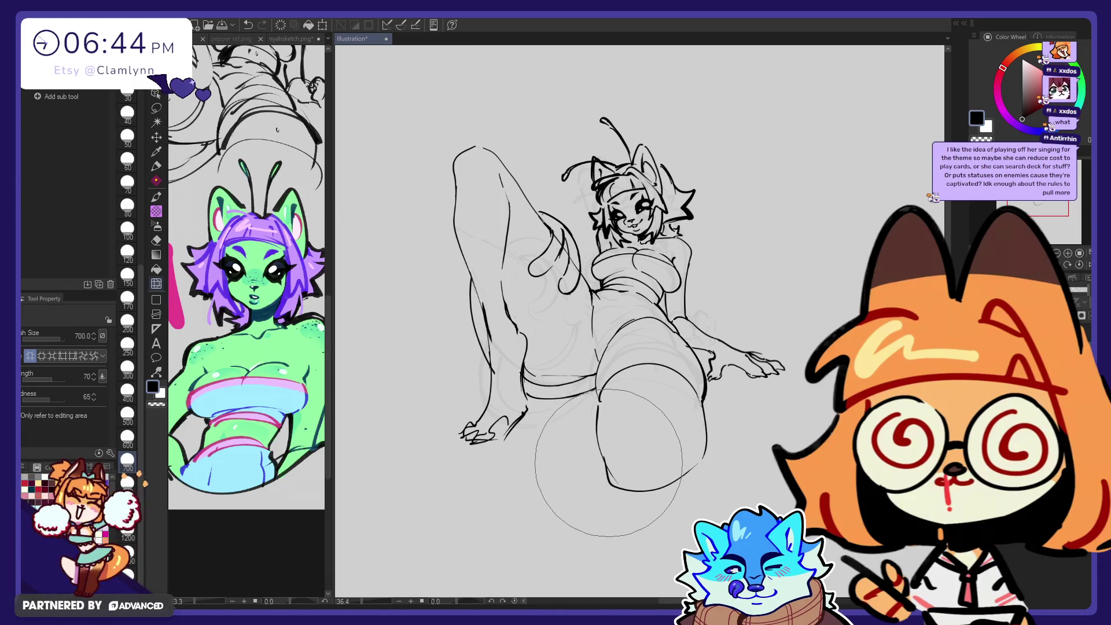
key("e")
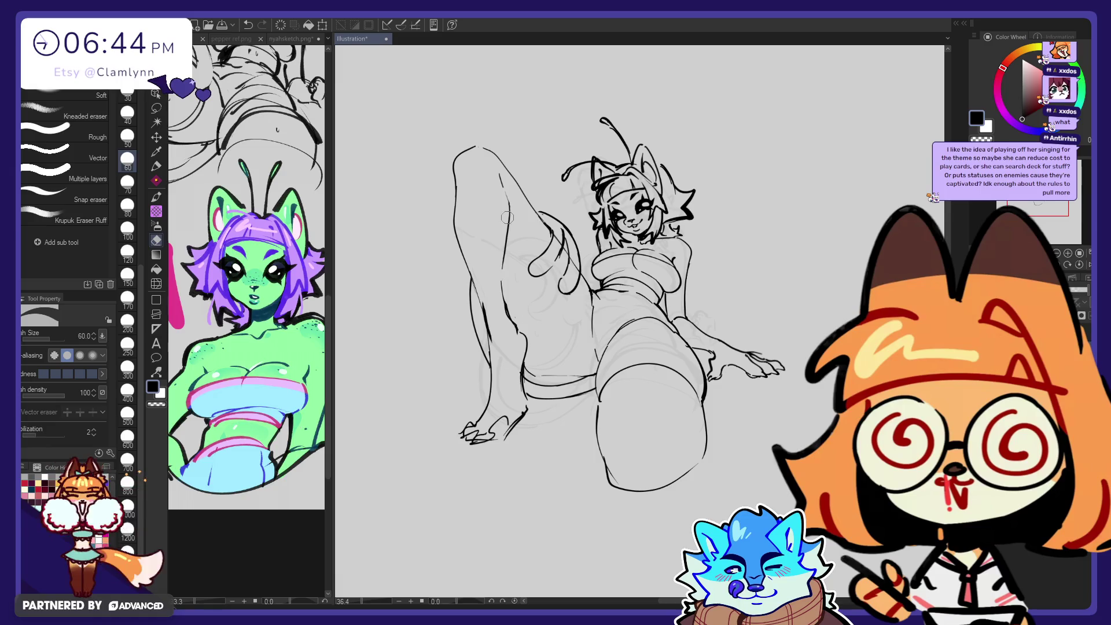
left_click(156, 108)
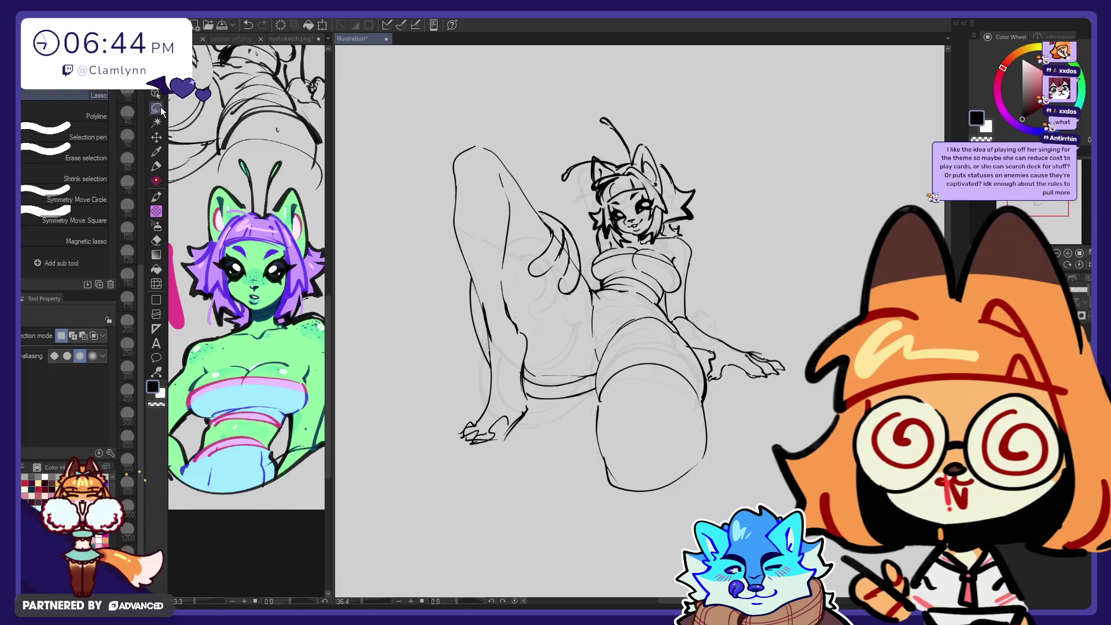
Step: Lasso the upper part of the raised leg, scale and rotate it to a better angle, then commit and deselect
left_click_drag(569, 169, 608, 185)
left_click(603, 331)
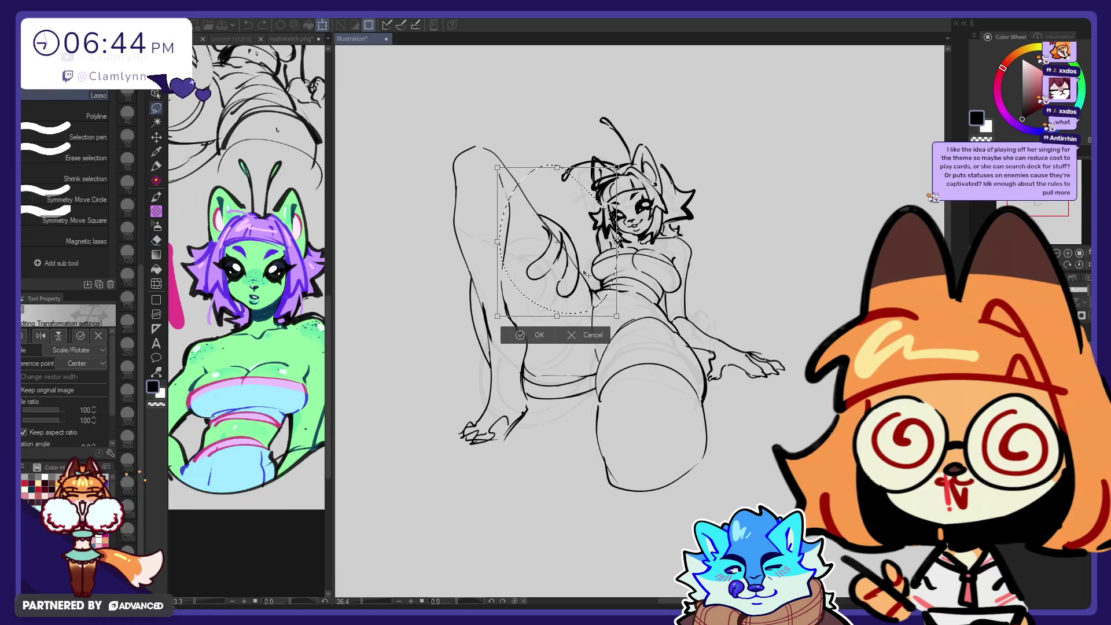
key("Return")
key("ctrl+d")
key("e")
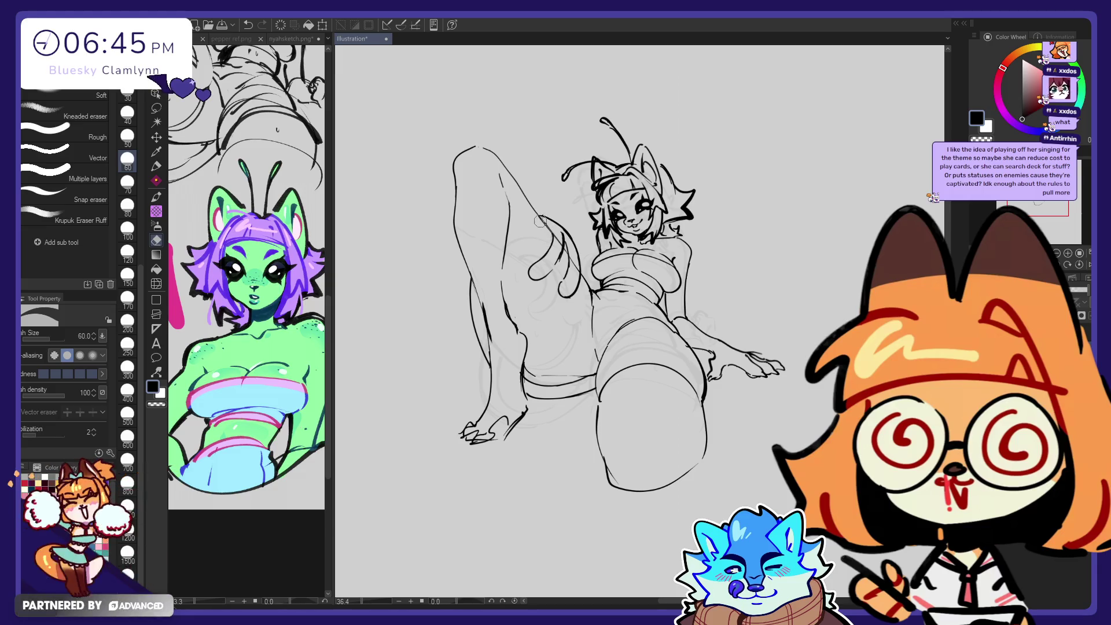
left_click(155, 284)
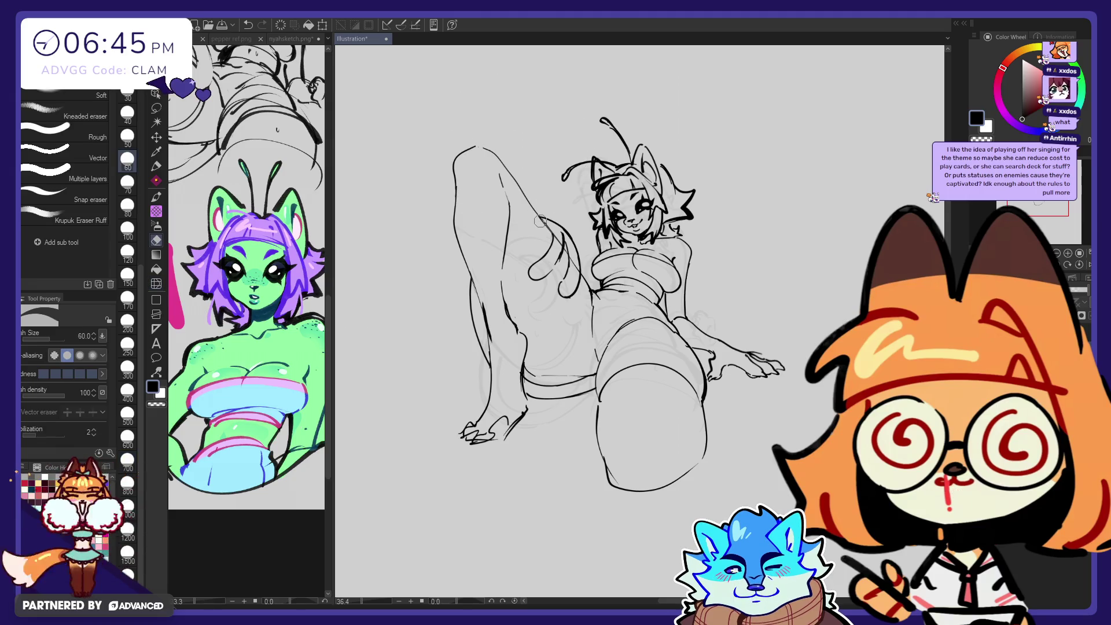
key("p")
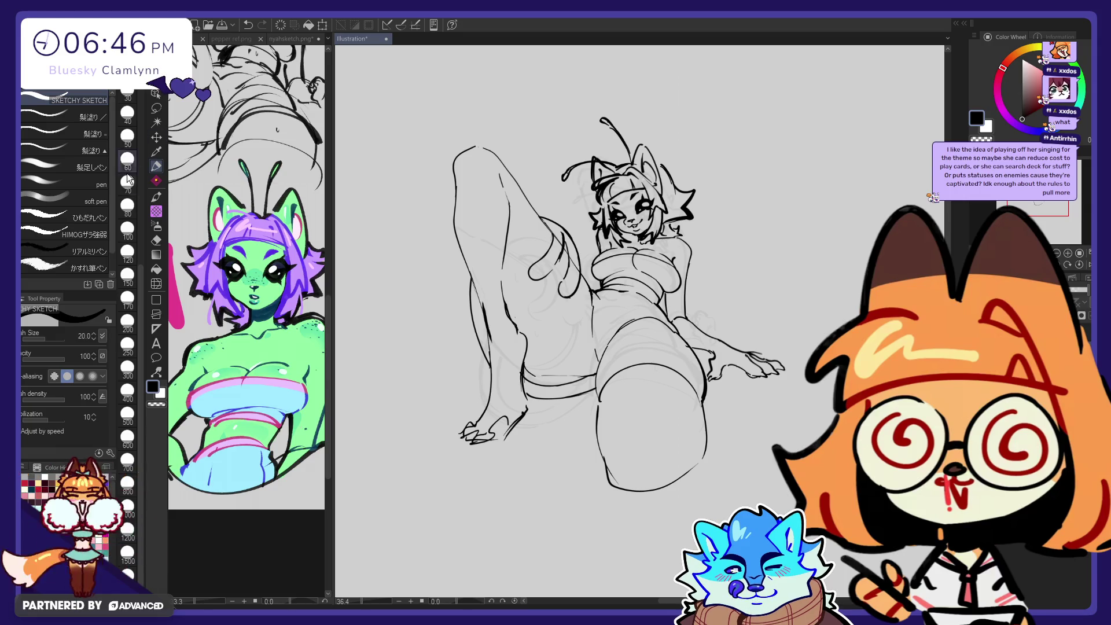
Step: Add a short pen stroke along the left leg outline and liquify the lower thigh slightly
left_click(156, 284)
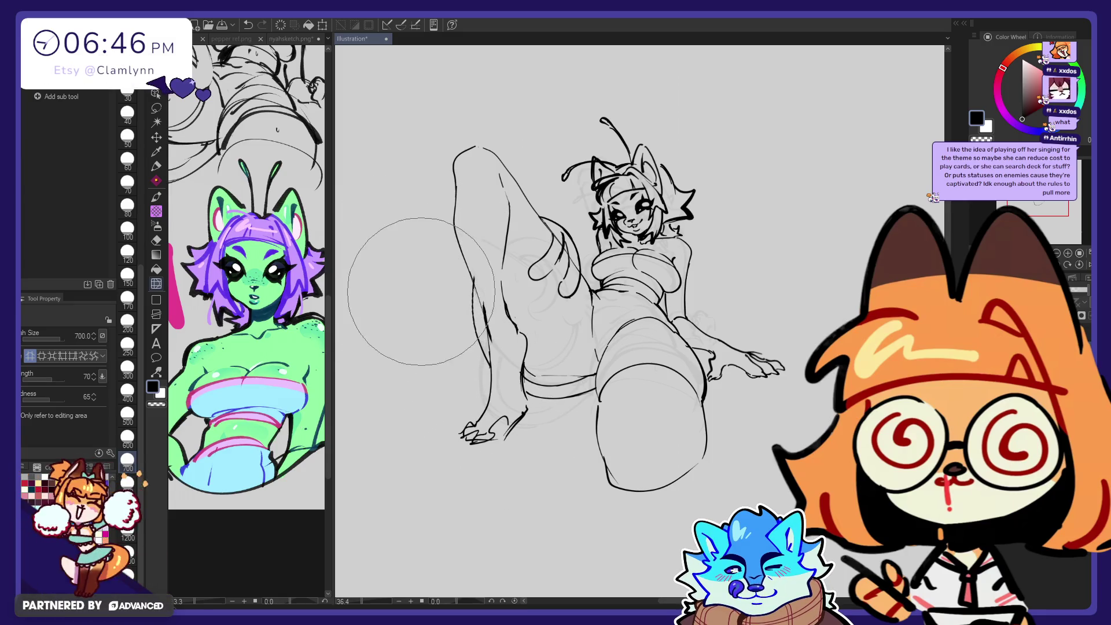
key("e")
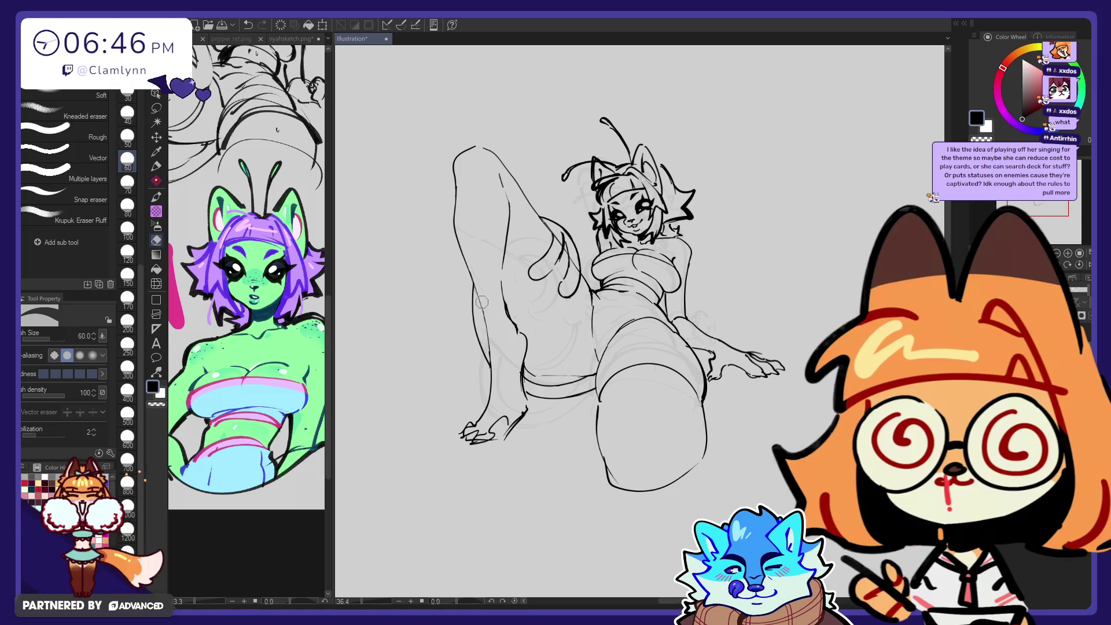
key("p")
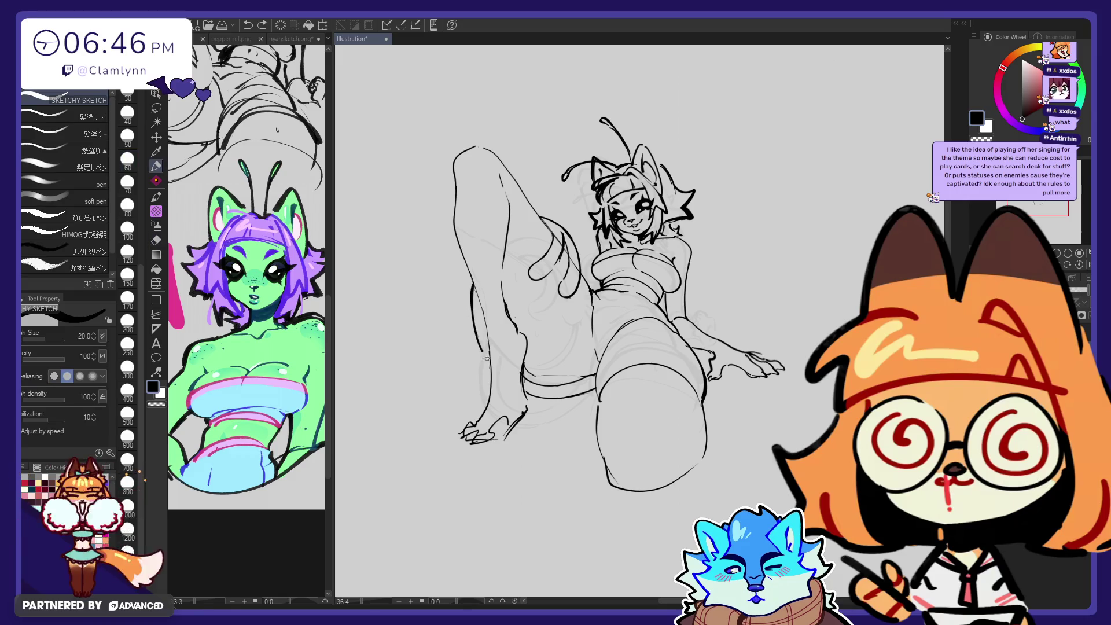
left_click_drag(485, 355, 474, 287)
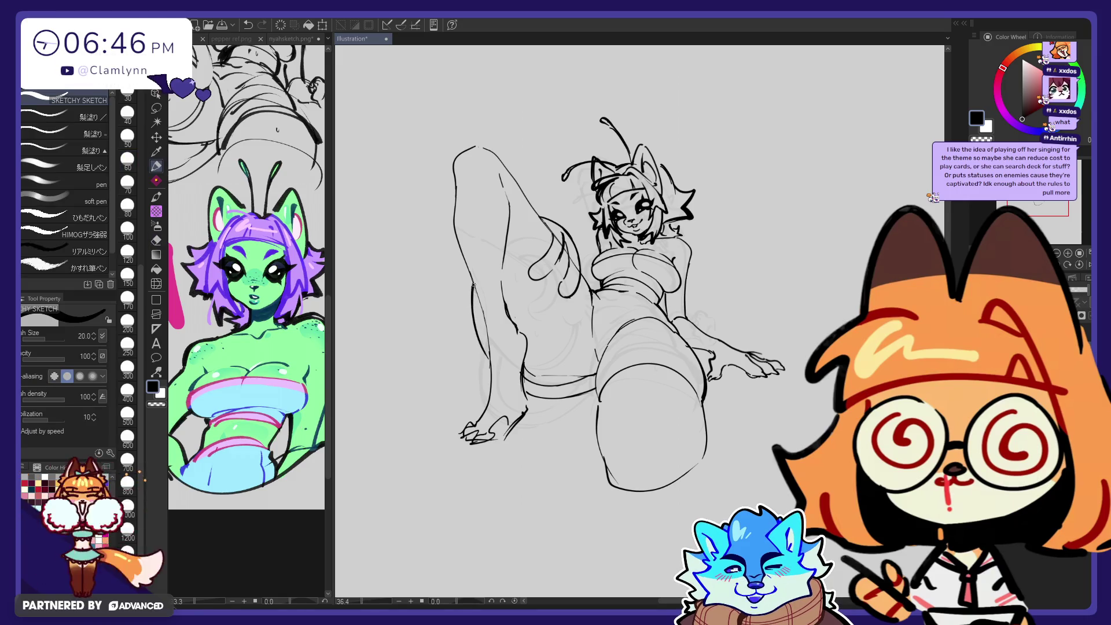
key("e")
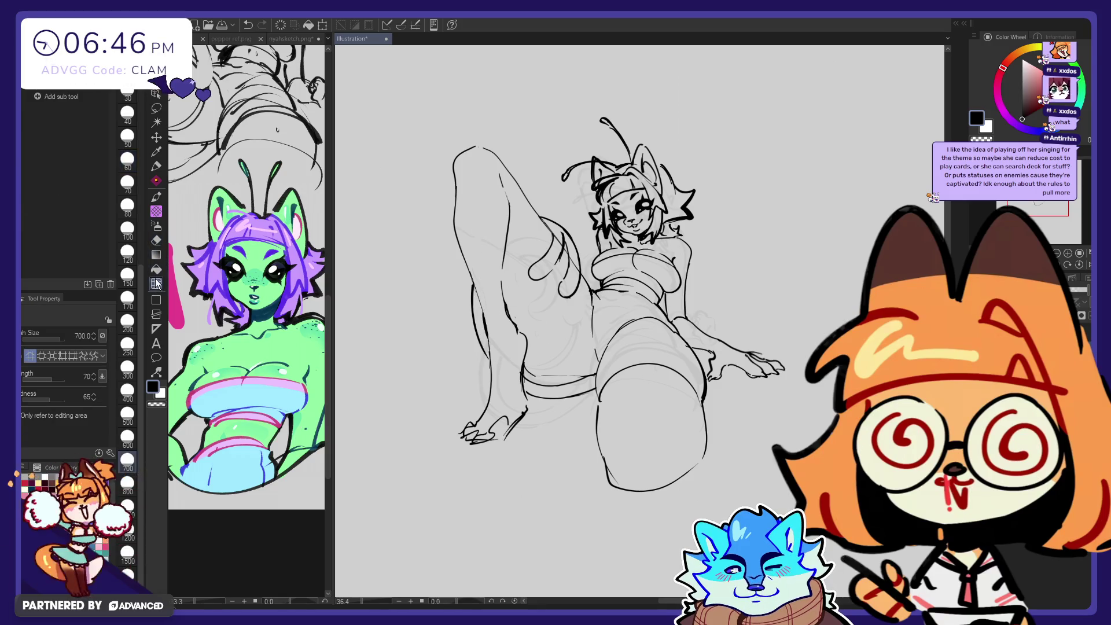
key("j")
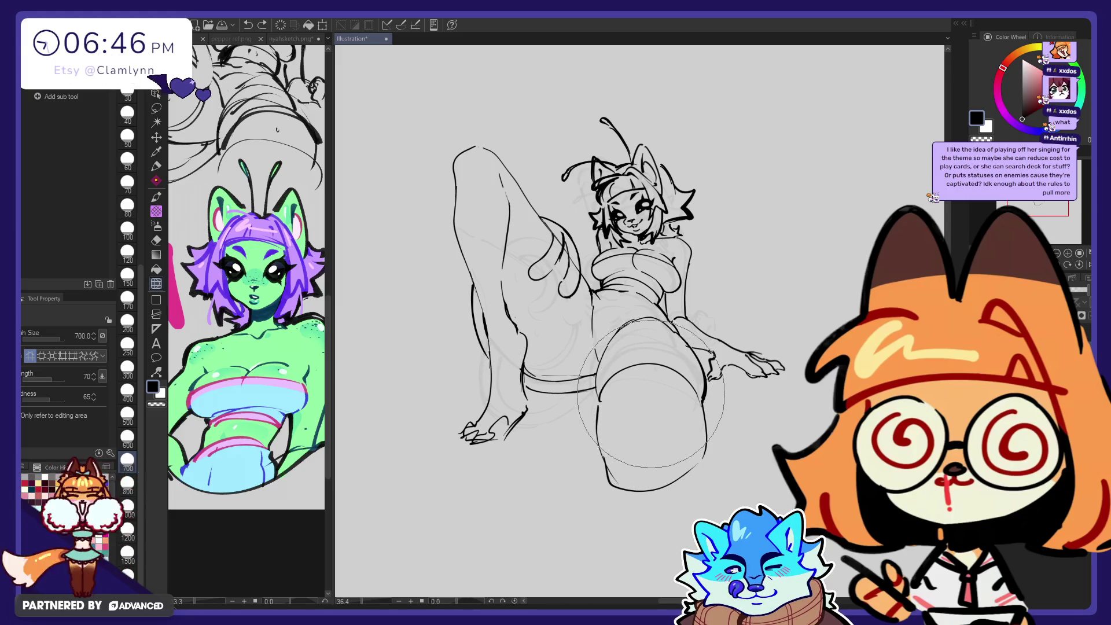
key("e")
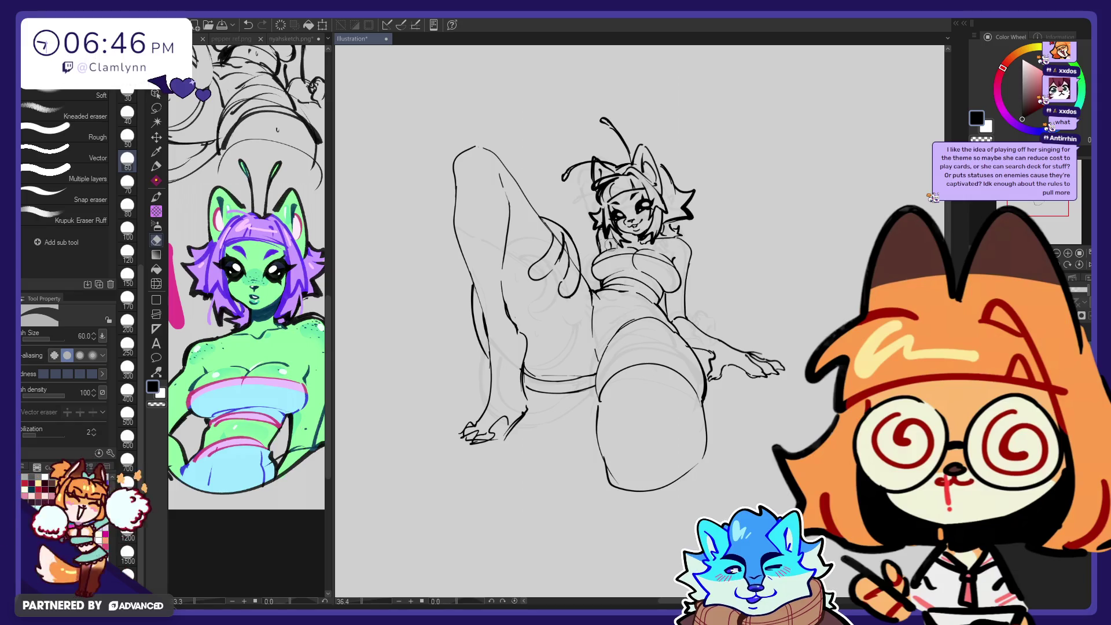
key("p")
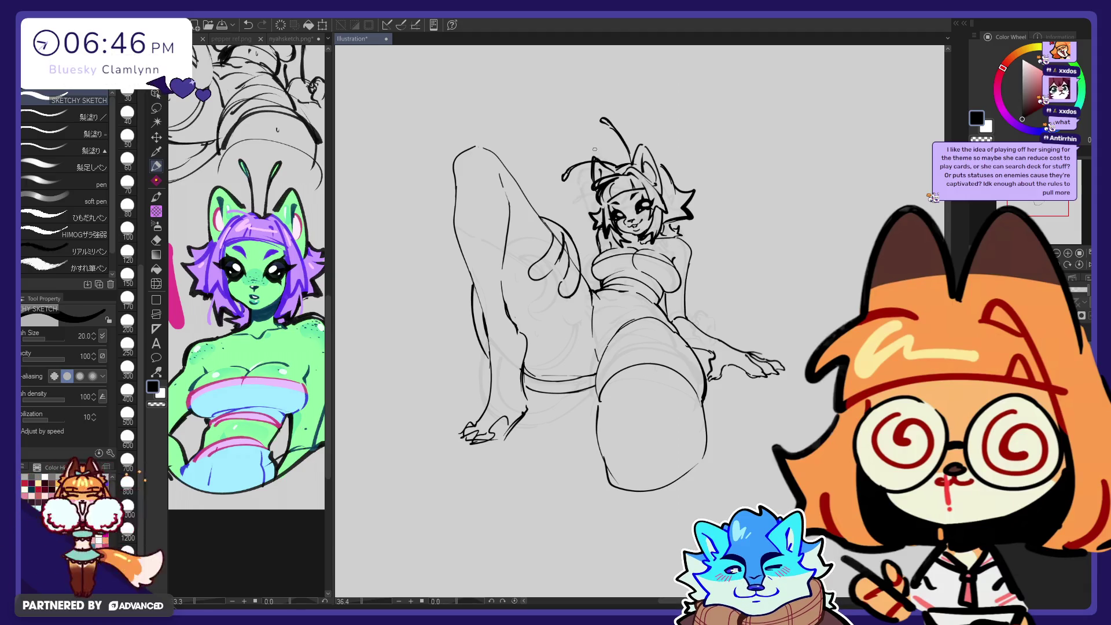
left_click_drag(481, 105, 544, 169)
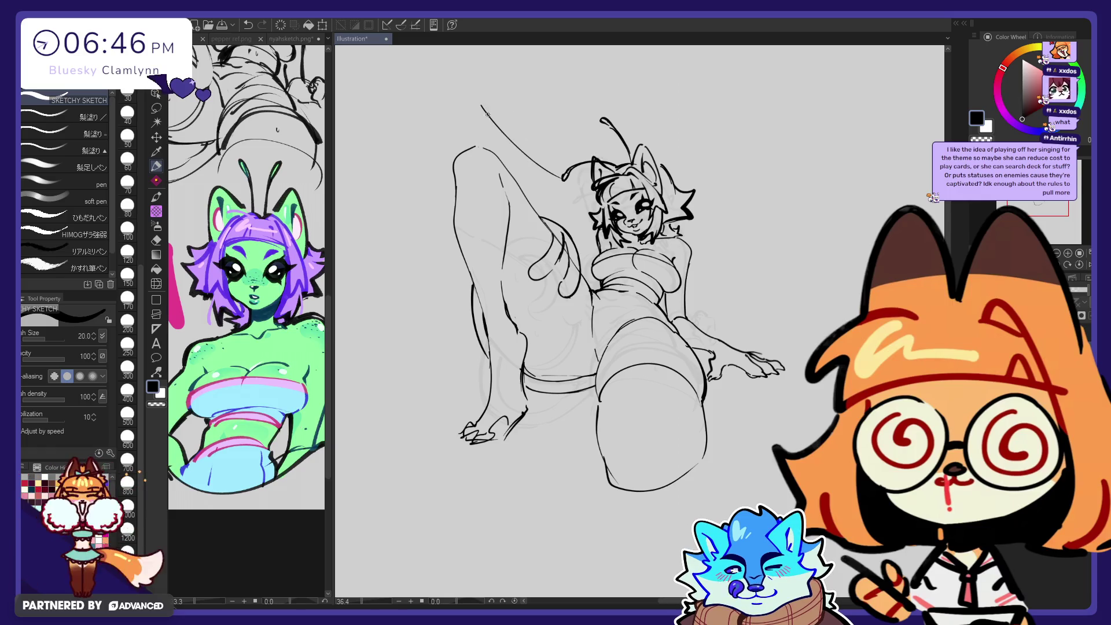
mouse_move(475, 103)
left_mouse_down()
mouse_move(428, 143)
mouse_move(489, 140)
mouse_move(448, 174)
left_mouse_up()
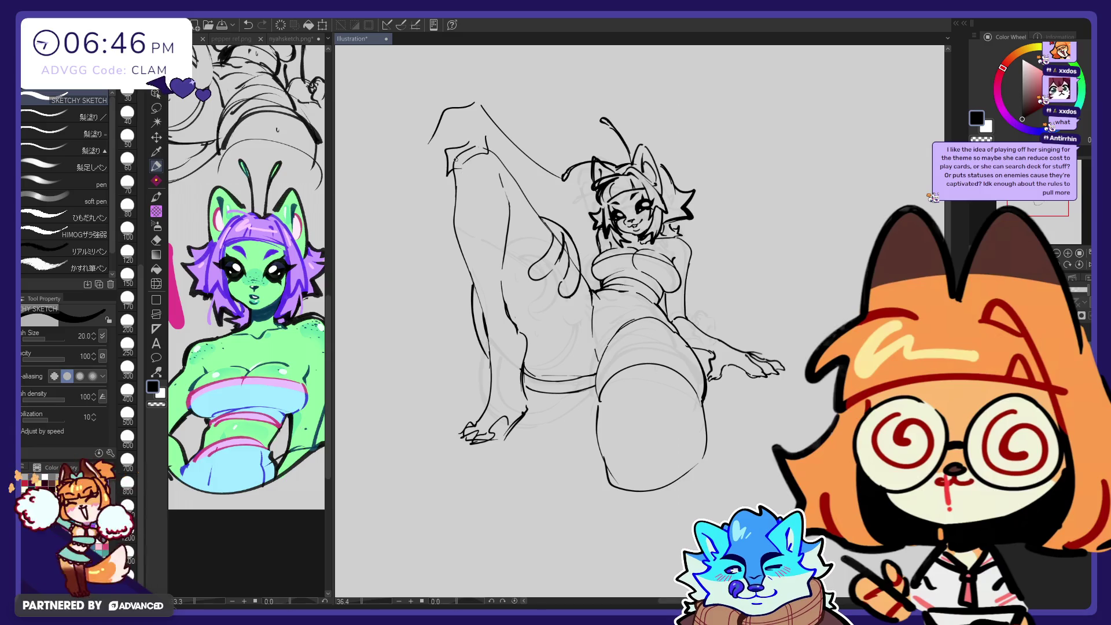
key("e")
mouse_move(468, 108)
left_mouse_down()
mouse_move(479, 96)
mouse_move(582, 205)
left_mouse_up()
key("p")
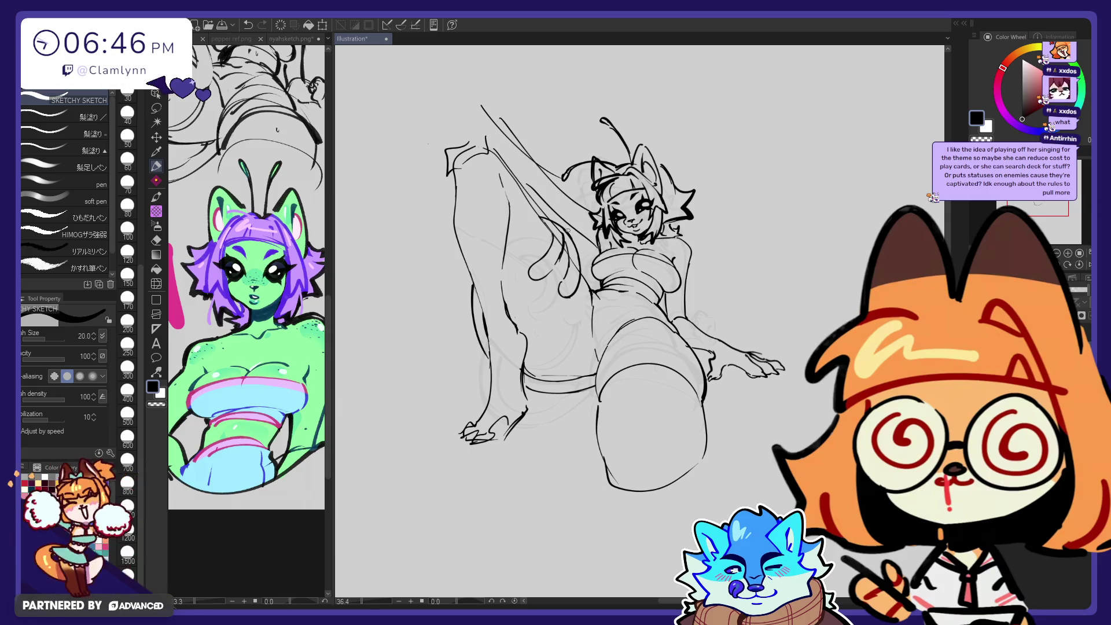
key("ctrl+z")
key("ctrl+z")
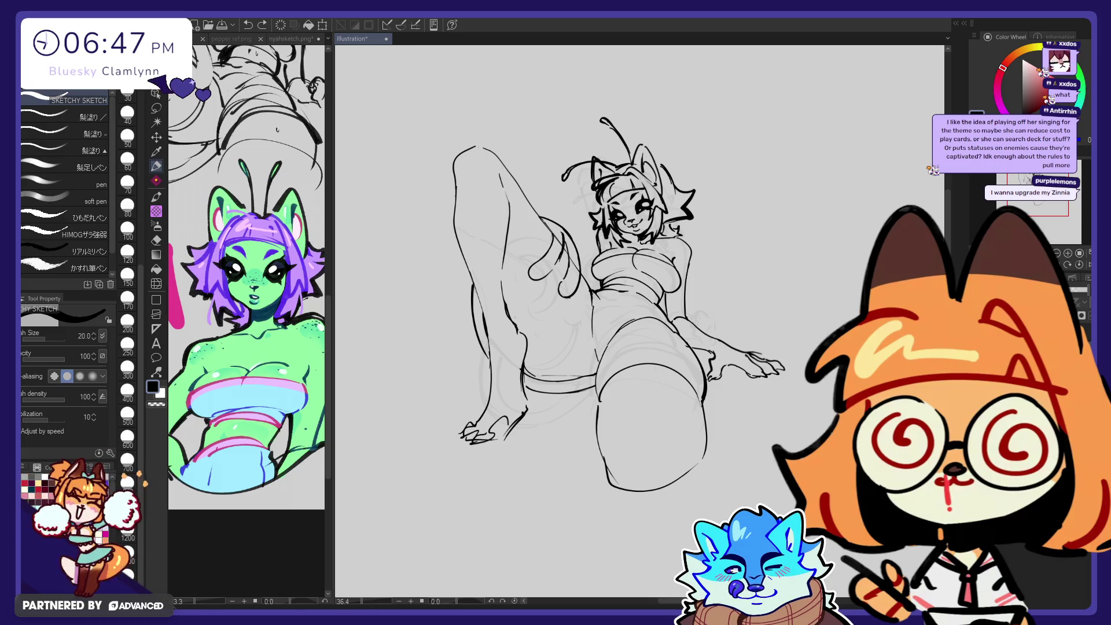
key("e")
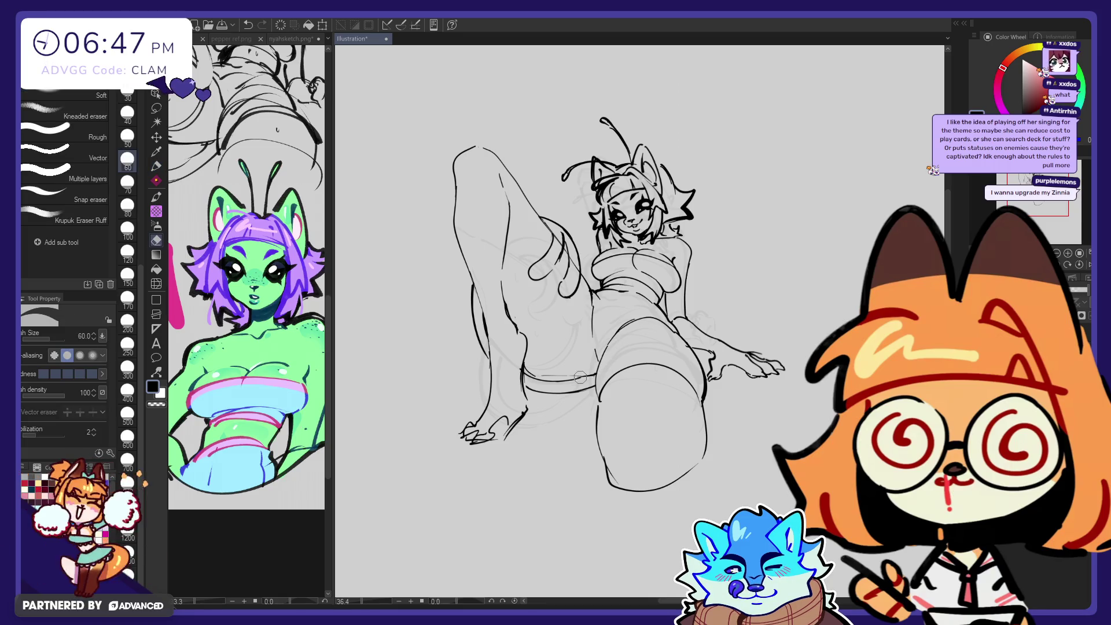
key("p")
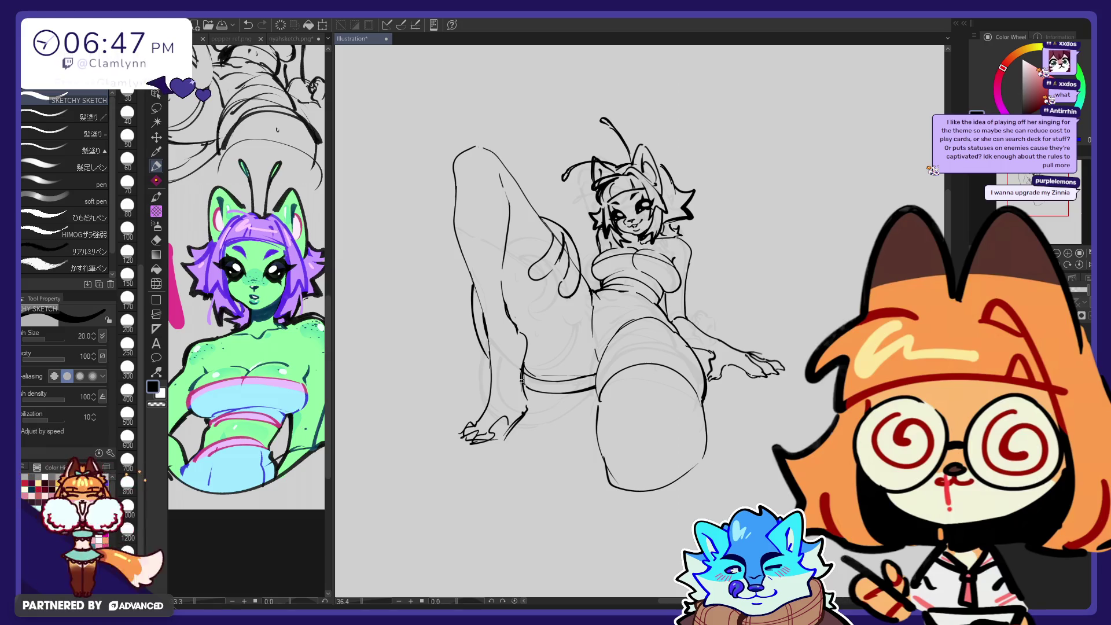
key("ctrl+z")
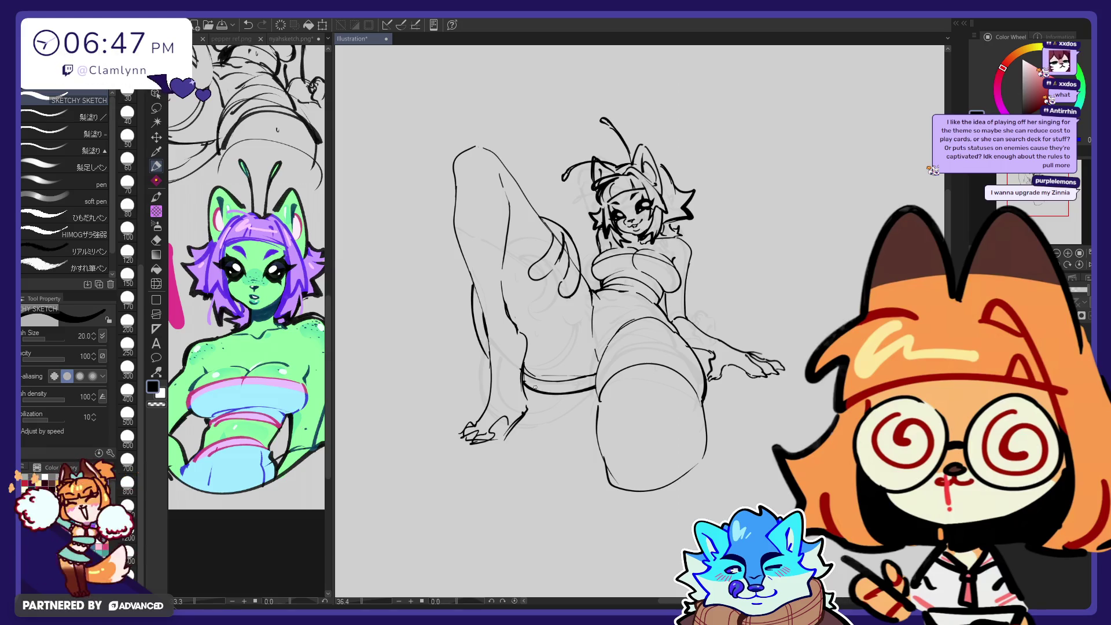
key("ctrl+z")
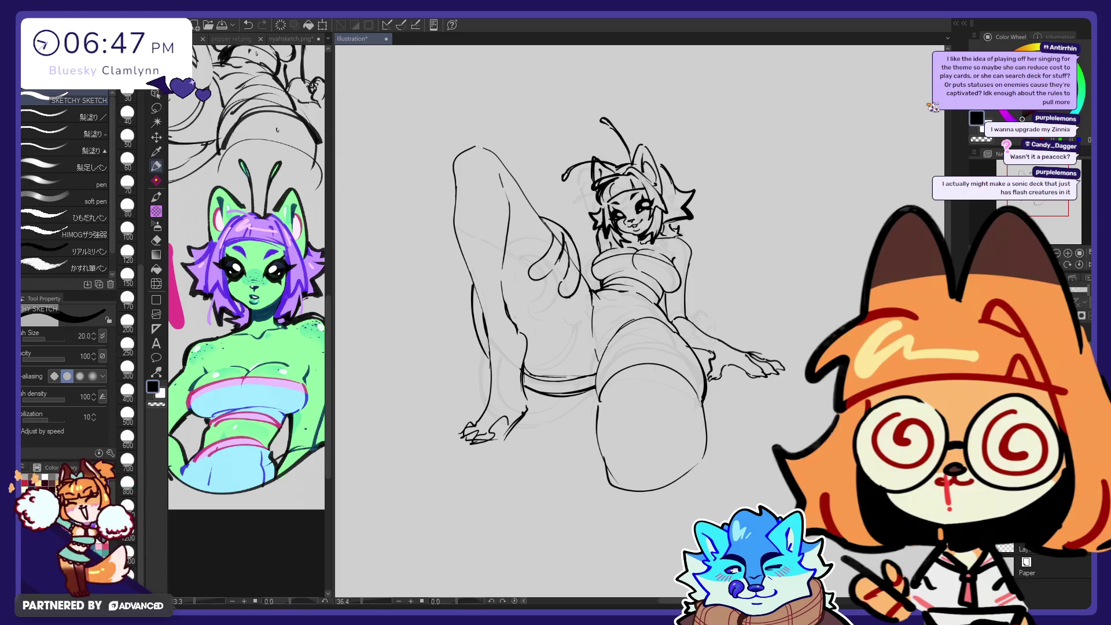
left_click(157, 138)
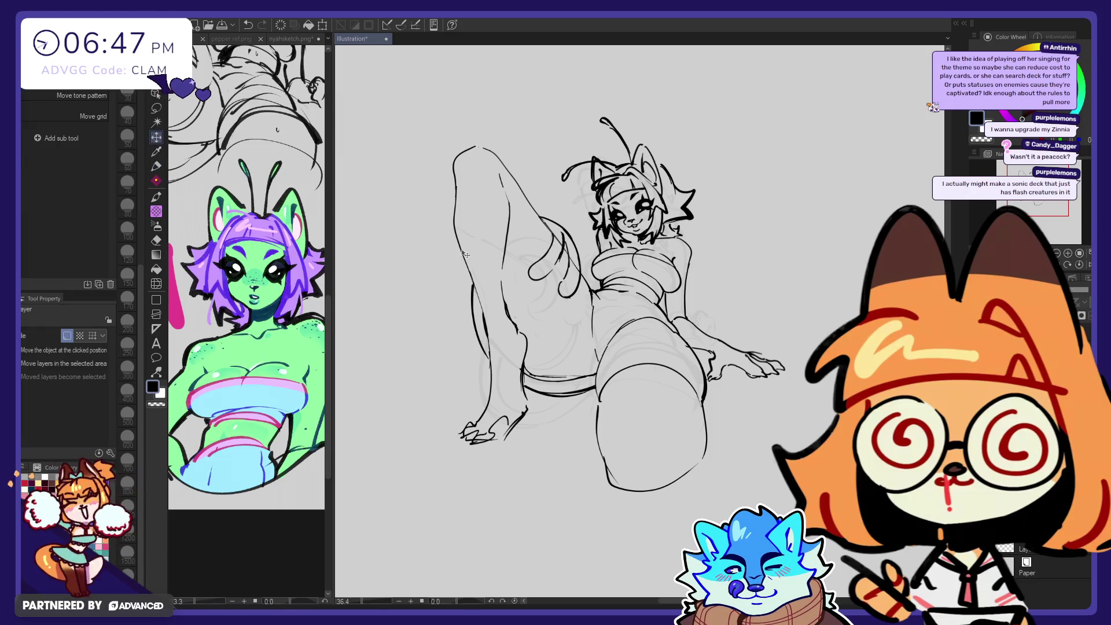
Step: Slide the faint and dark rough-sketch layers to the right and recentre the view on both drawings
left_click_drag(510, 325, 683, 320)
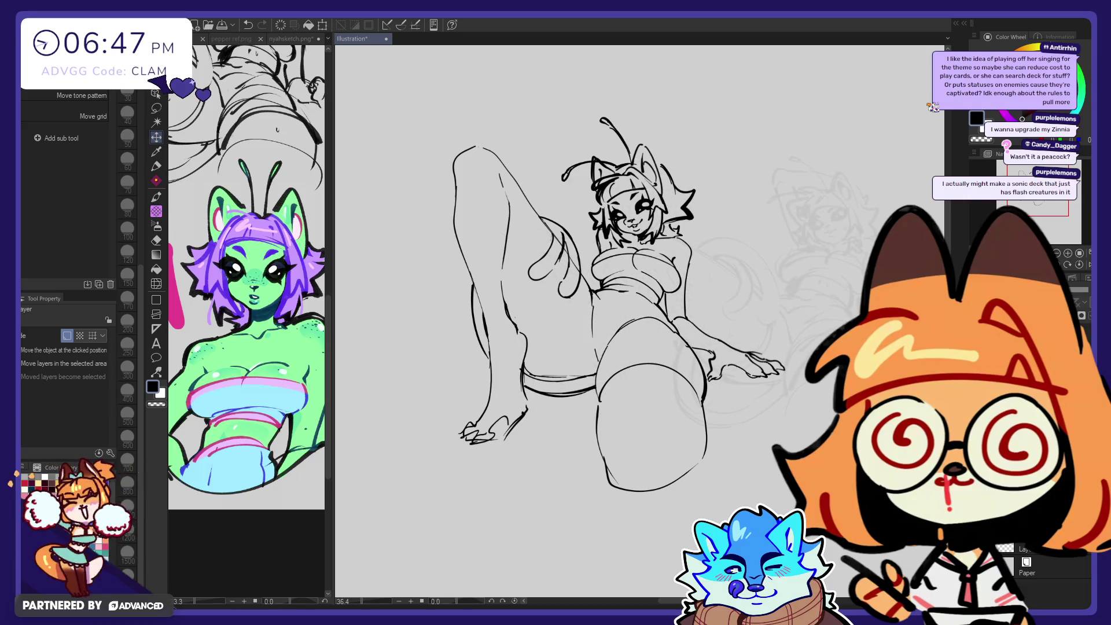
left_click_drag(640, 422, 825, 420)
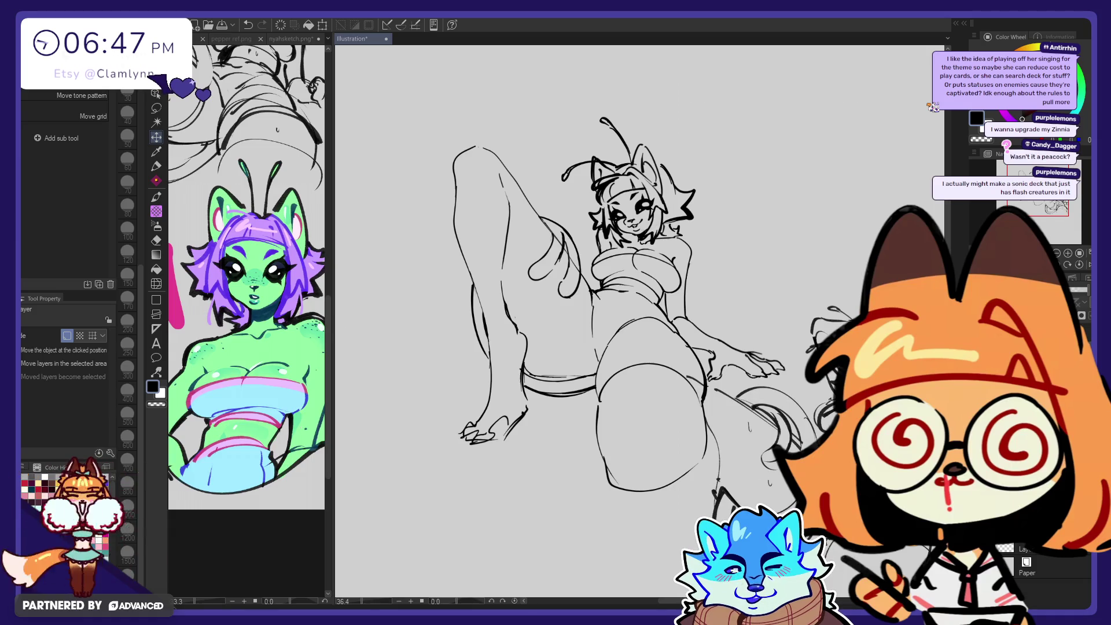
left_click_drag(1020, 193, 1023, 200)
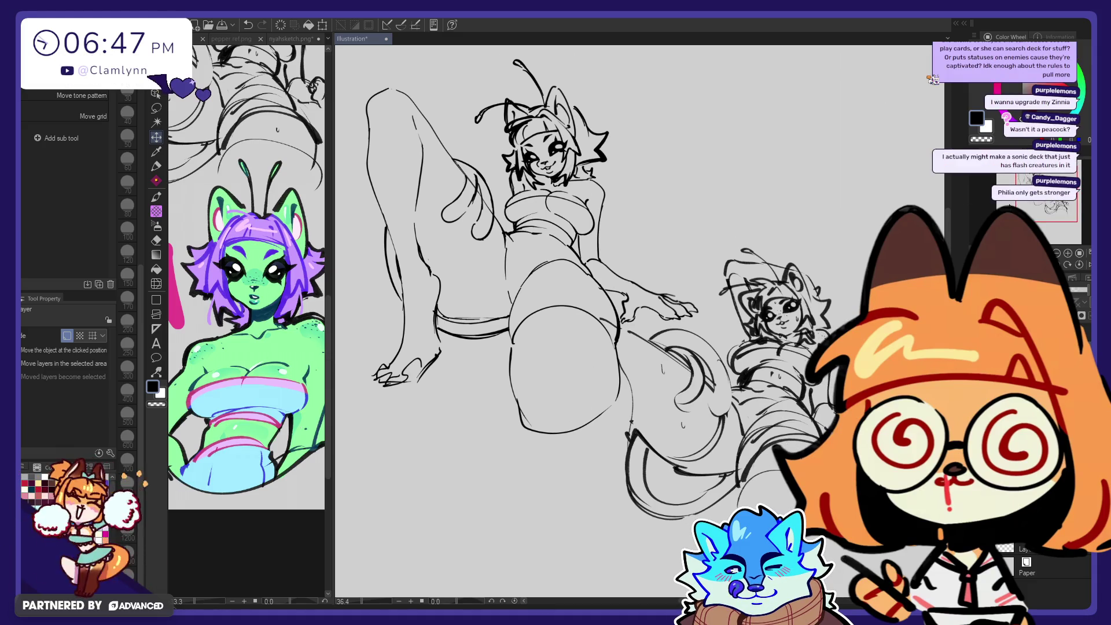
left_click_drag(1017, 200, 1007, 182)
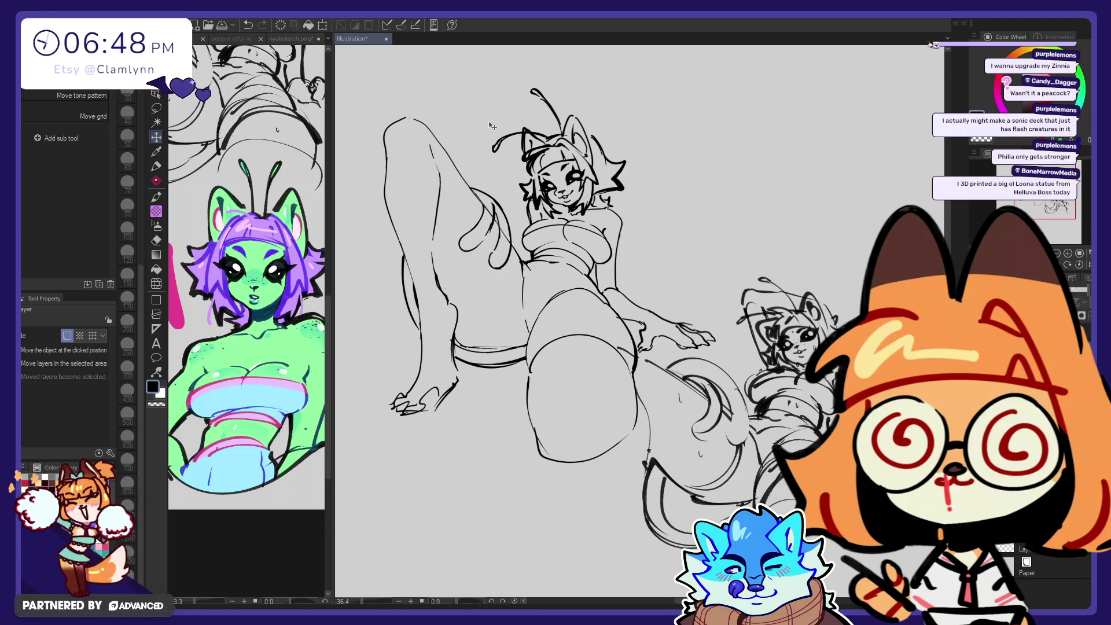
Step: Hide the head sketch to check the body alone, then restore it
left_click(157, 168)
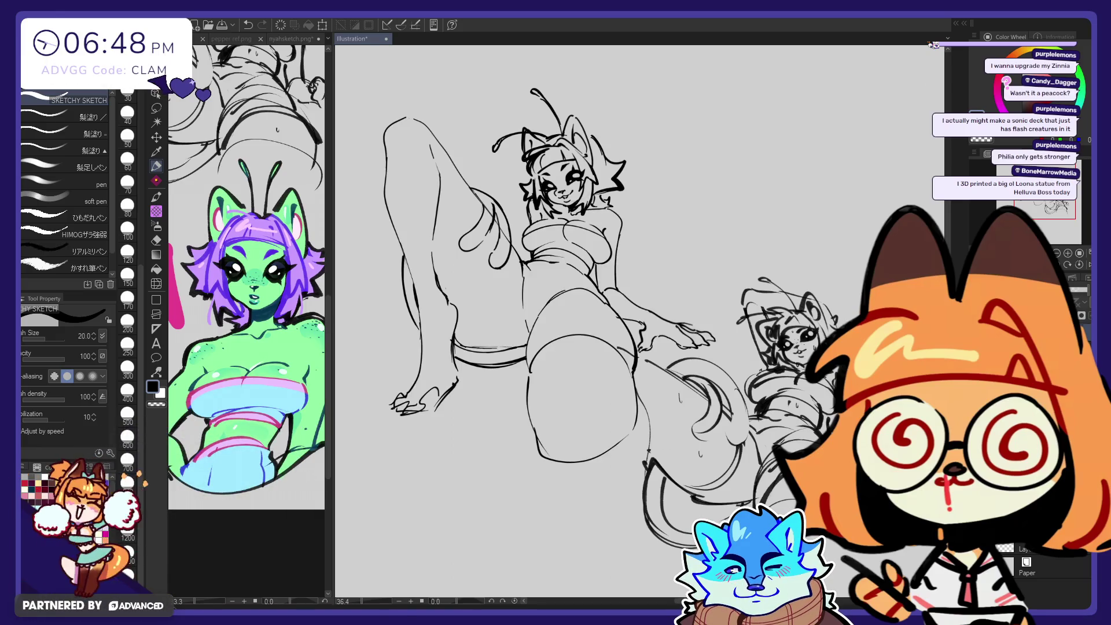
key("Delete")
key("ctrl+z")
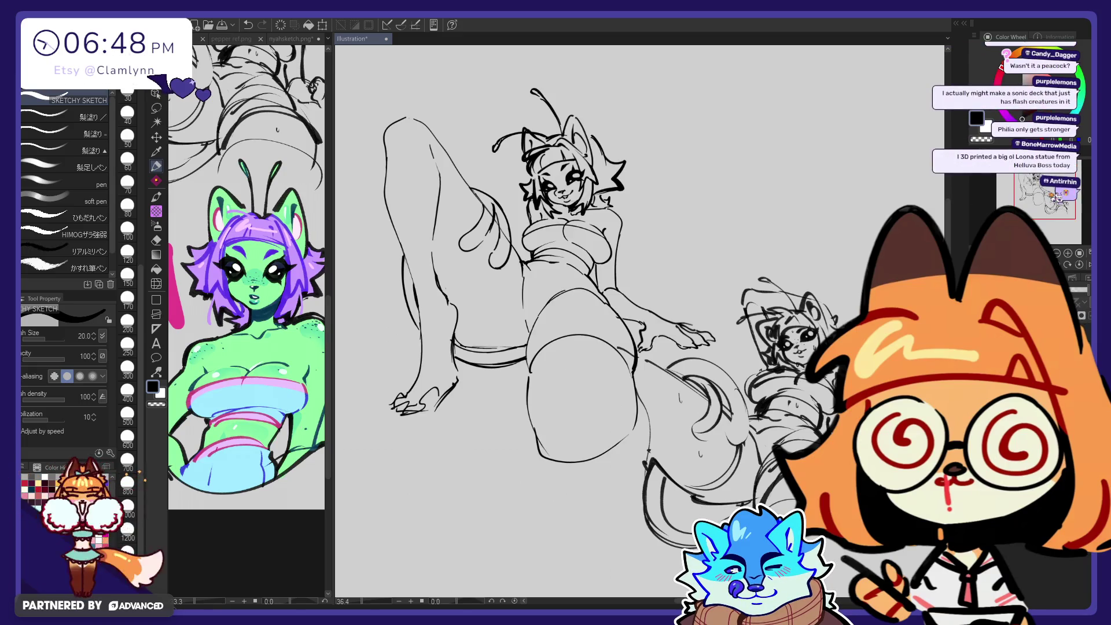
key("m")
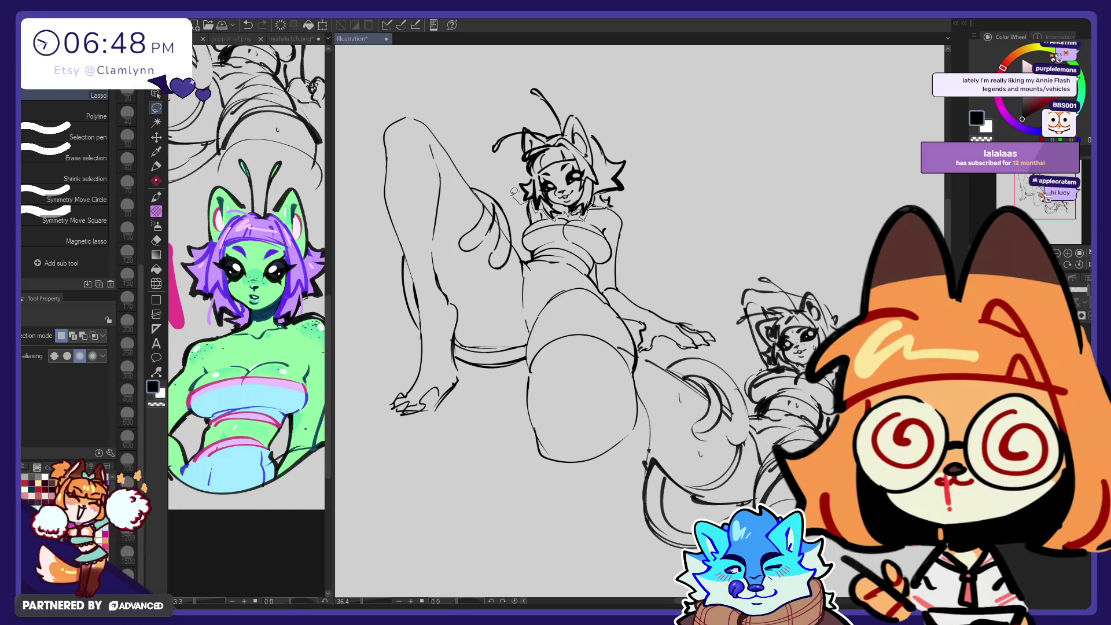
Step: Lasso the old head and clear it, then deselect, briefly comparing against the previous version
left_click_drag(514, 191, 654, 200)
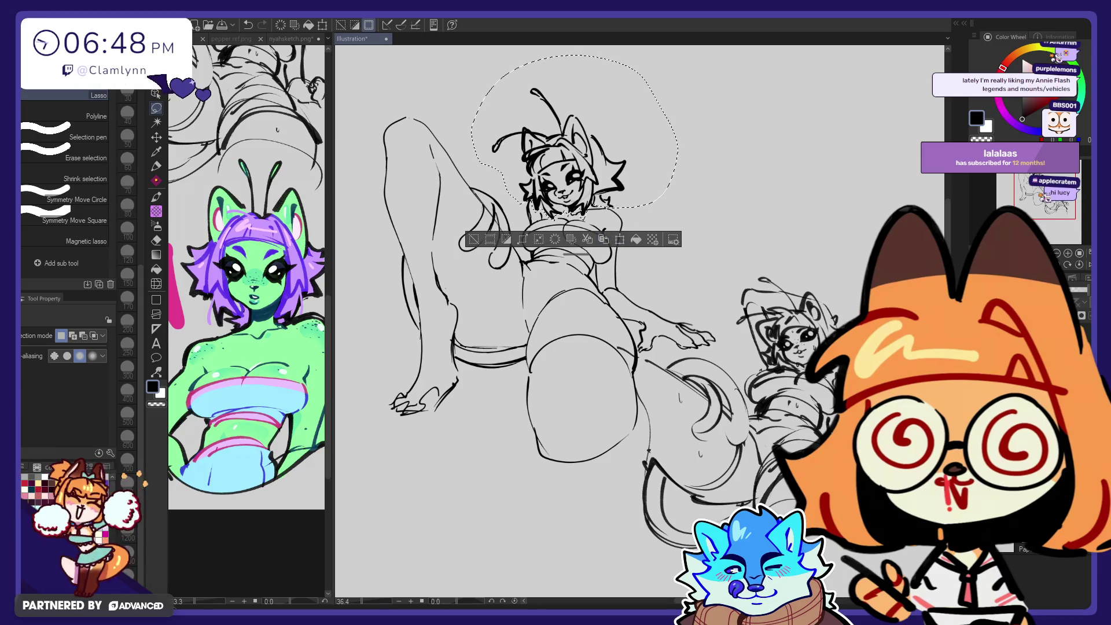
key("e")
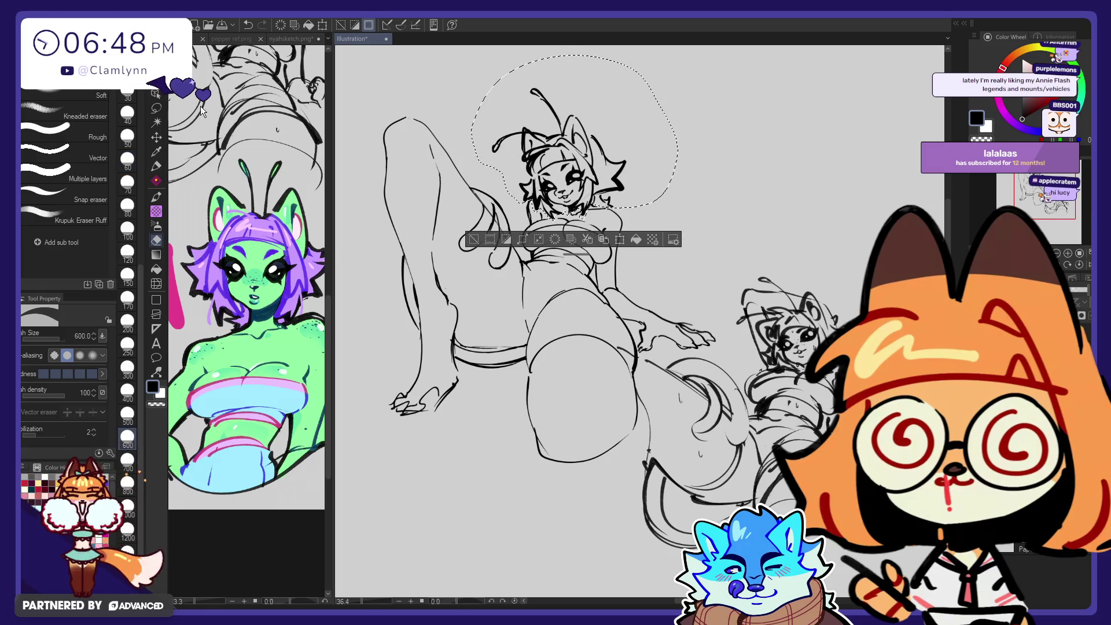
left_click(156, 108)
key("Delete")
key("ctrl+d")
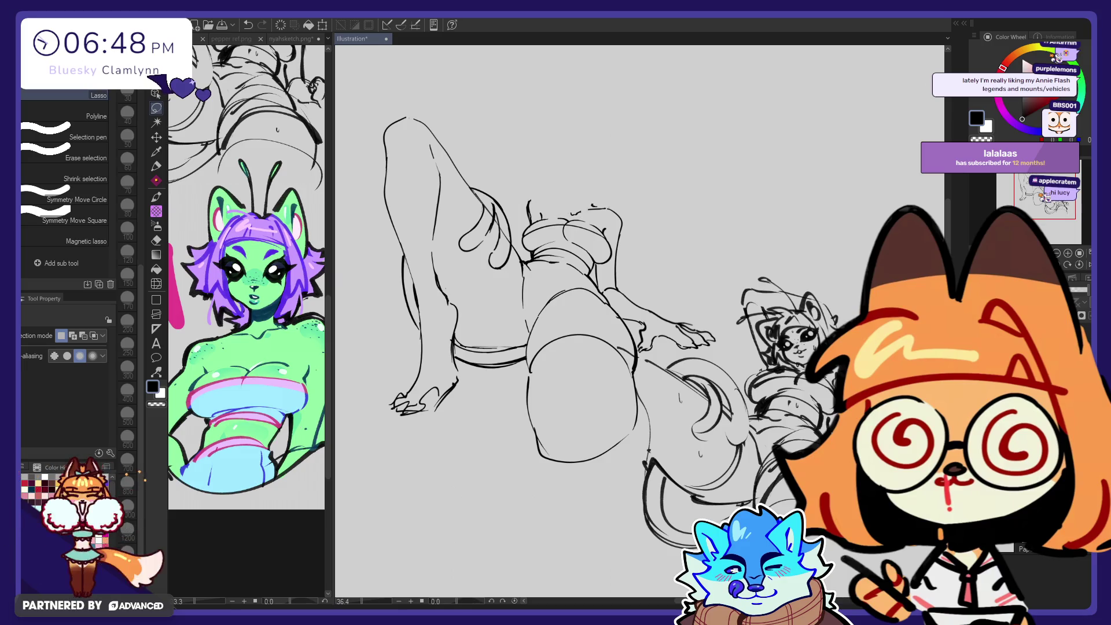
key("ctrl+z")
key("ctrl+y")
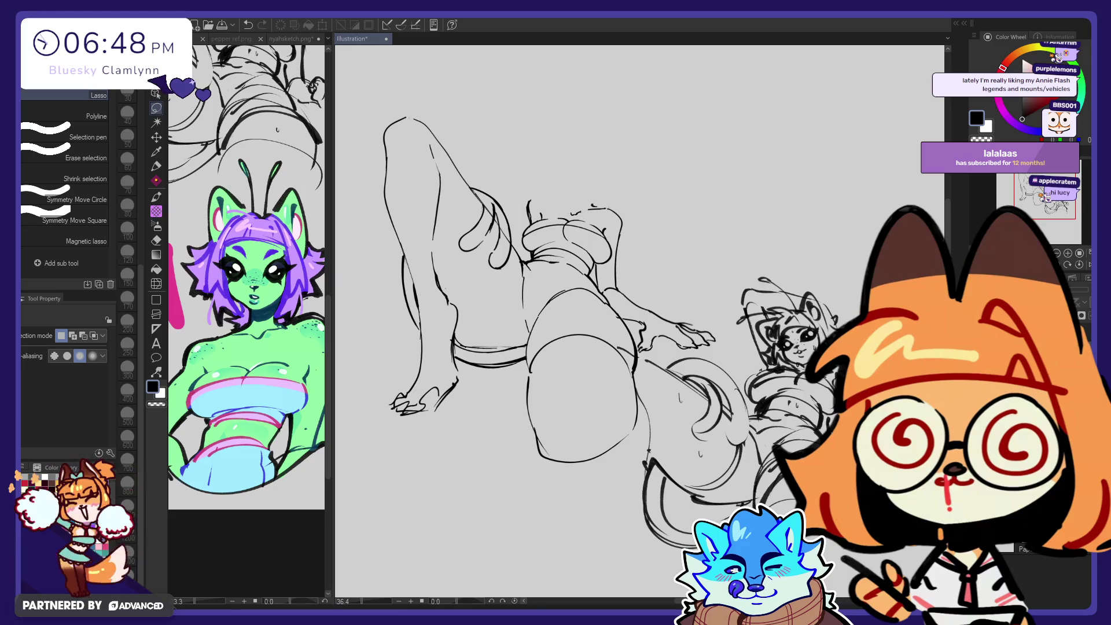
Step: With the pen, sketch a first line where the new head will go above the shoulders
key("p")
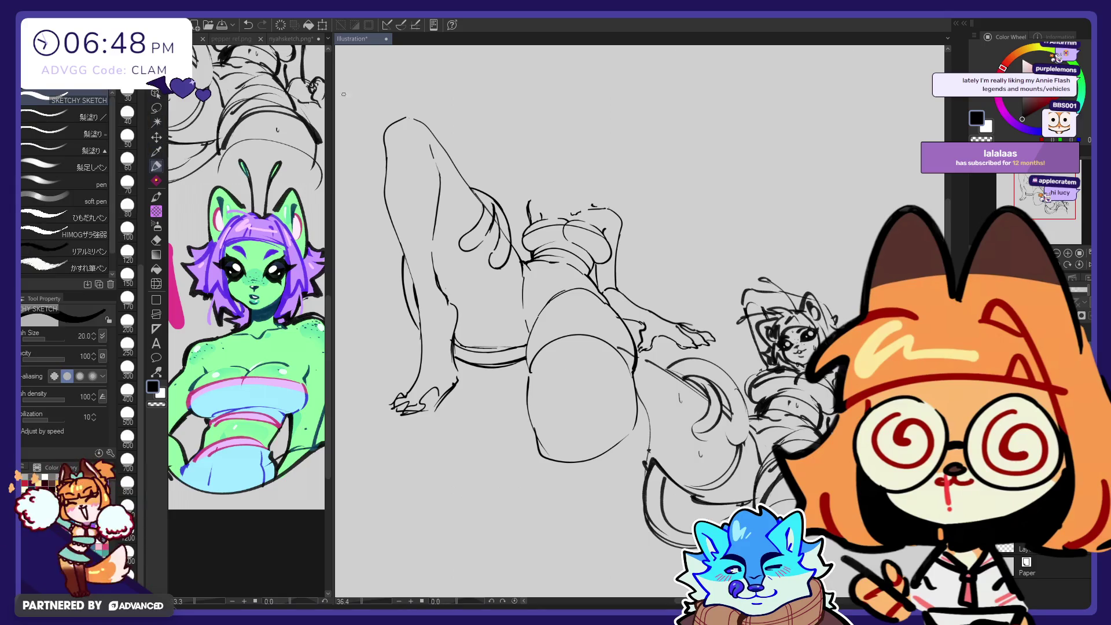
key("ctrl+z")
key("ctrl+y")
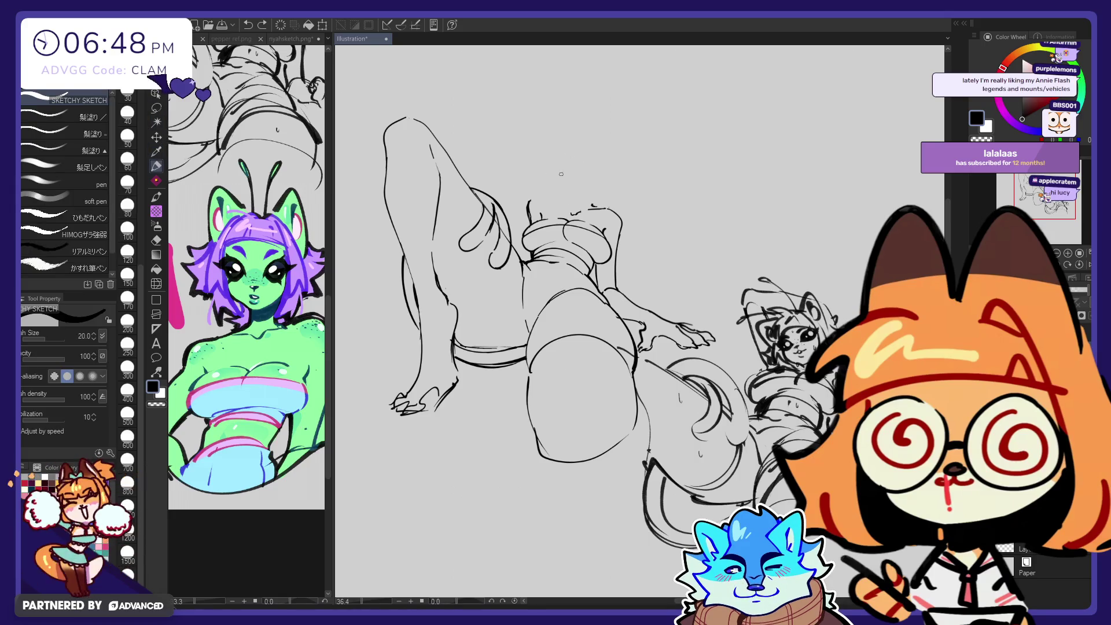
left_click_drag(549, 183, 561, 179)
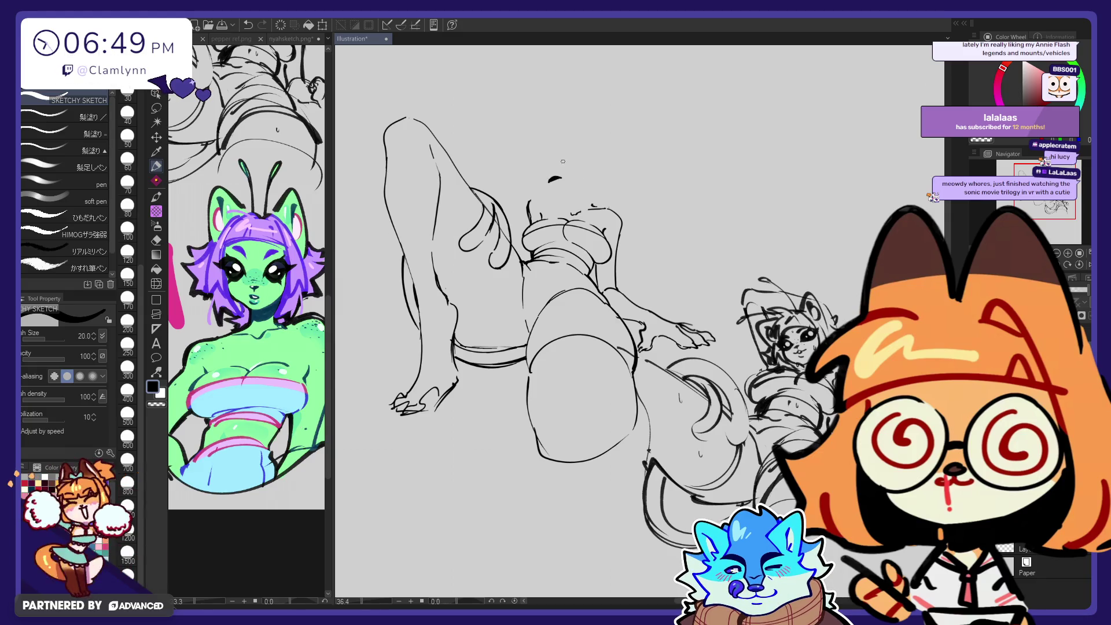
Step: Erase the stray strokes above the shoulders, peeking at the old head for reference
key("e")
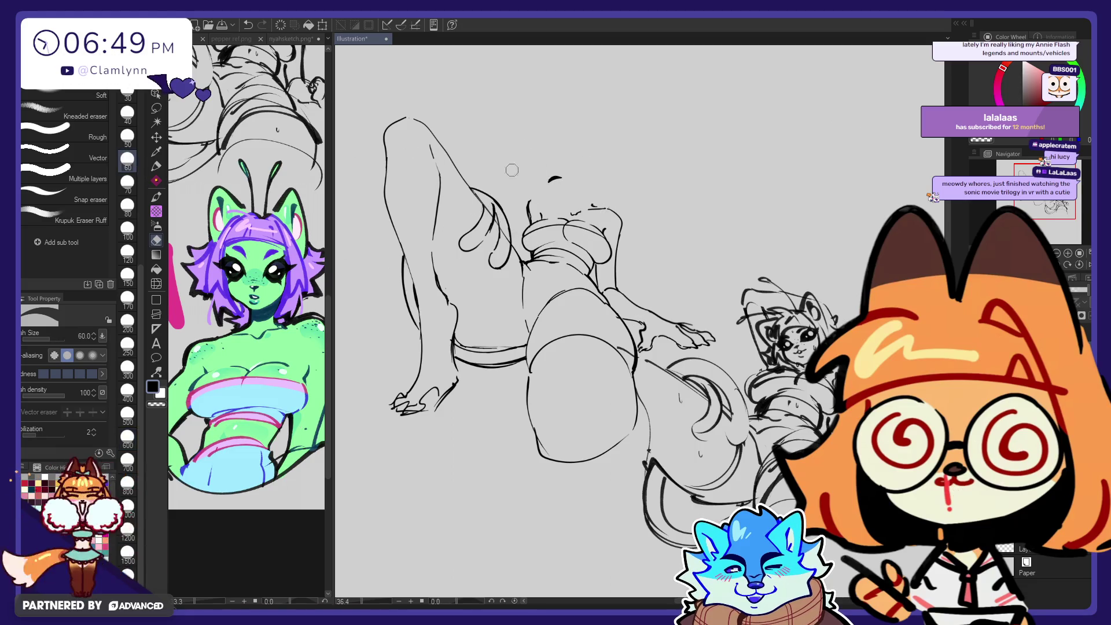
key("p")
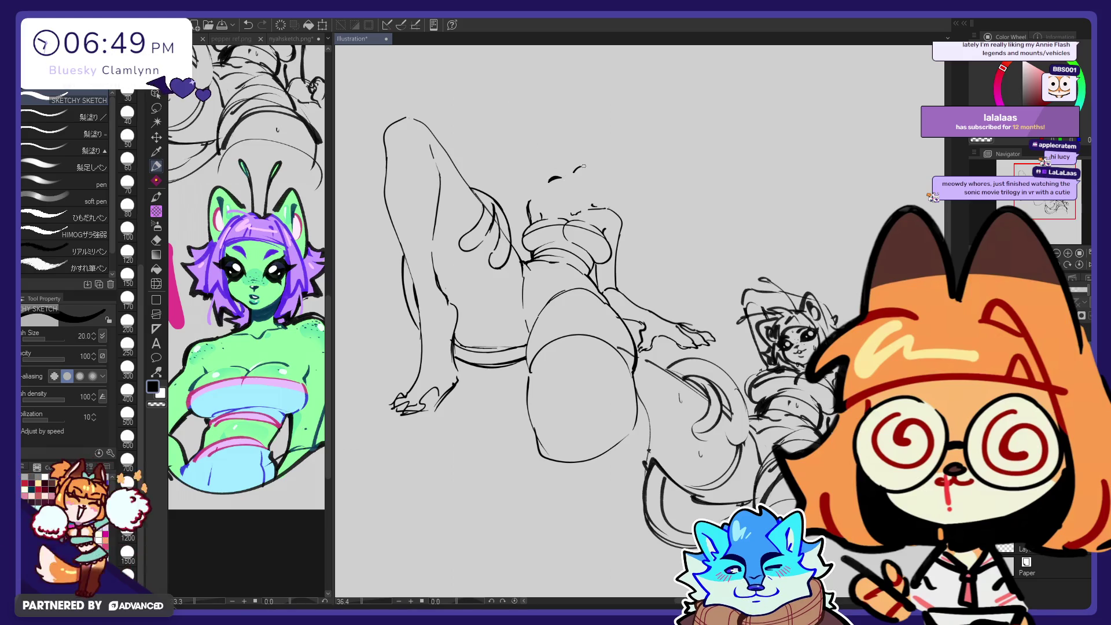
key("ctrl+z")
key("e")
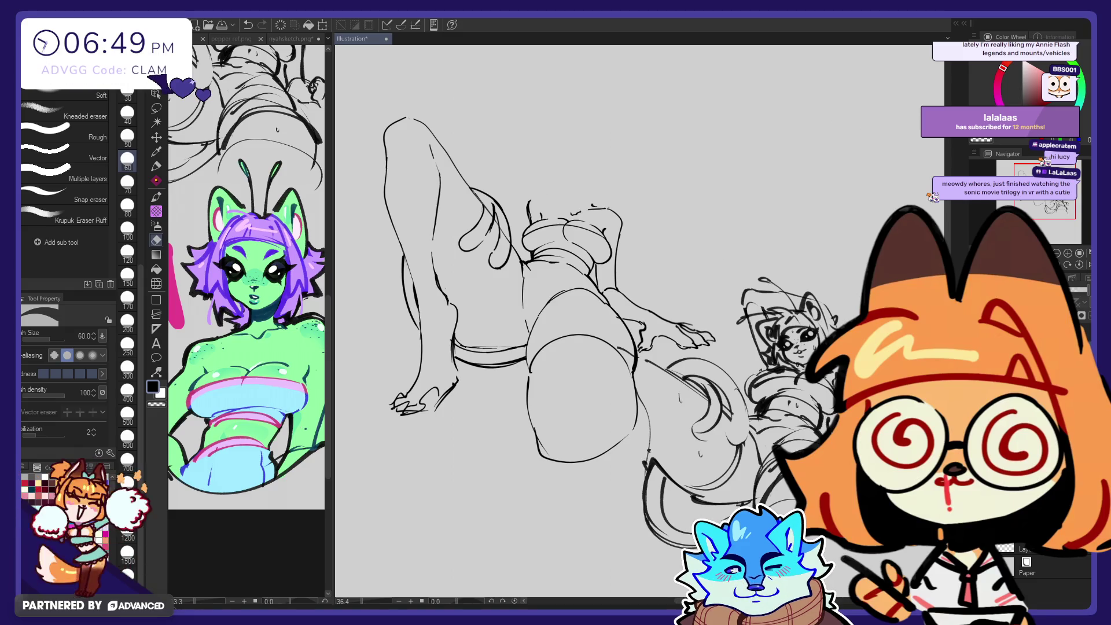
key("ctrl+z")
key("ctrl+y")
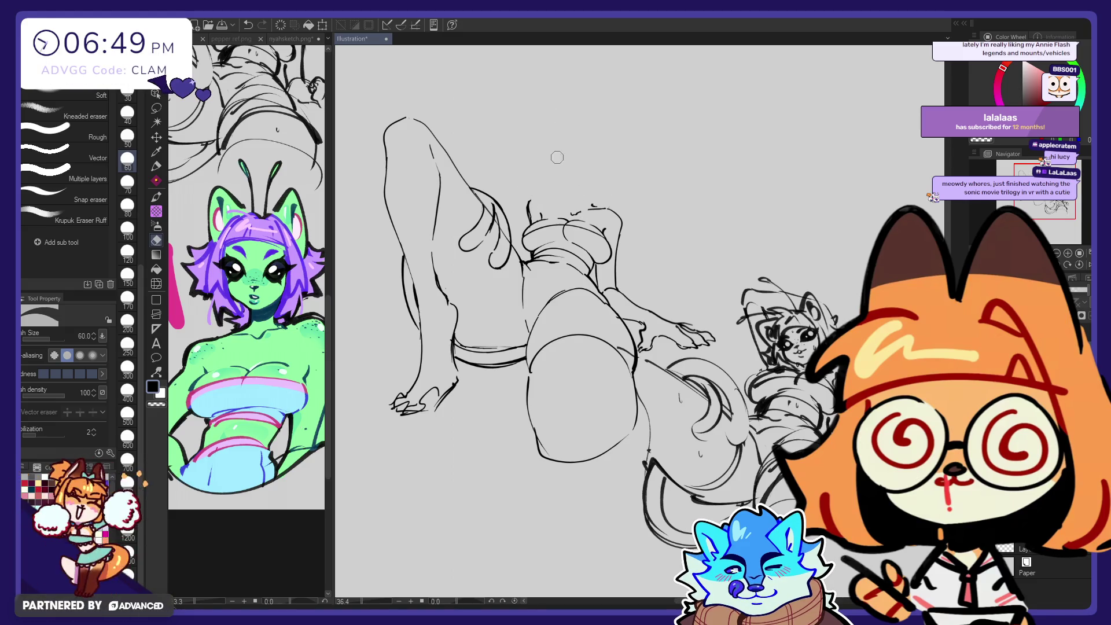
Step: Redraw a cleaner head circle in the same spot and fade it into a light guide
key("p")
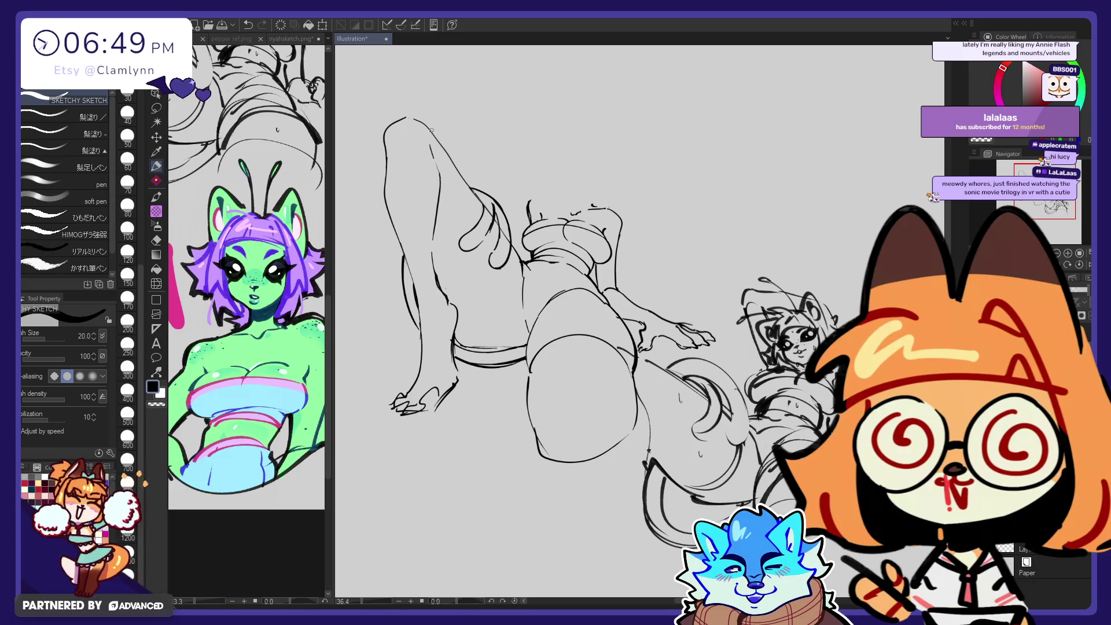
key("ctrl+z")
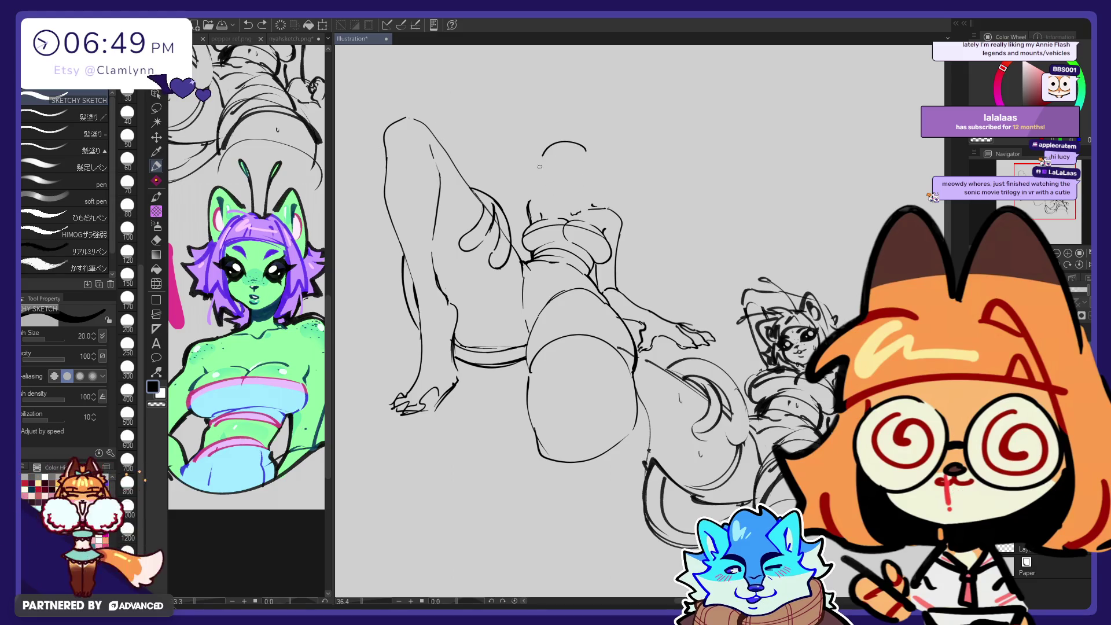
left_click_drag(584, 147, 582, 146)
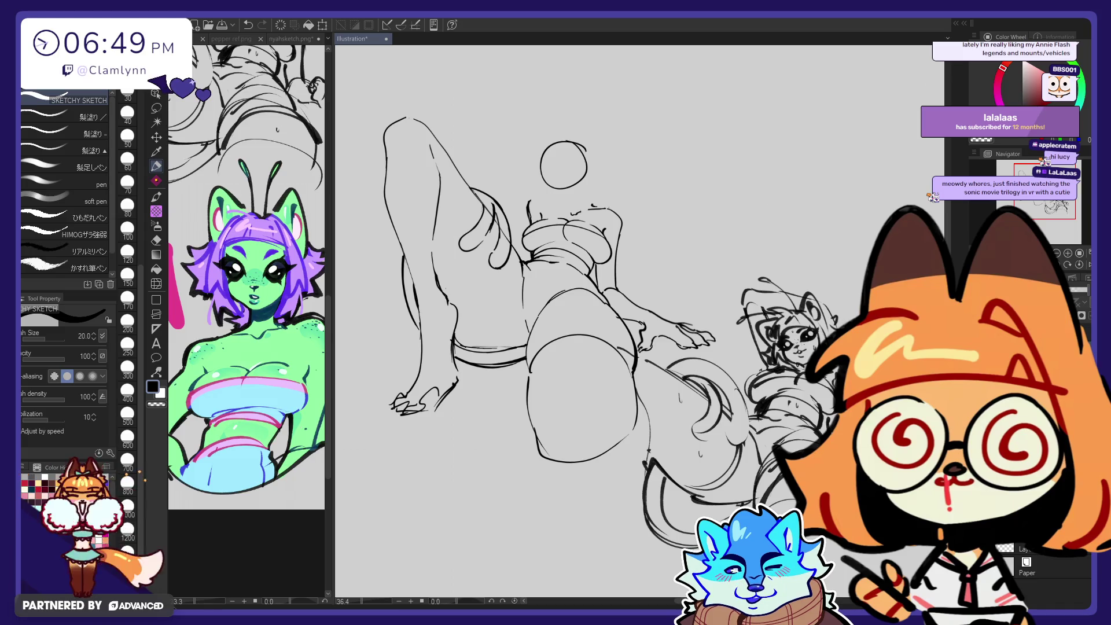
key("ctrl+z")
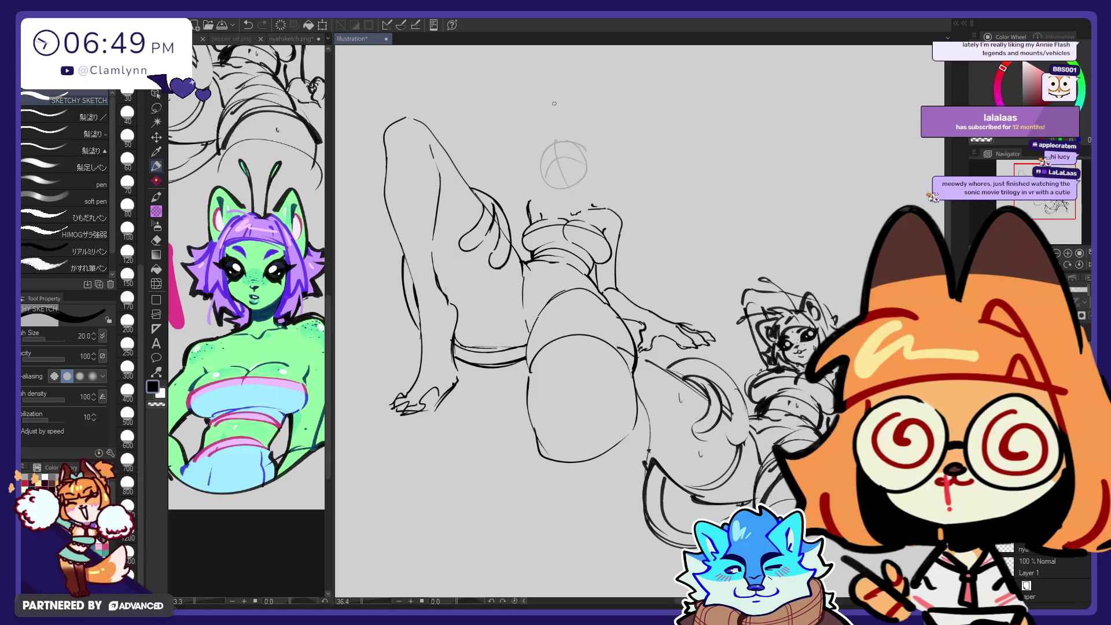
Step: Draw pointed cat ears above the head circle, undo the overlapping left ear, and add a facial mark
left_click_drag(564, 126, 584, 133)
left_click_drag(528, 158, 547, 137)
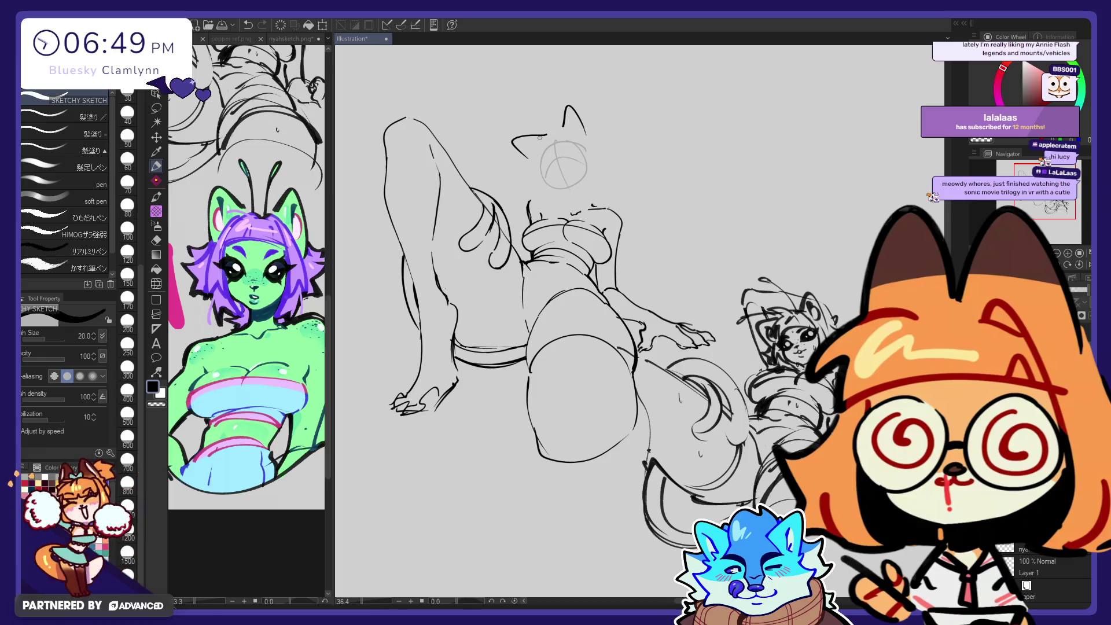
key("ctrl+z")
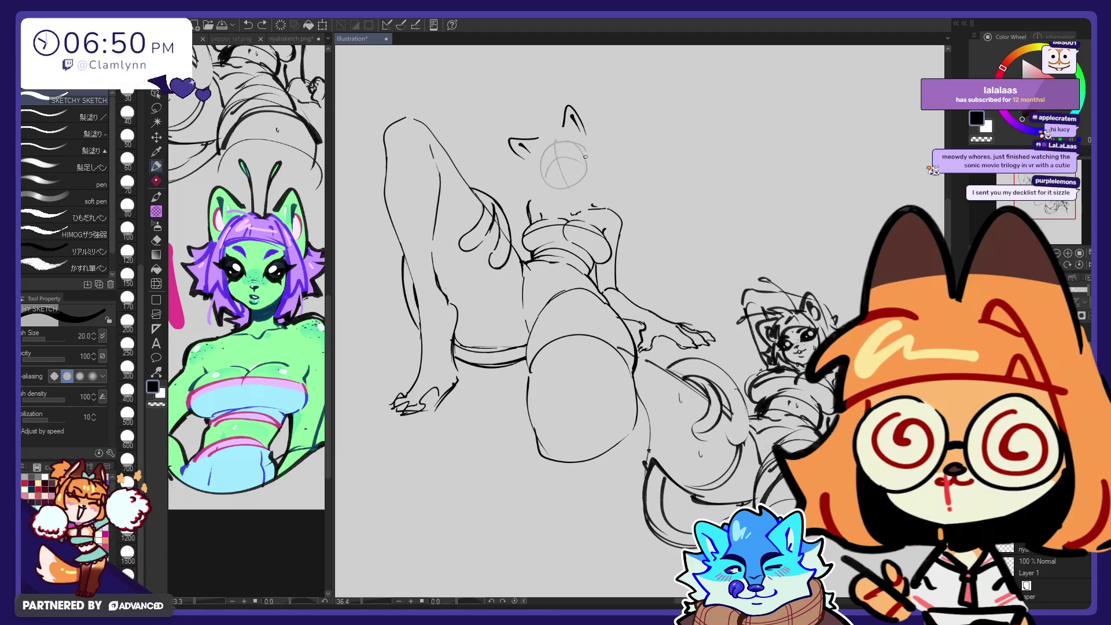
left_click_drag(560, 173, 556, 178)
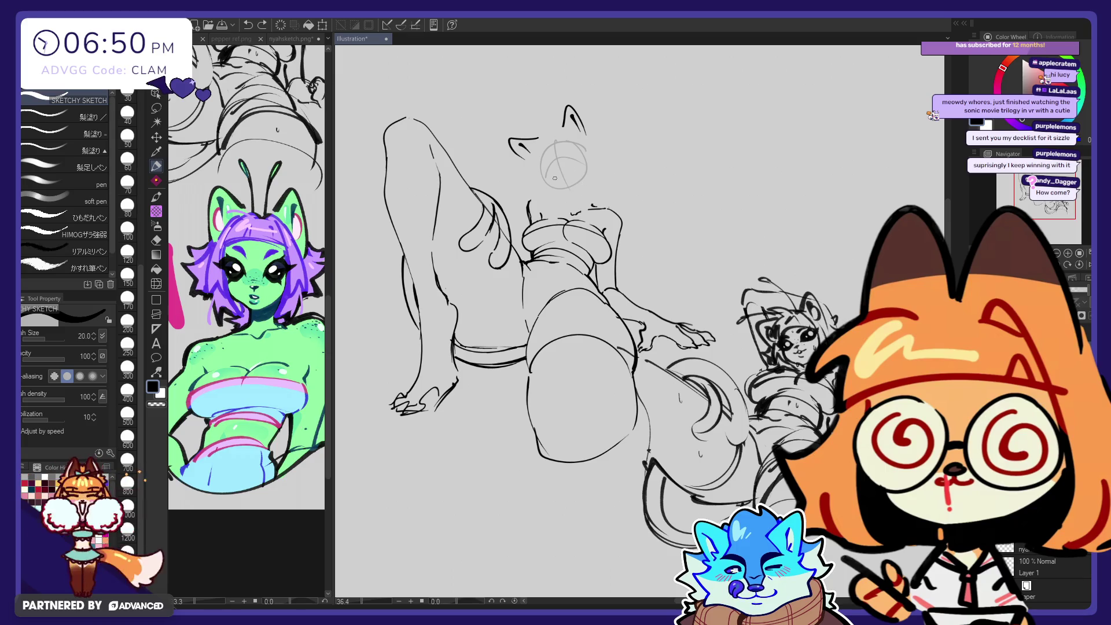
Step: Draw a small mouth inside the head circle, undoing two unwanted face strokes along the way
left_click_drag(558, 172, 566, 171)
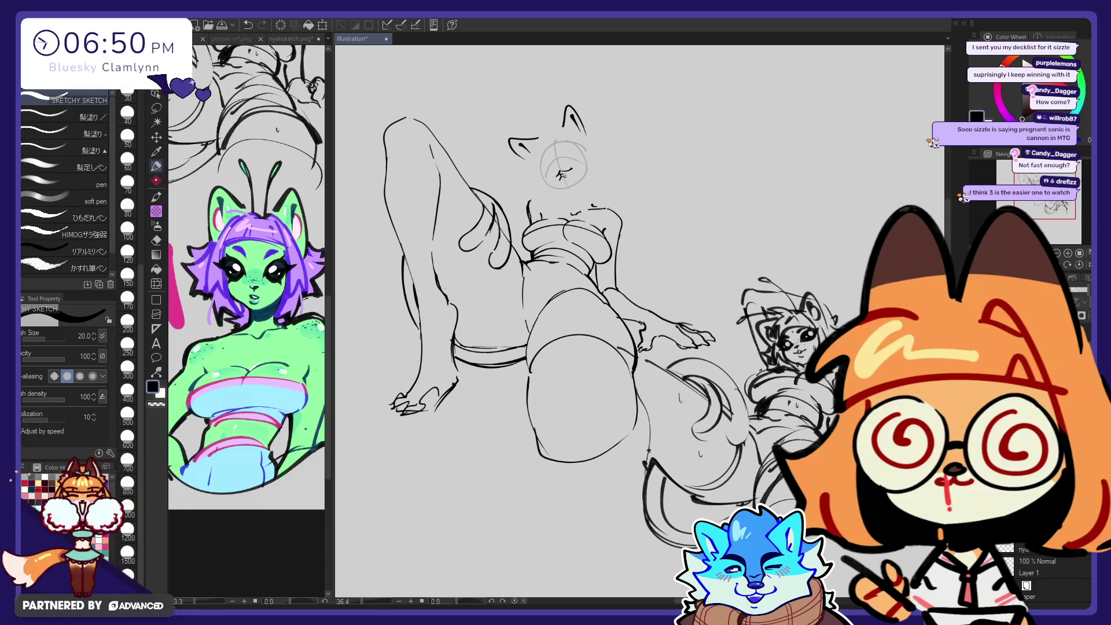
key("ctrl+z")
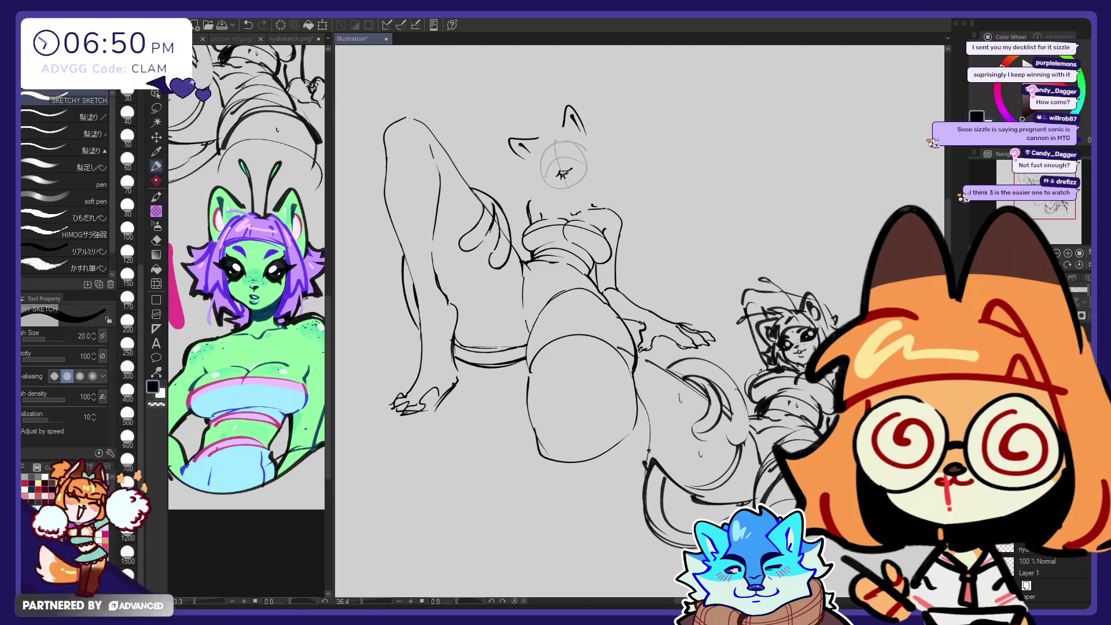
left_click_drag(558, 175, 573, 169)
key("ctrl+z")
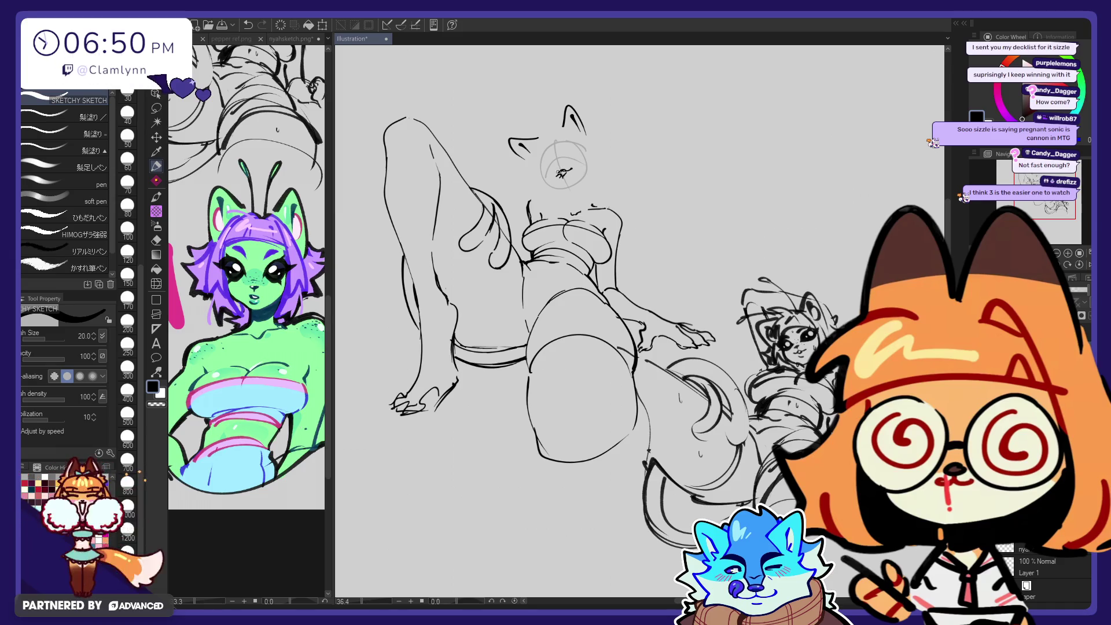
left_click_drag(559, 172, 571, 168)
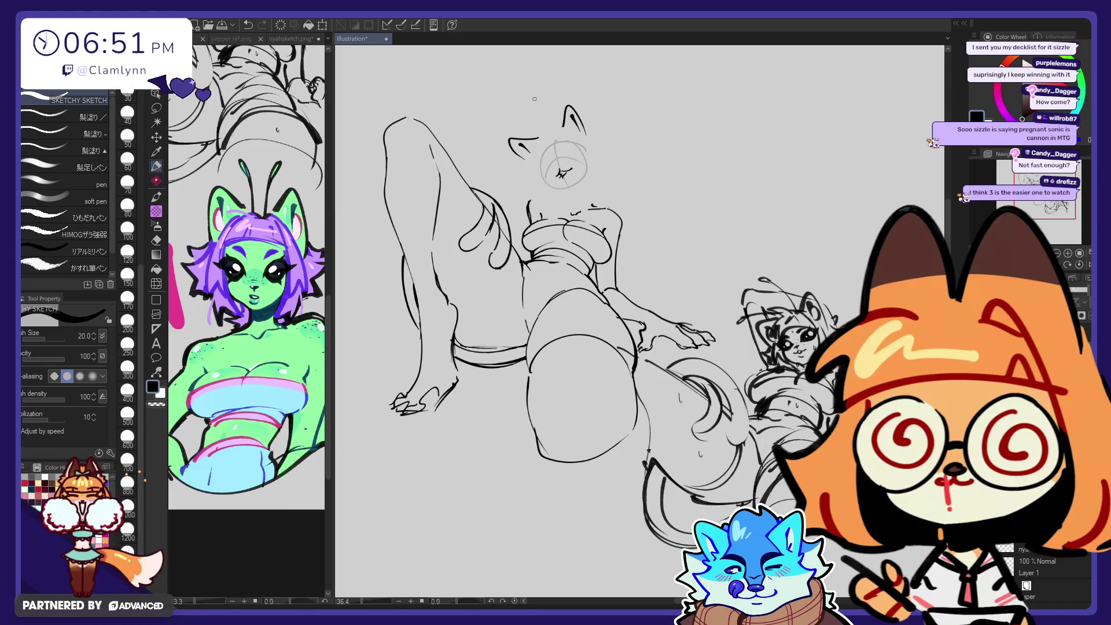
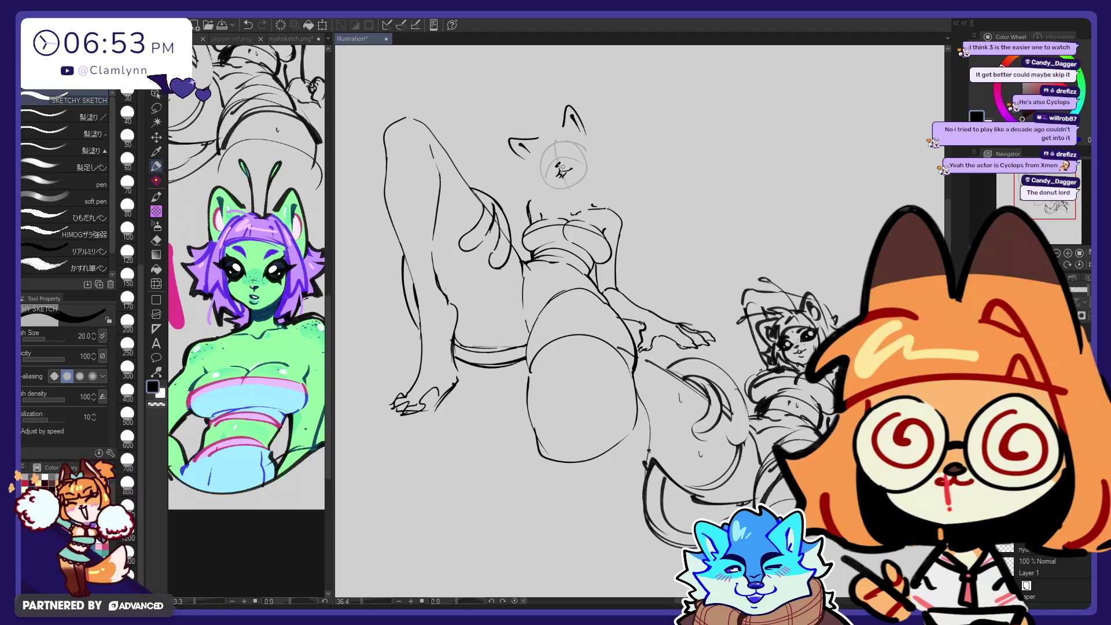
Step: Draw short pen strokes inside the head circle to mark the cat-eared character's eyes and mouth
key("e")
key("p")
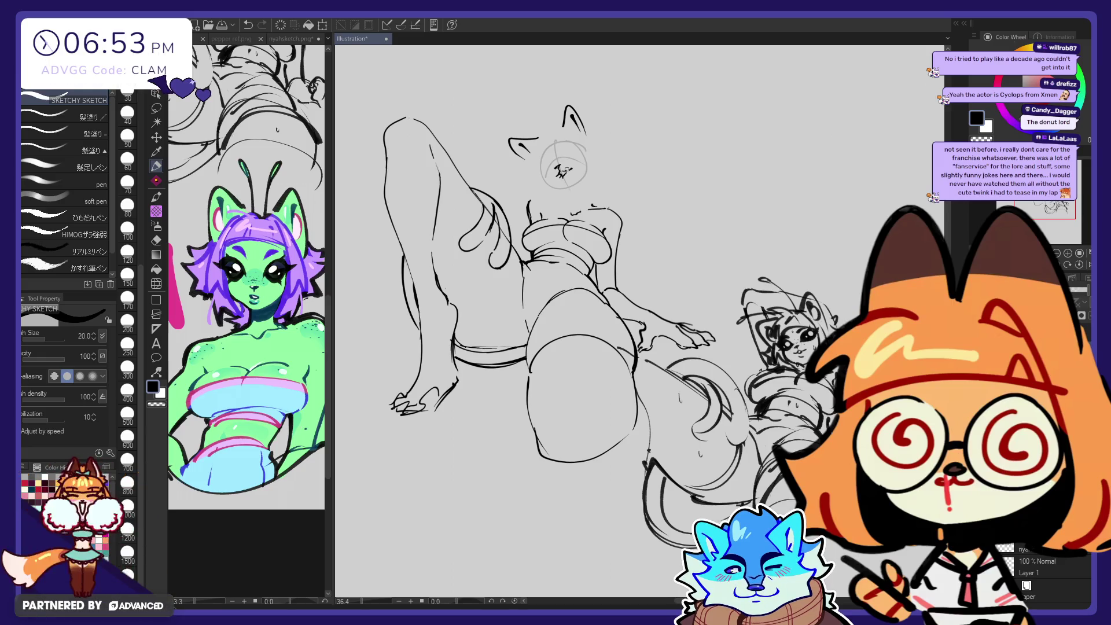
key("e")
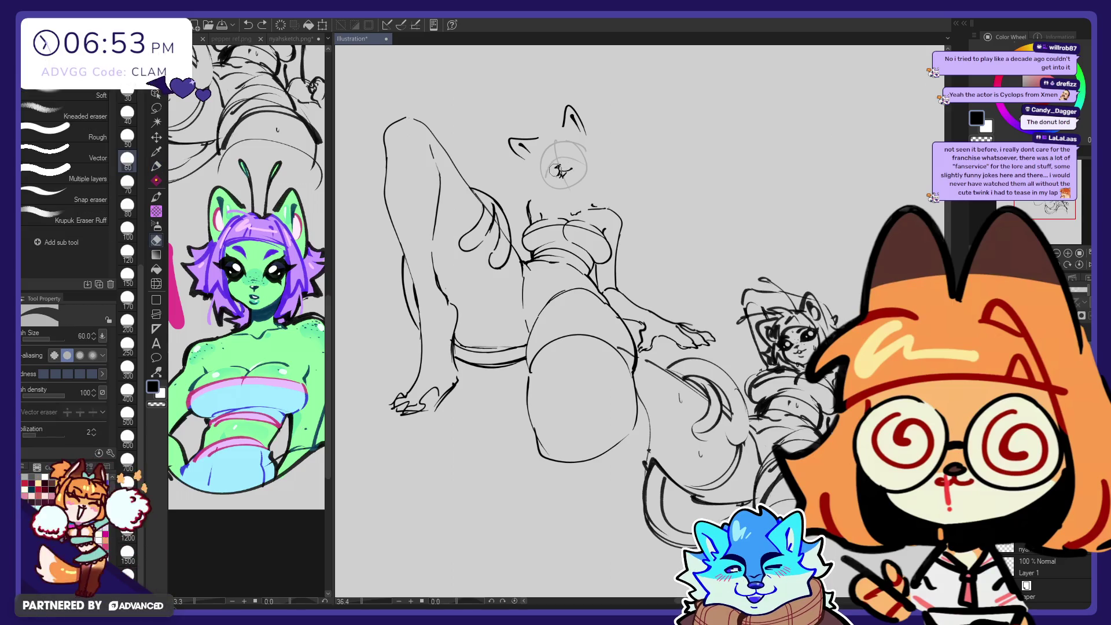
key("p")
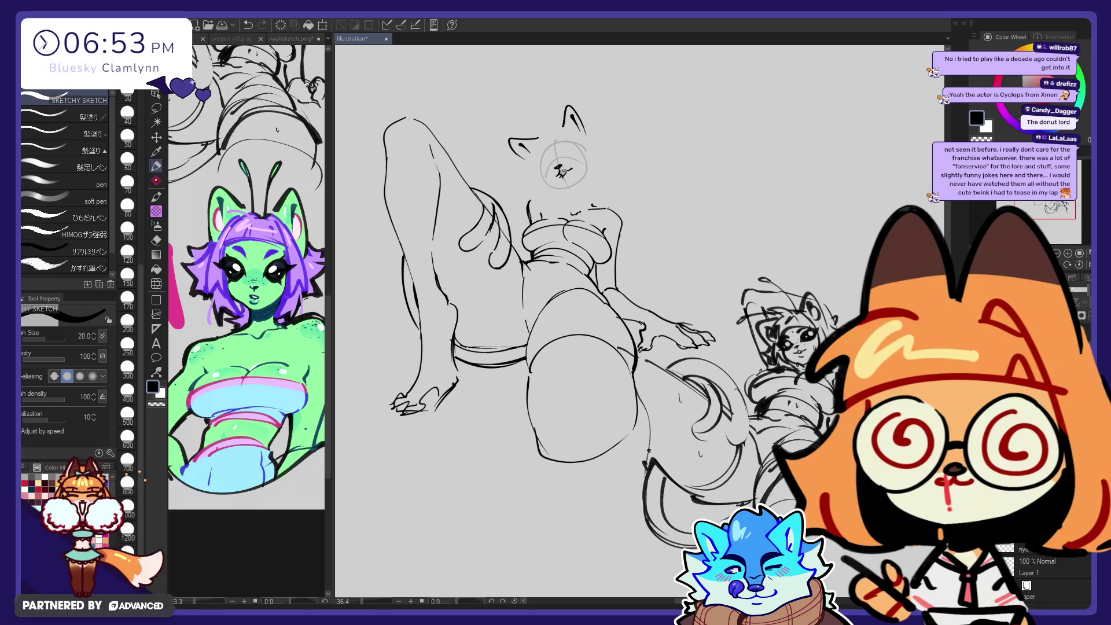
key("e")
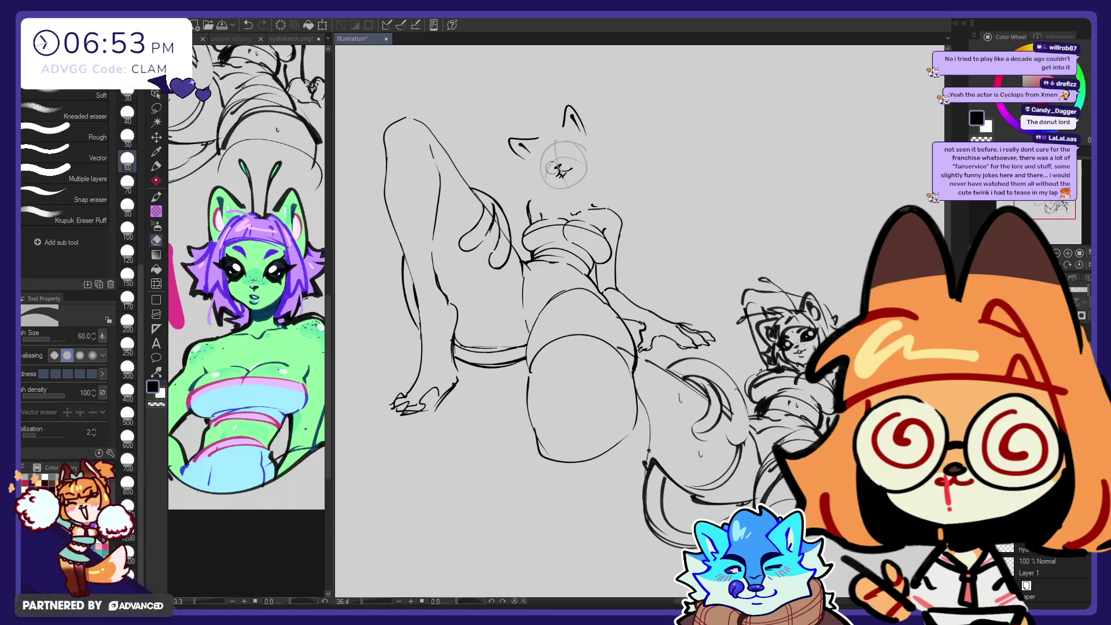
key("p")
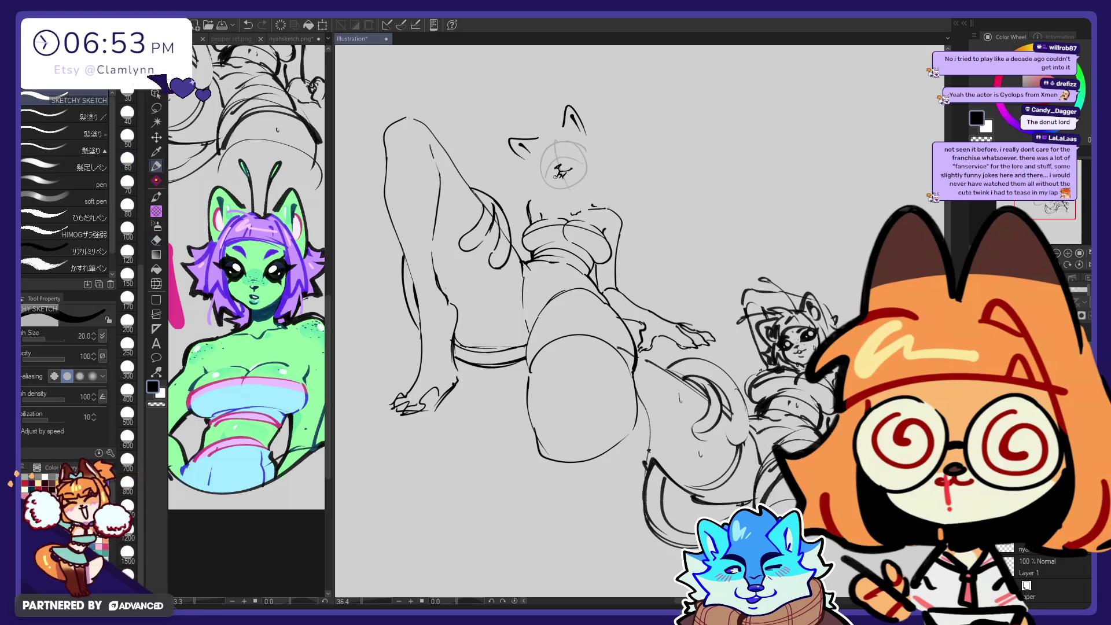
left_click_drag(566, 172, 573, 168)
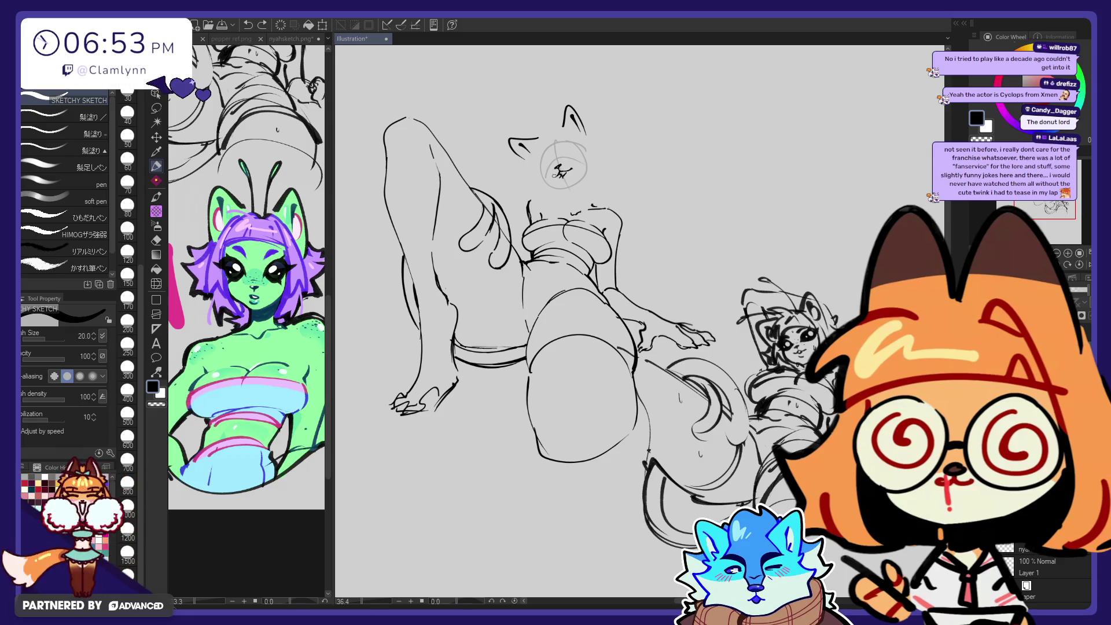
left_click_drag(569, 164, 575, 168)
key("e")
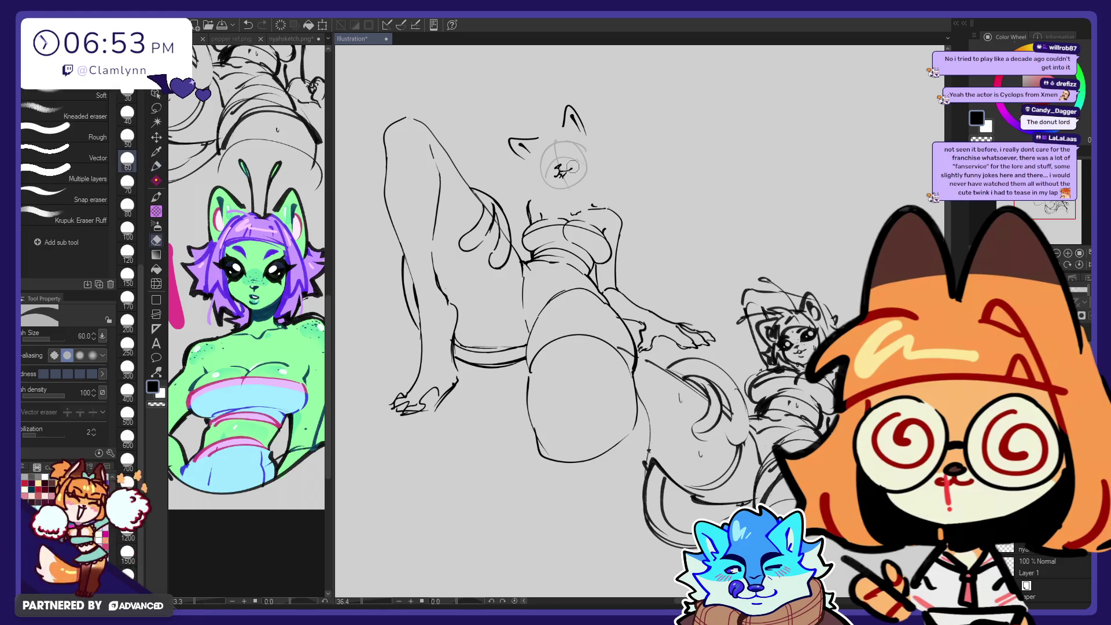
key("p")
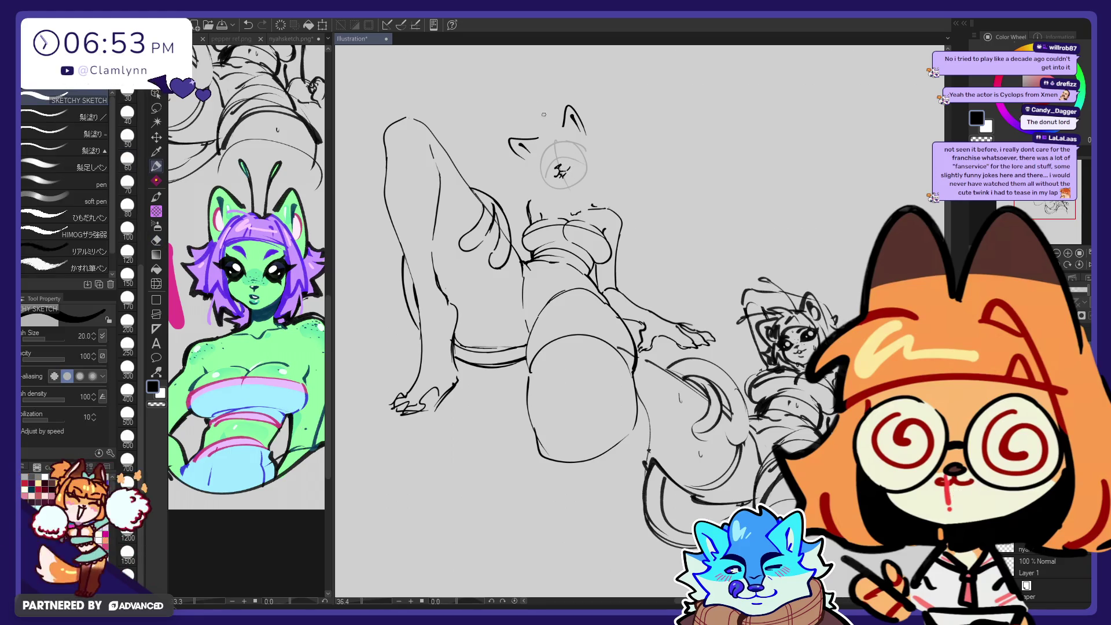
mouse_move(563, 157)
left_mouse_down()
mouse_move(575, 151)
mouse_move(563, 157)
left_mouse_up()
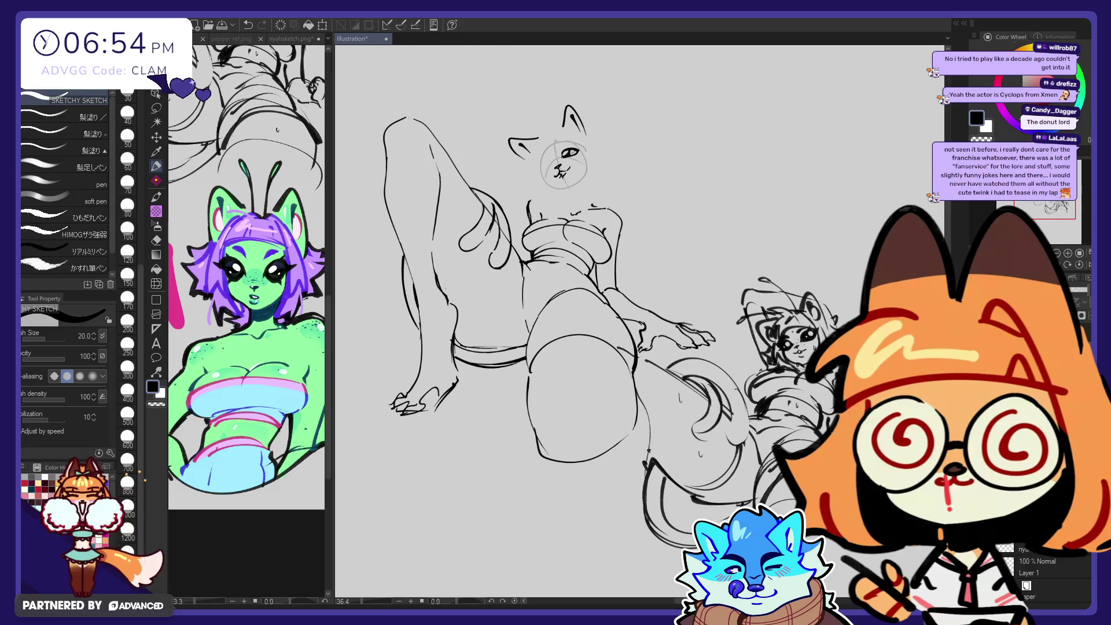
Step: Ink a dark stroke on the eye on the face's right side
key("e")
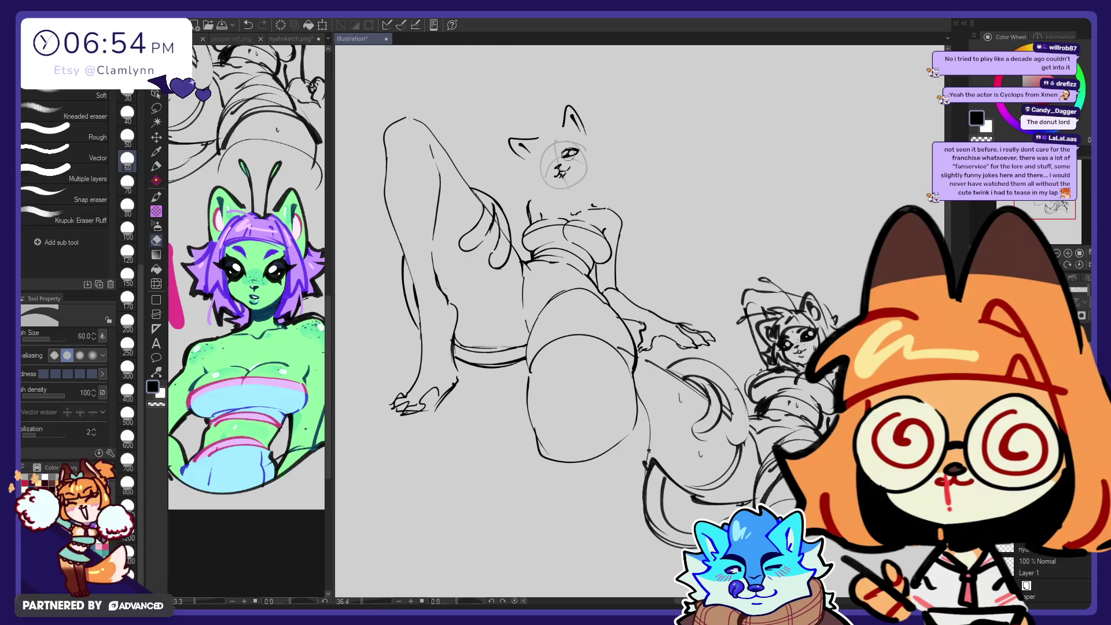
key("p")
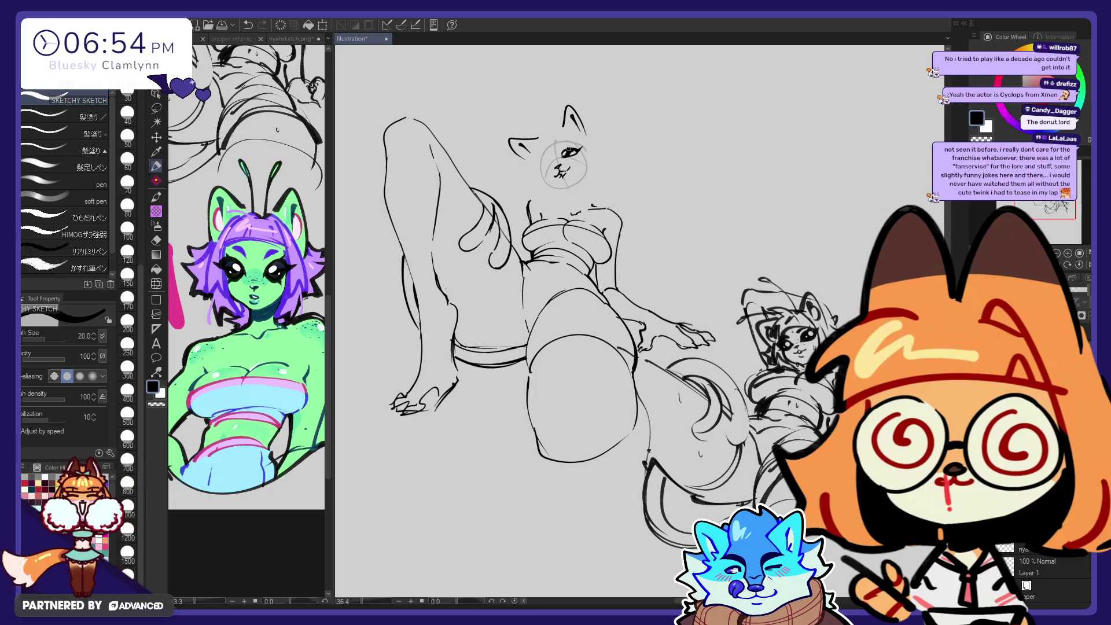
left_click_drag(566, 153, 577, 146)
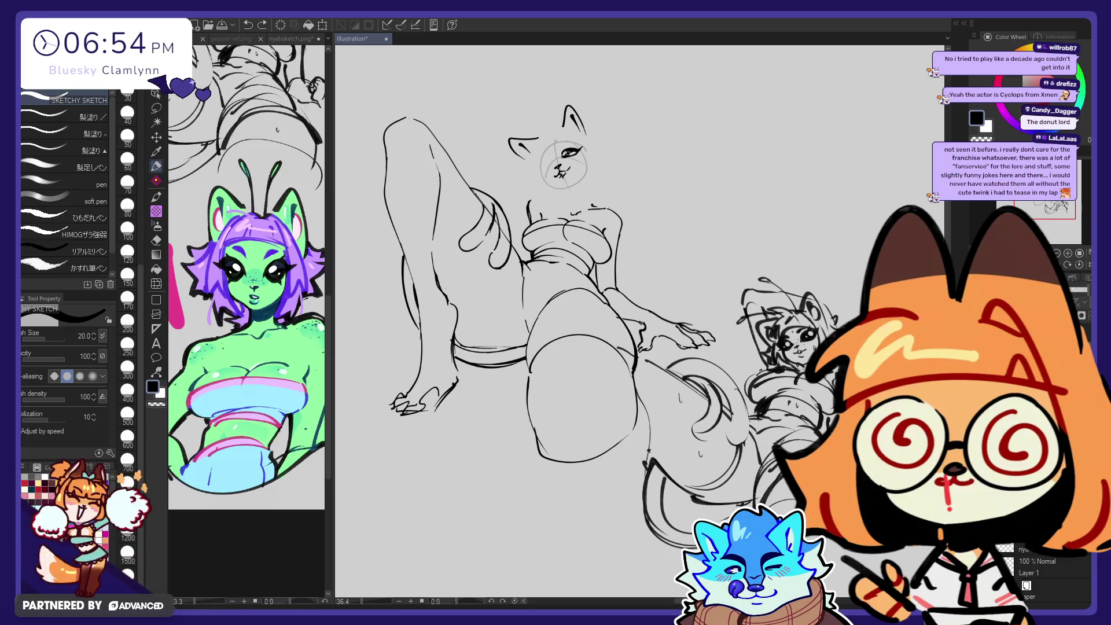
key("e")
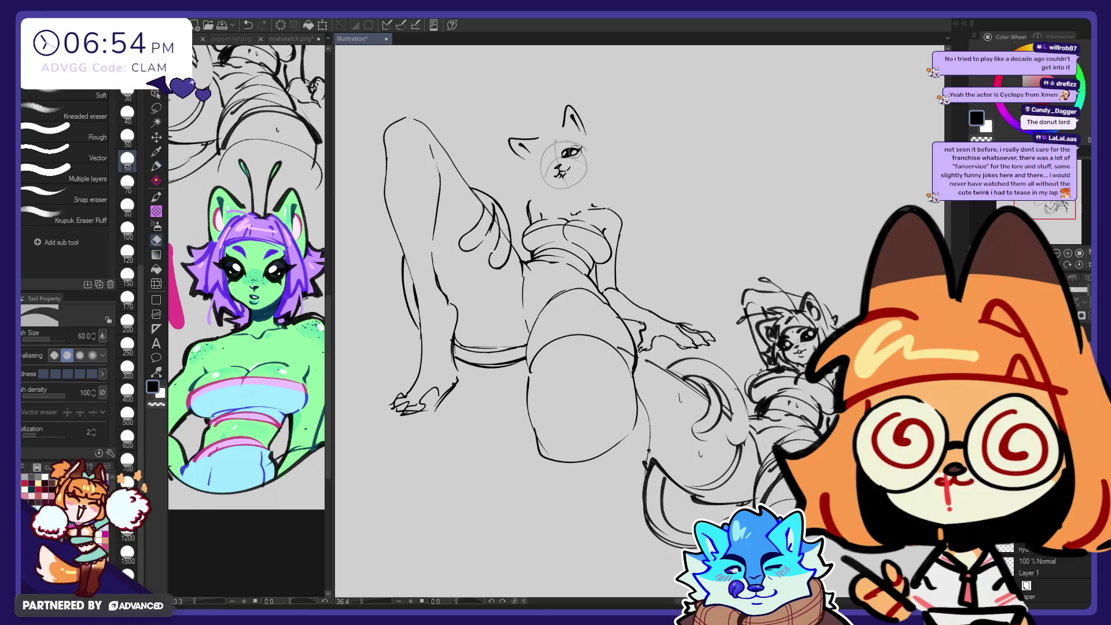
key("p")
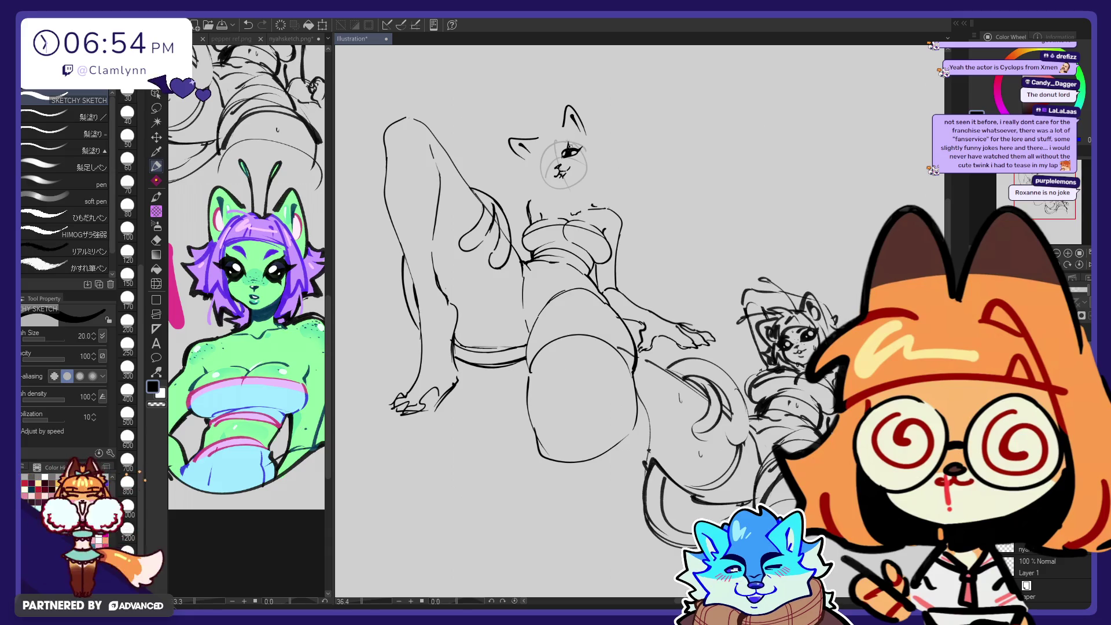
Step: Retry the eye as a longer filled stroke, undoing and redoing attempts until it looks right
key("ctrl+z")
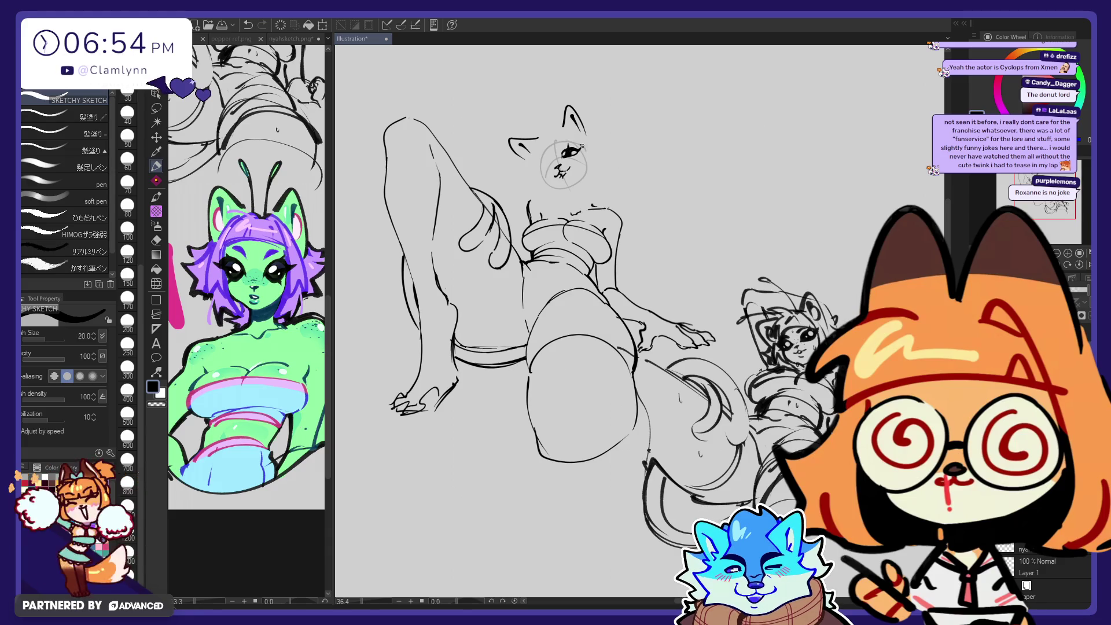
left_click_drag(572, 149, 581, 153)
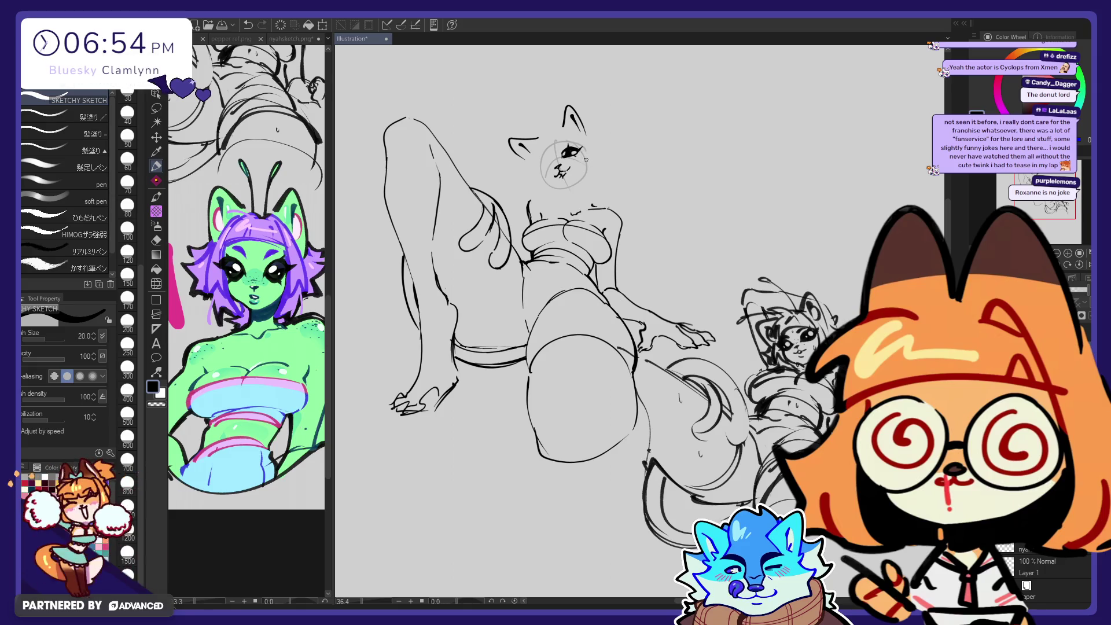
key("ctrl+z")
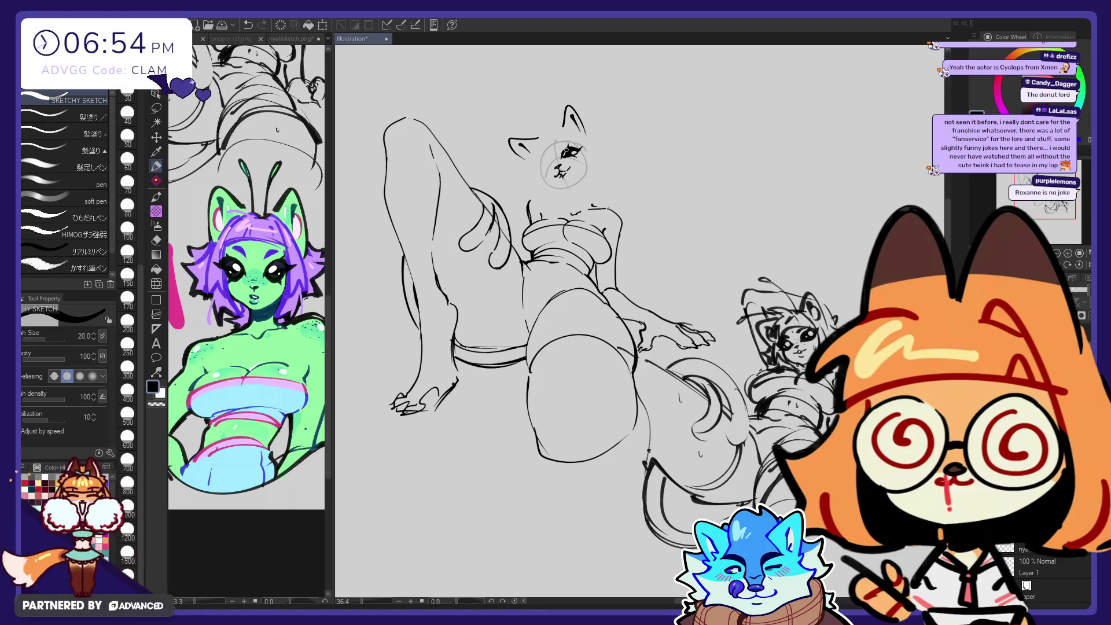
key("e")
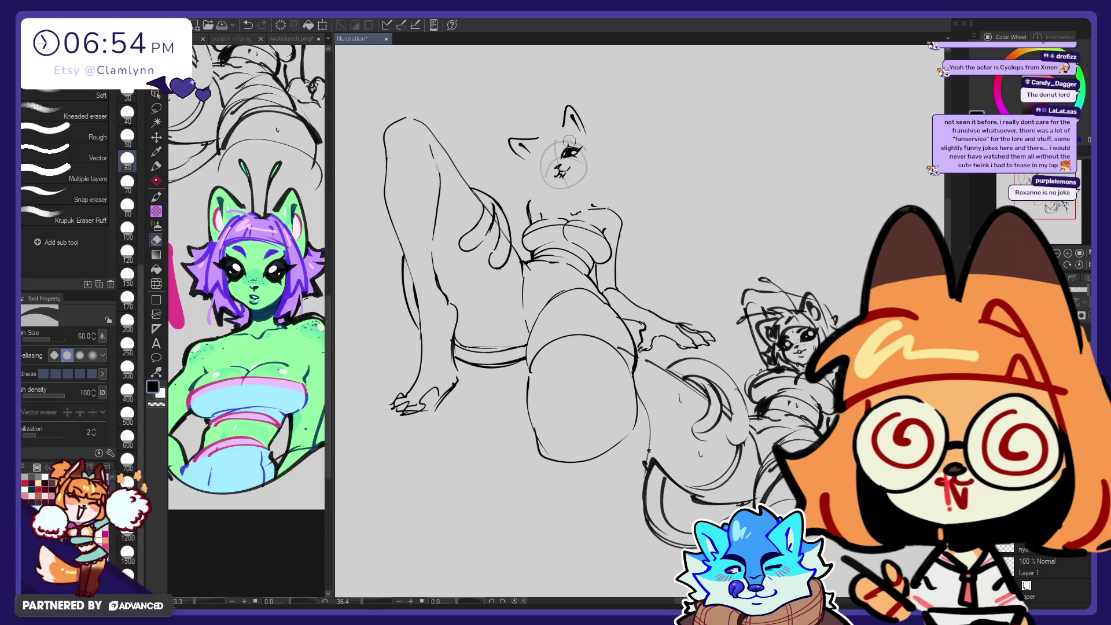
key("p")
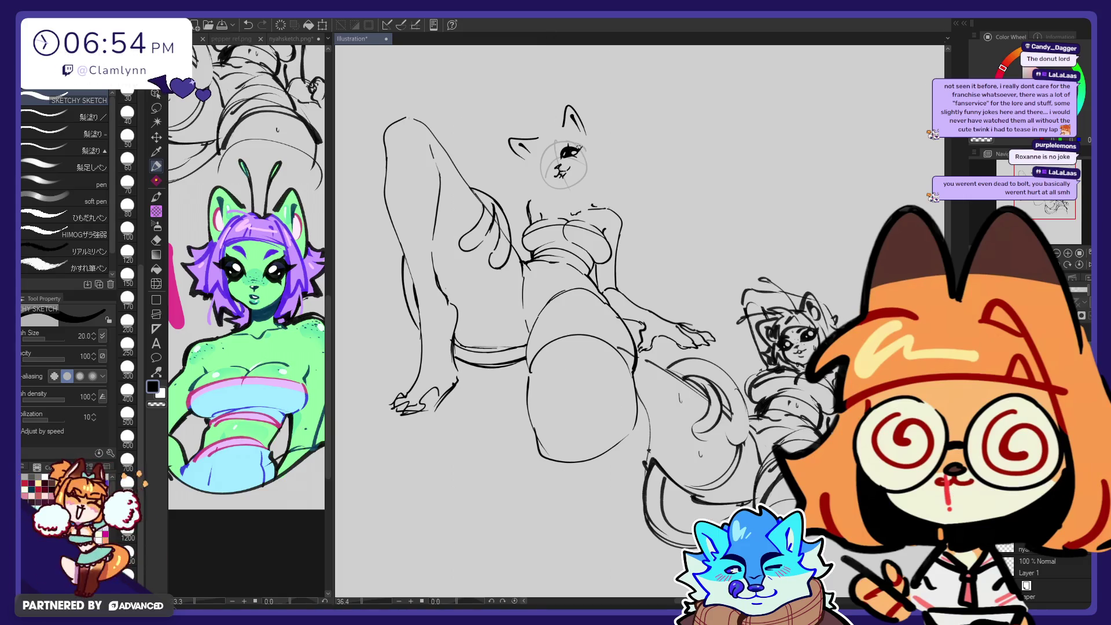
key("ctrl+z")
key("ctrl+z")
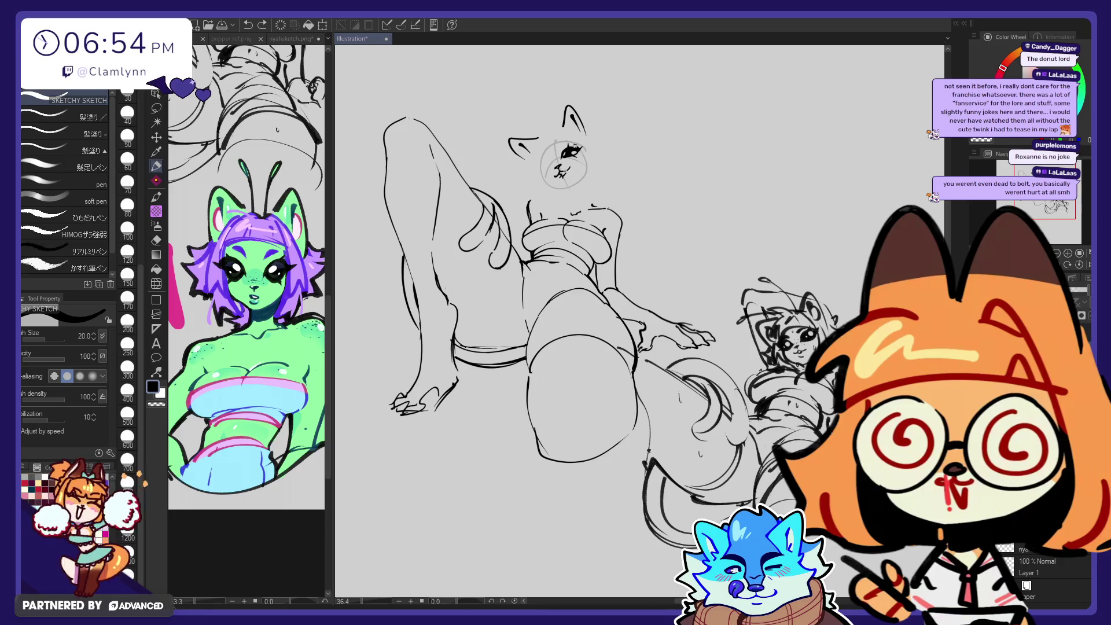
key("ctrl+y")
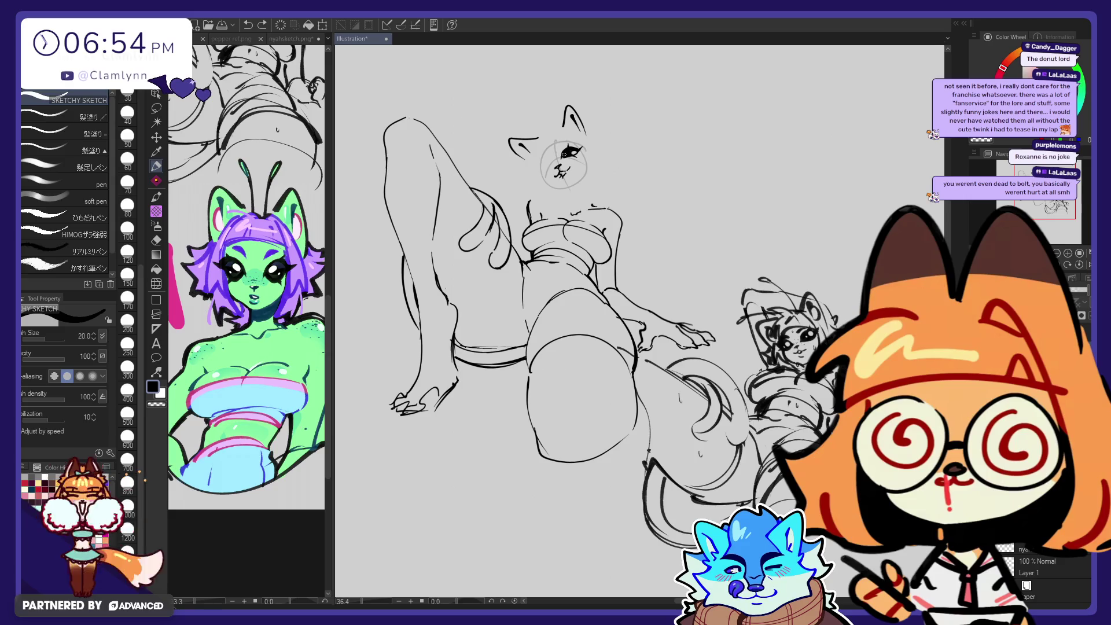
key("e")
key("ctrl+z")
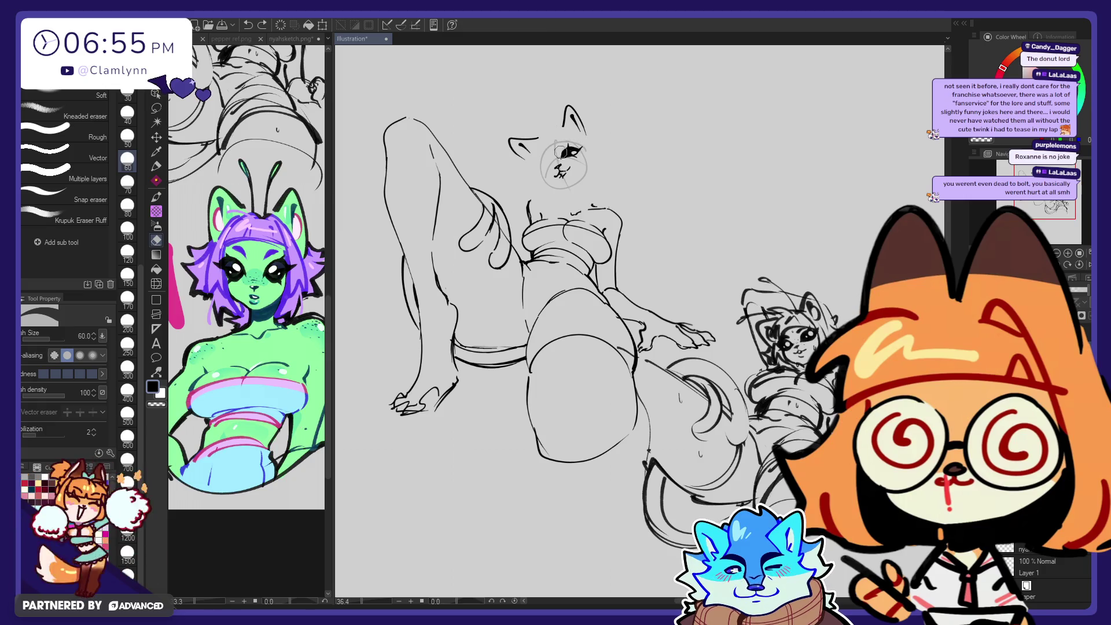
Step: Undo the latest stroke on the eye, keeping the dark eyes and small mouth
key("p")
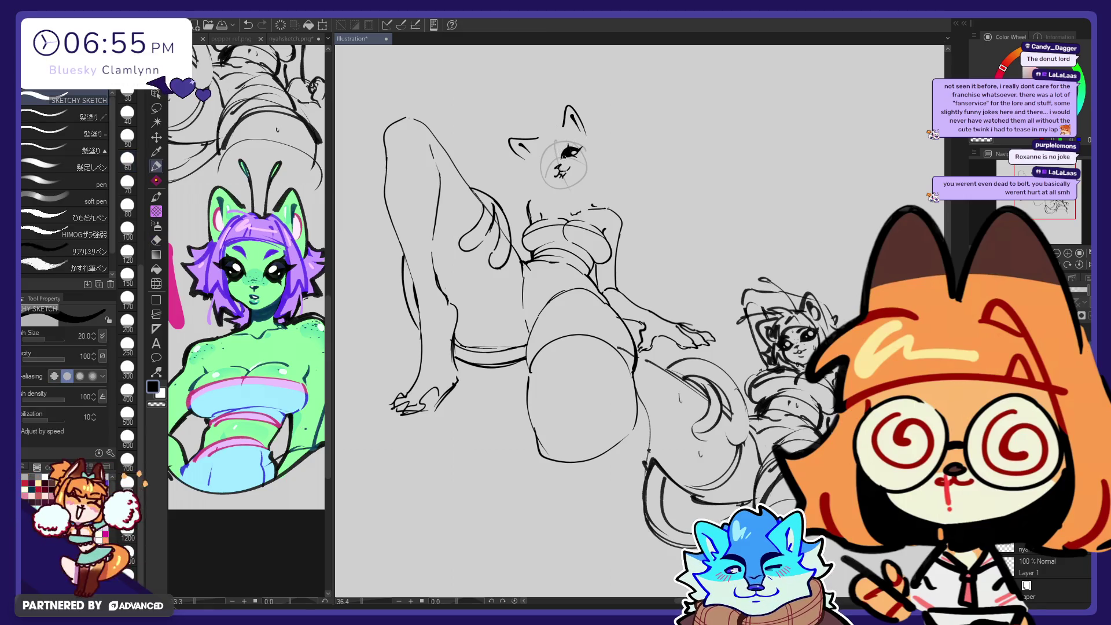
key("e")
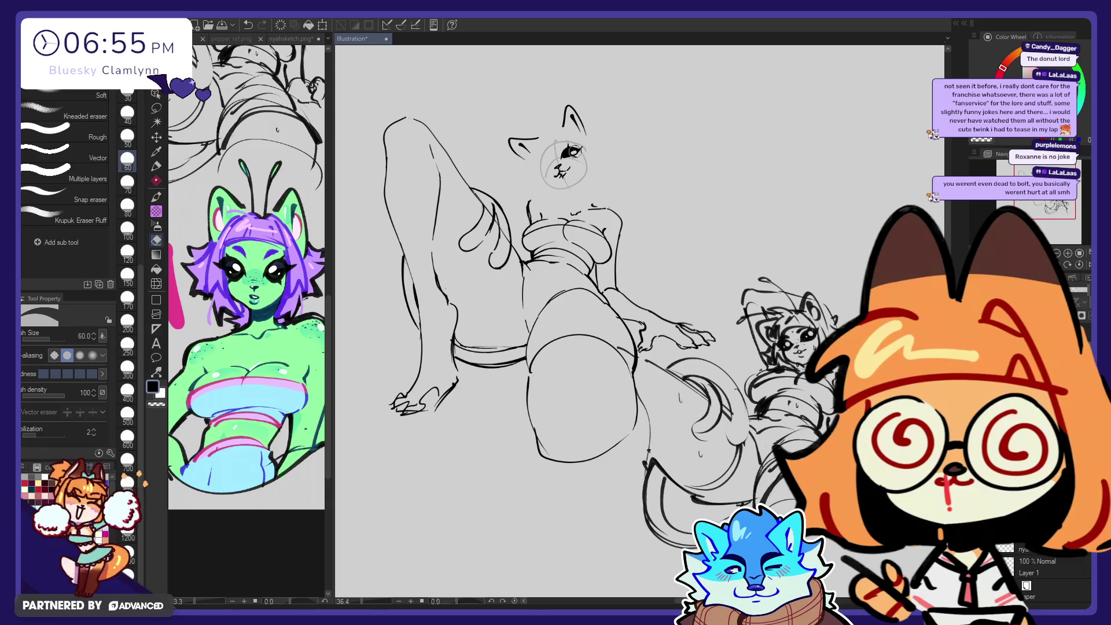
key("p")
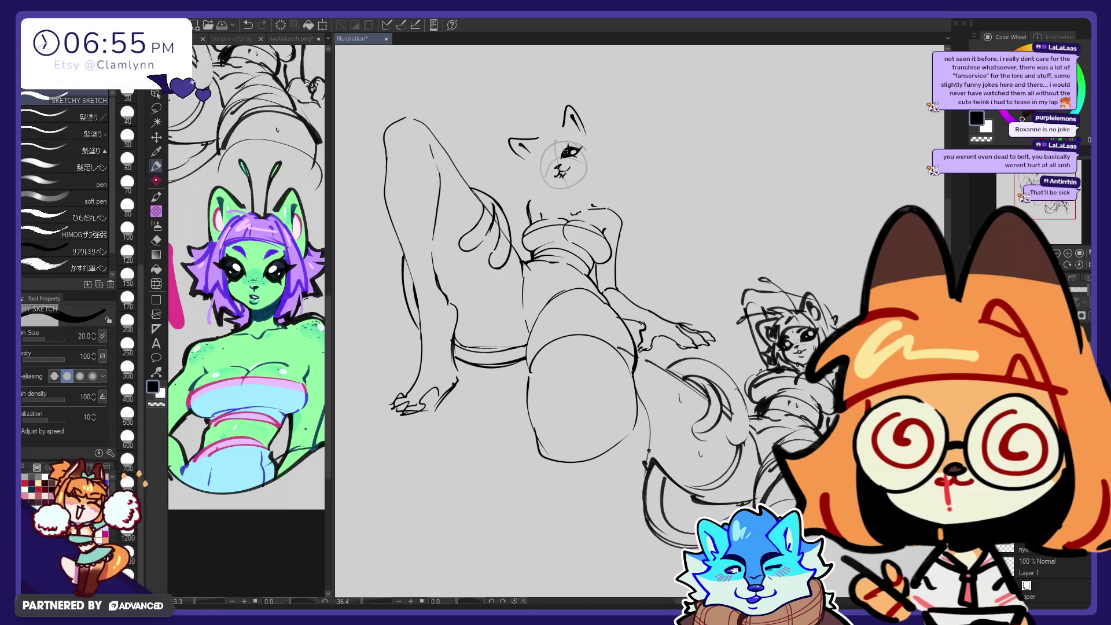
key("ctrl+z")
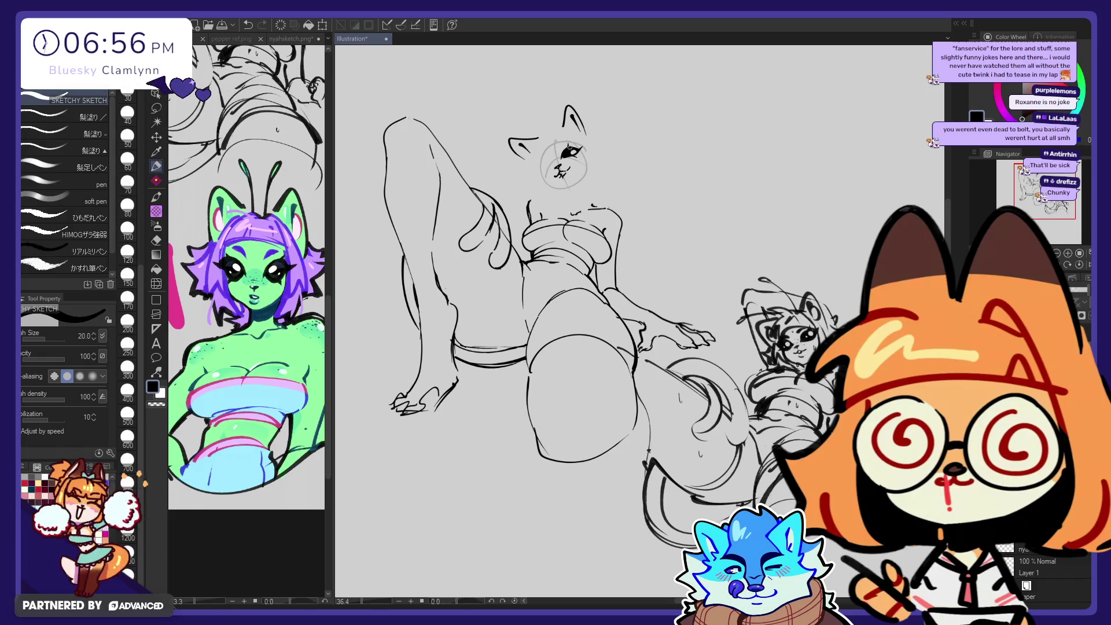
Step: Undo the dark fill strokes on the eye and add a small mark in their place
key("e")
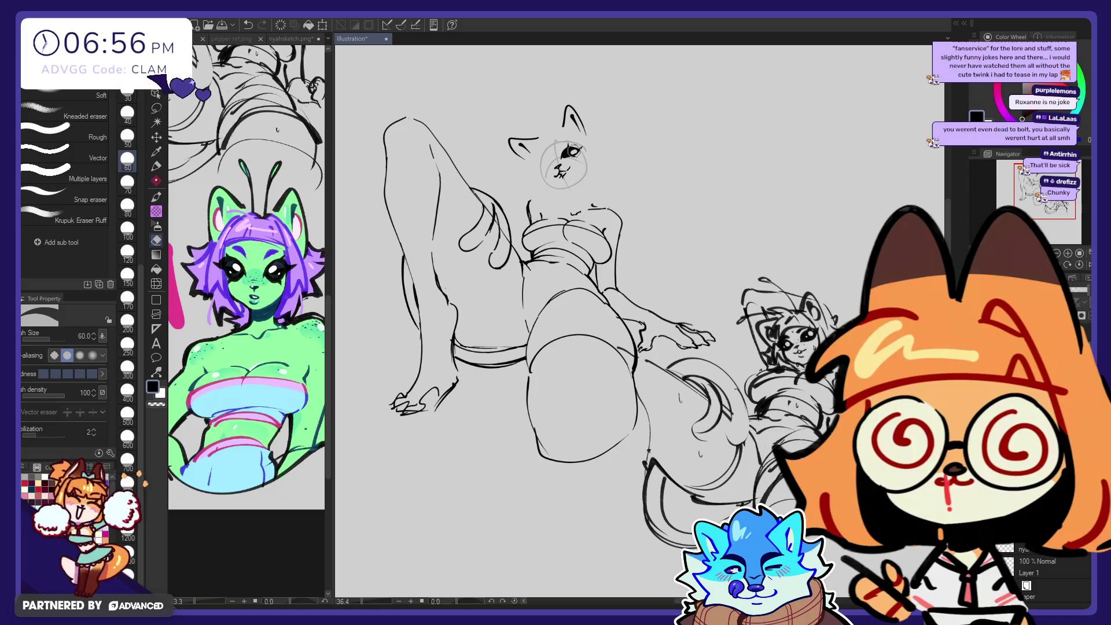
key("ctrl+z")
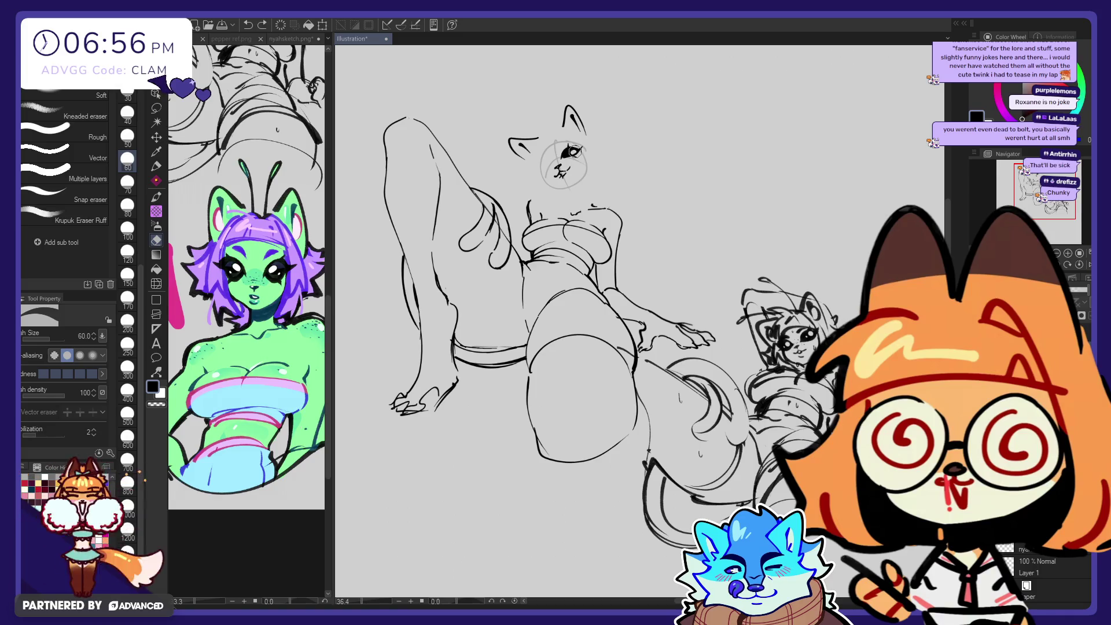
key("ctrl+z")
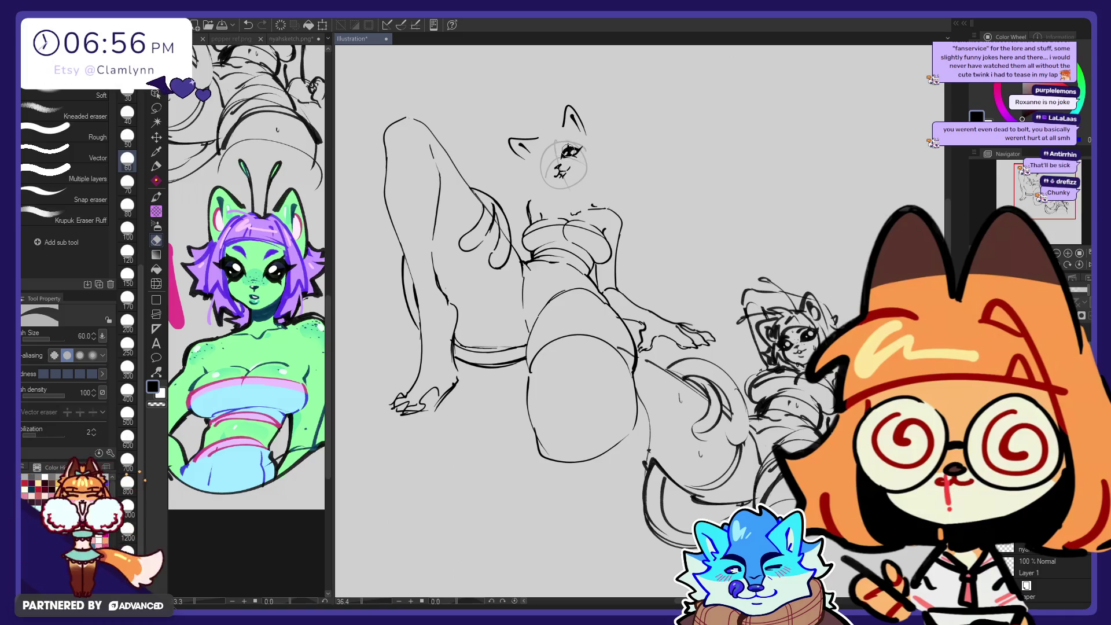
key("ctrl+z")
key("p")
key("ctrl+z")
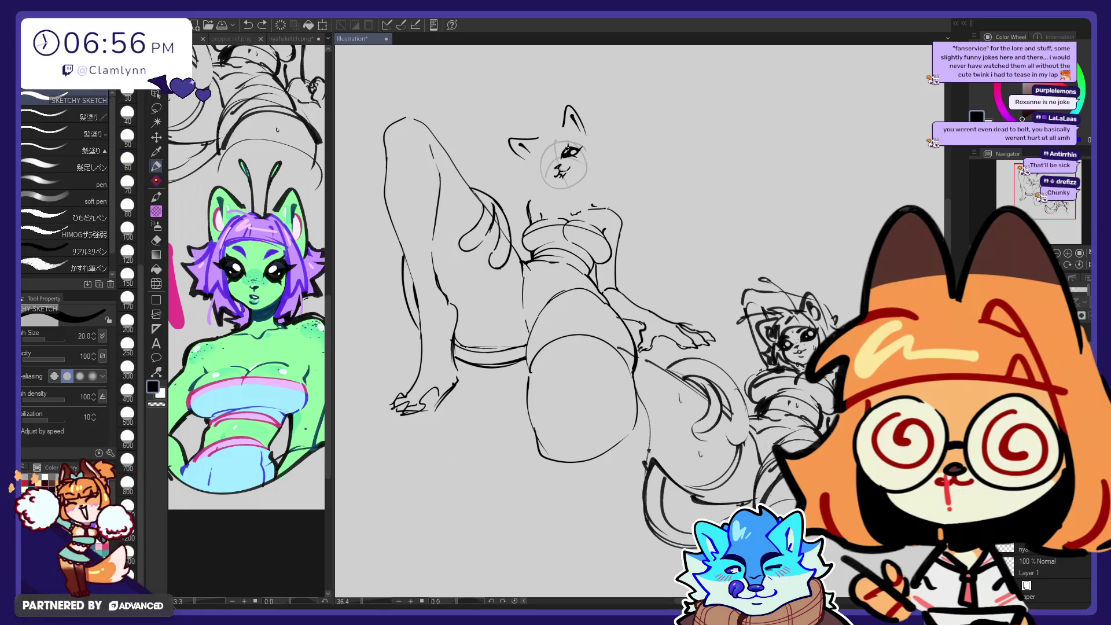
left_click_drag(566, 149, 563, 156)
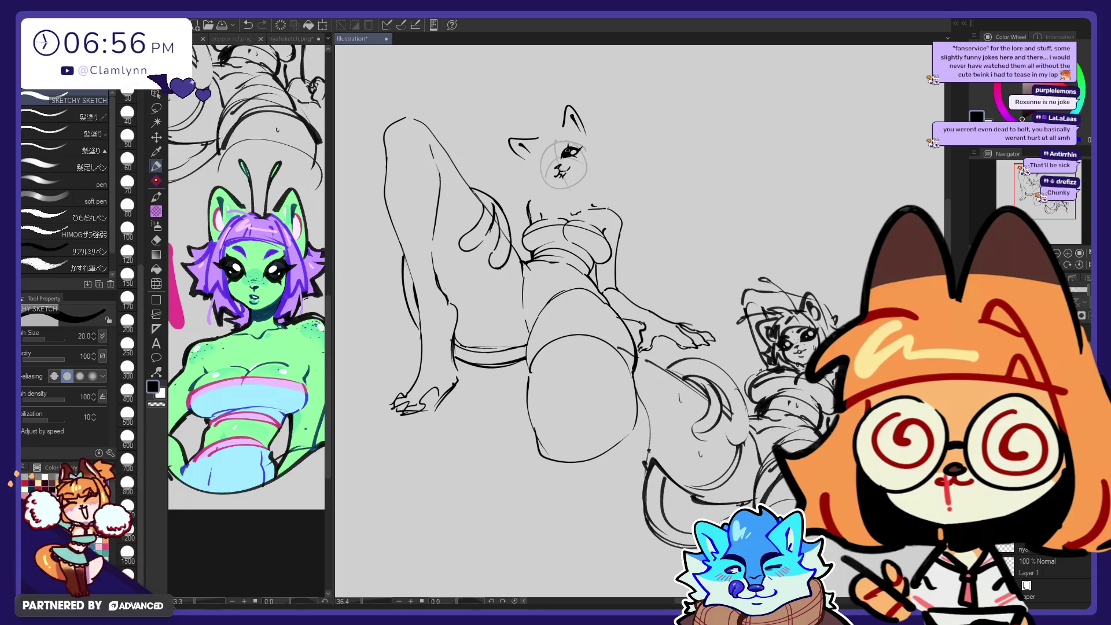
Step: Restore the erased eye highlight, then undo three recent strokes near the eye
key("e")
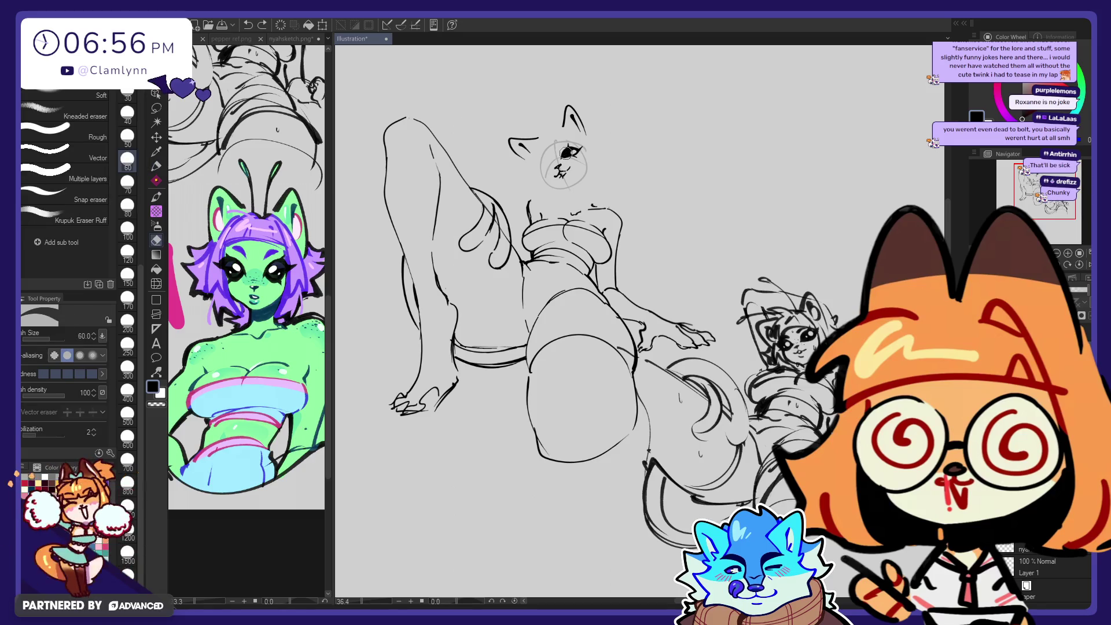
key("ctrl+z")
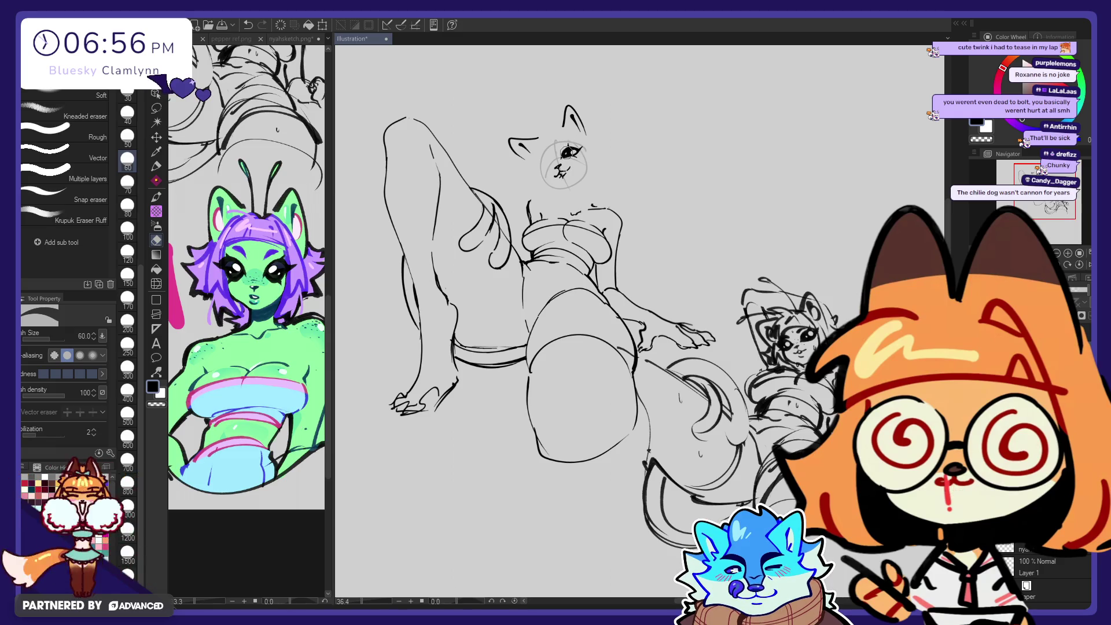
key("ctrl+y")
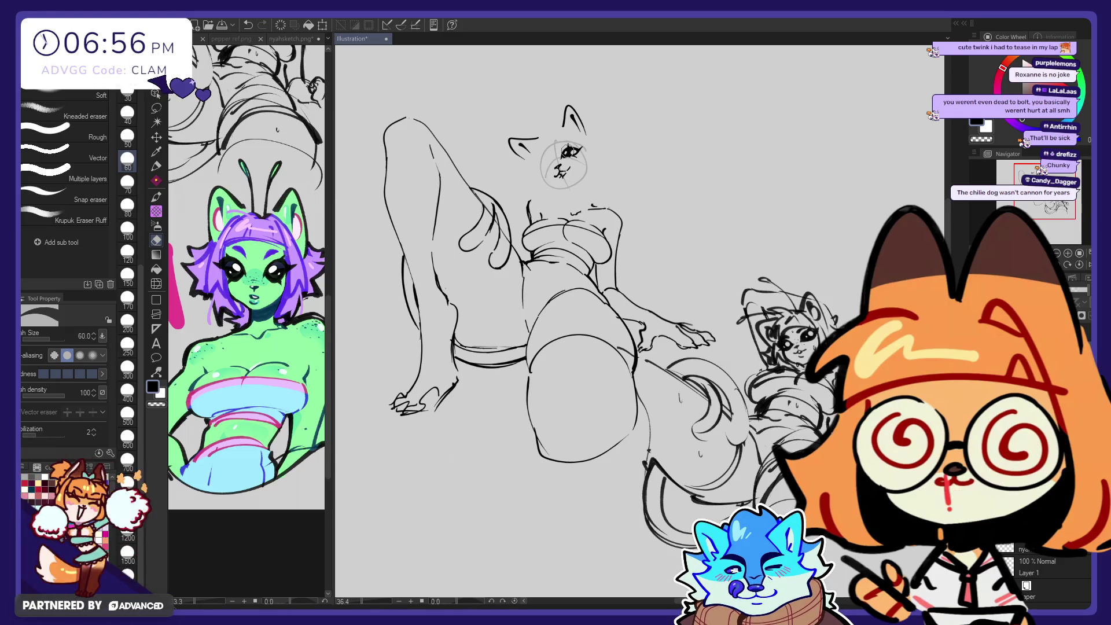
key("p")
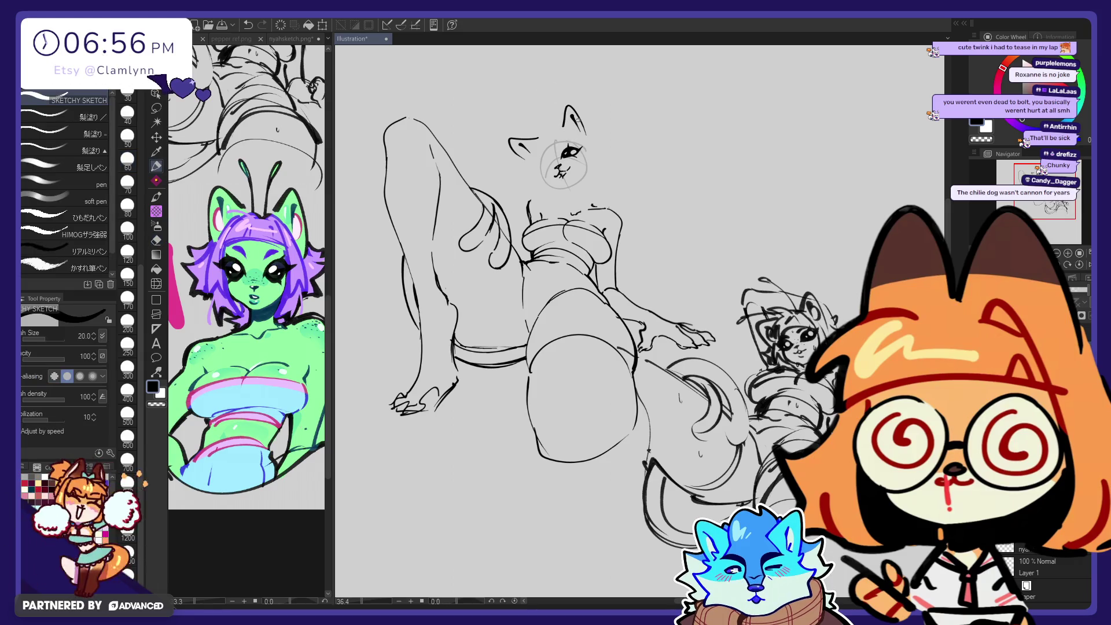
key("e")
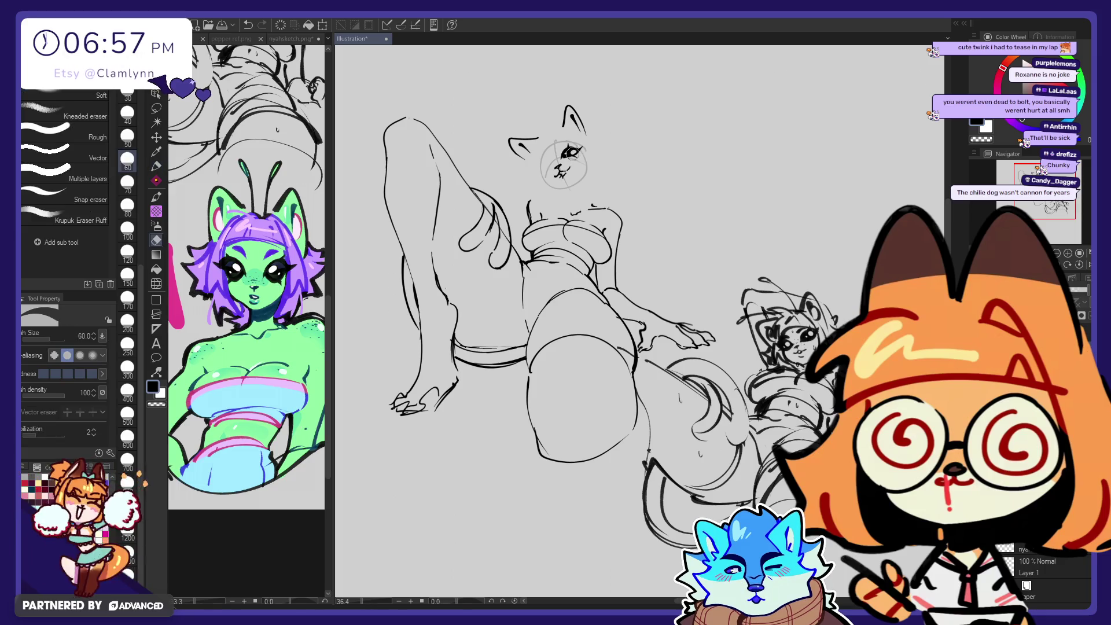
key("p")
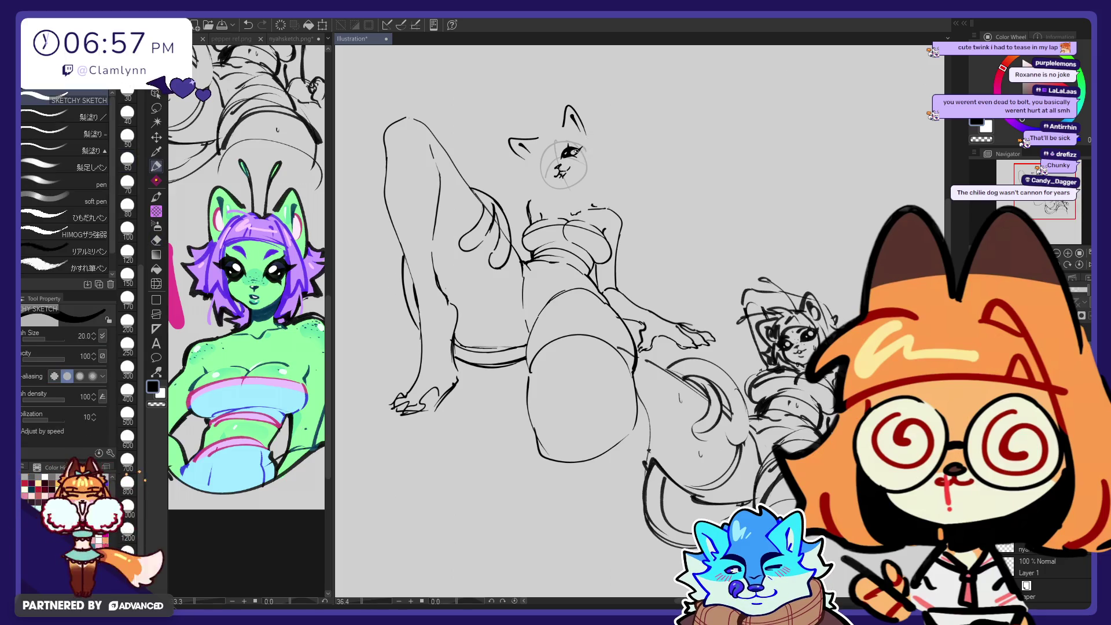
key("ctrl+z")
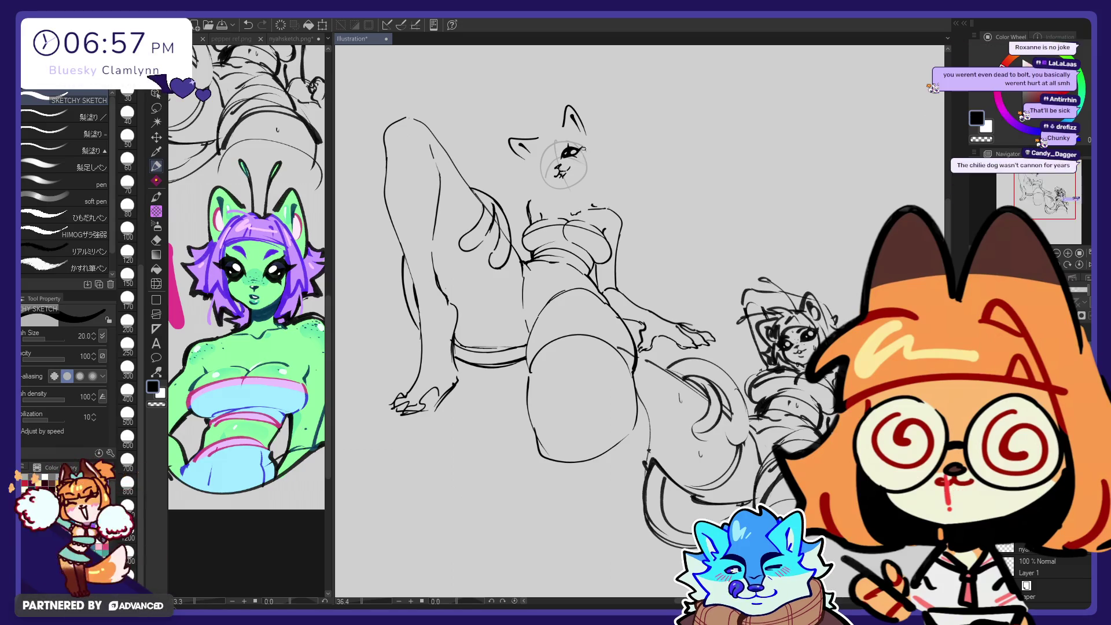
key("ctrl+z")
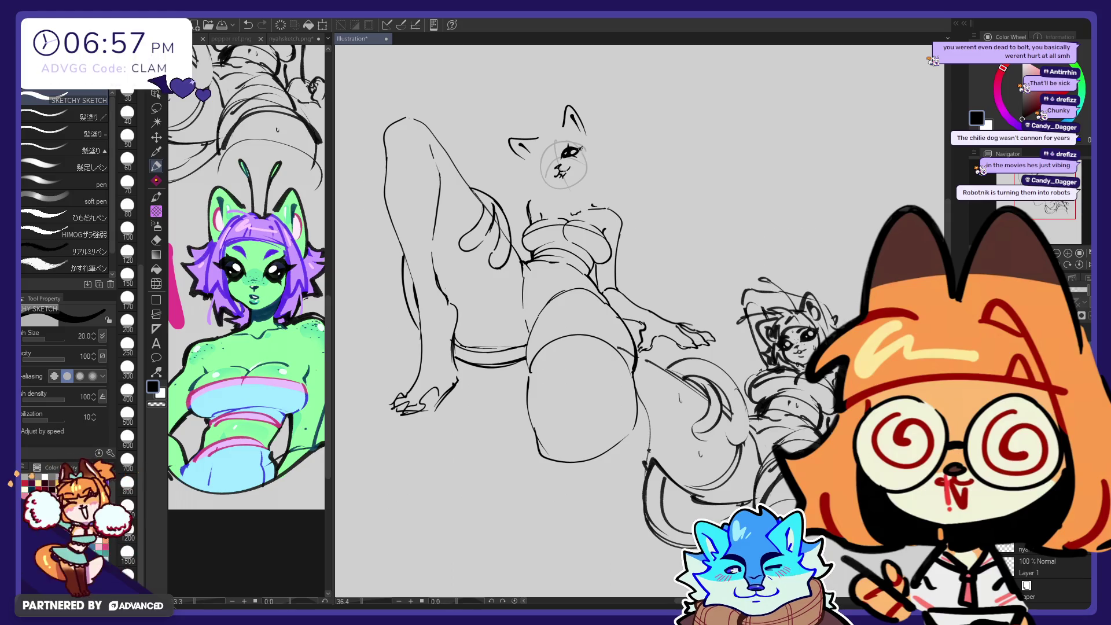
key("ctrl+z")
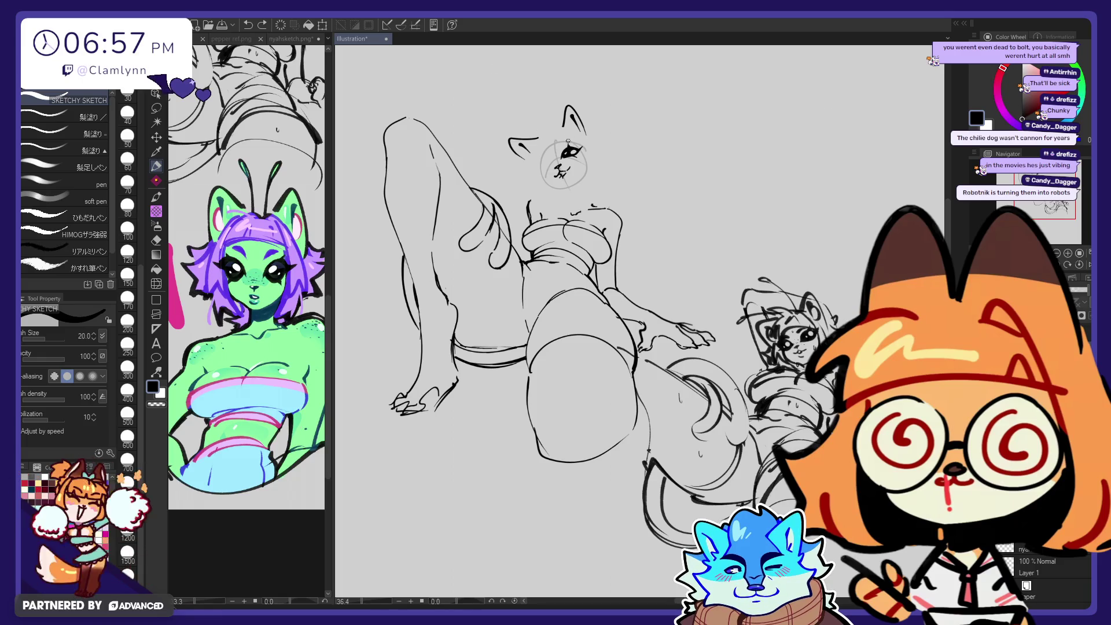
Step: Draw a tiny stroke above the eye, then undo it
left_click_drag(568, 143, 586, 157)
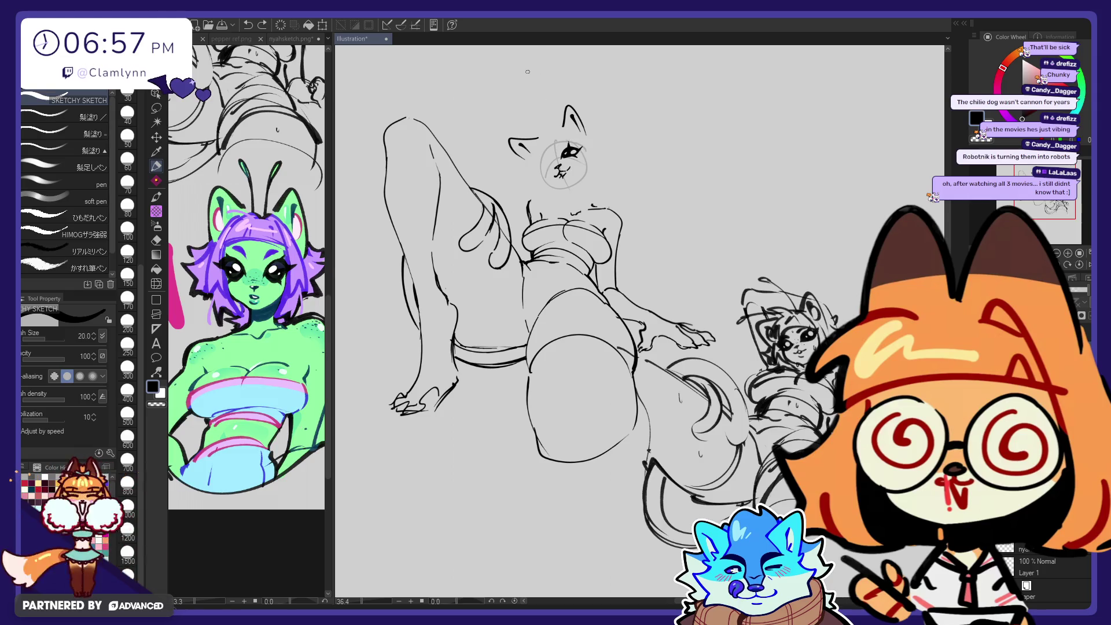
key("e")
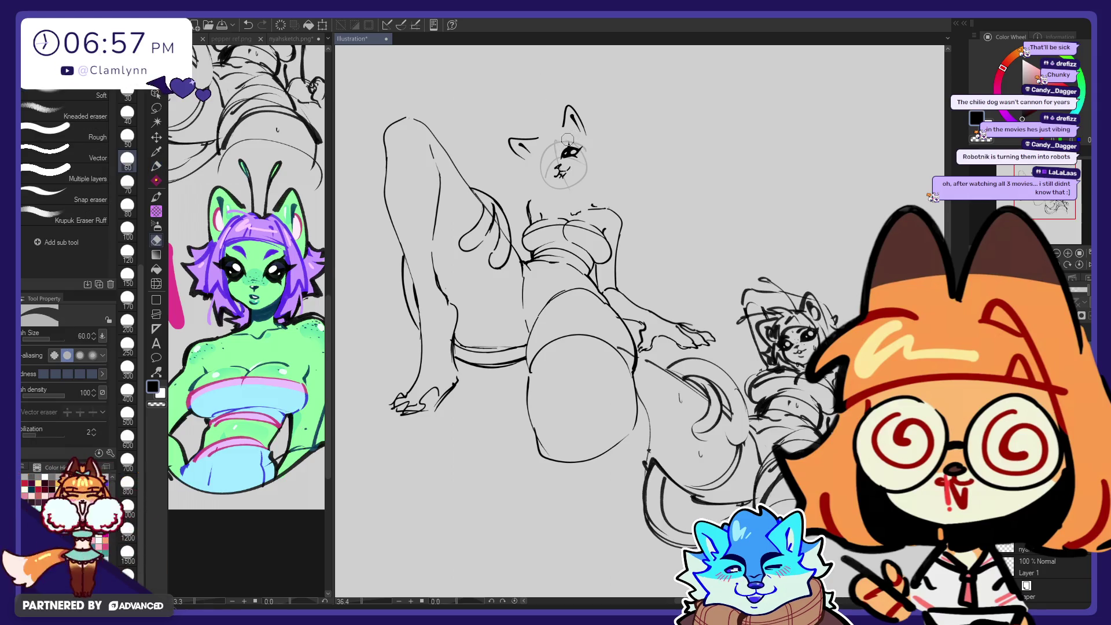
key("p")
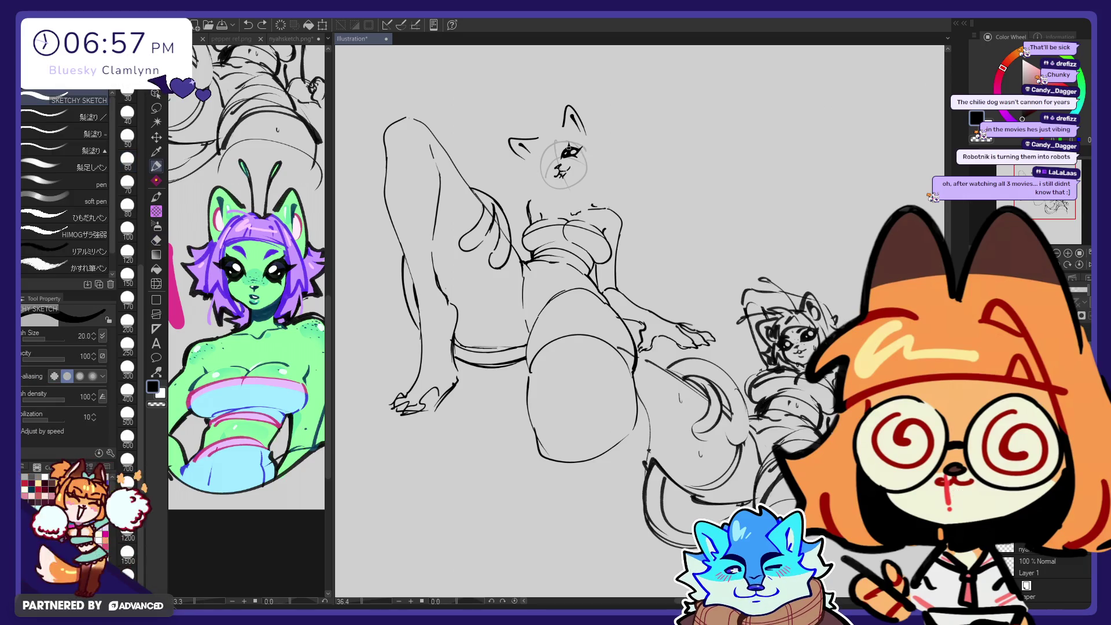
key("ctrl+z")
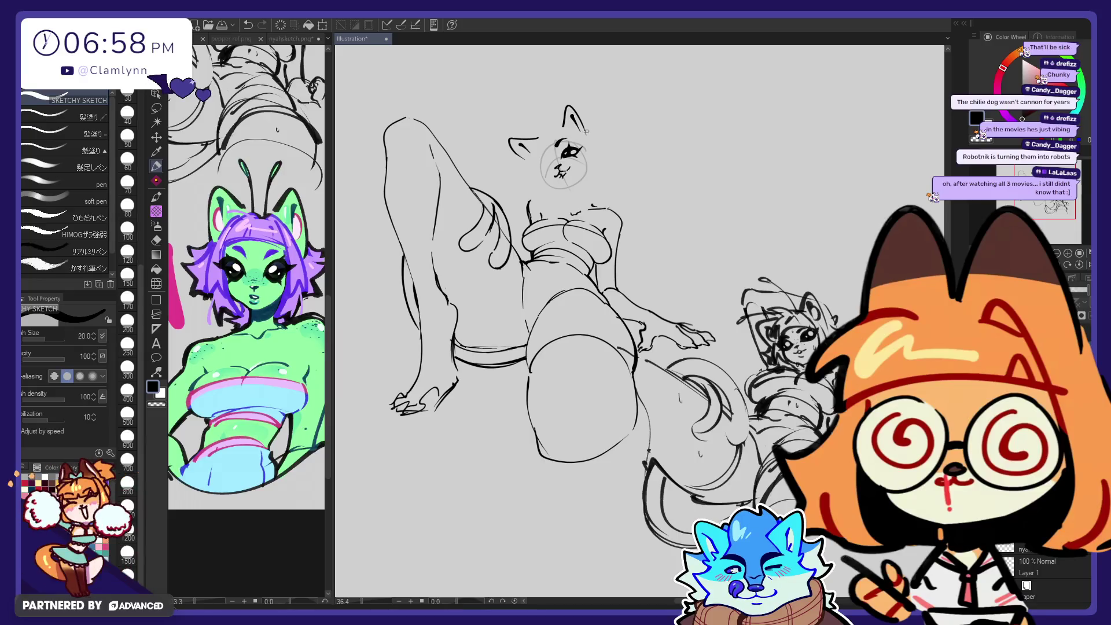
key("e")
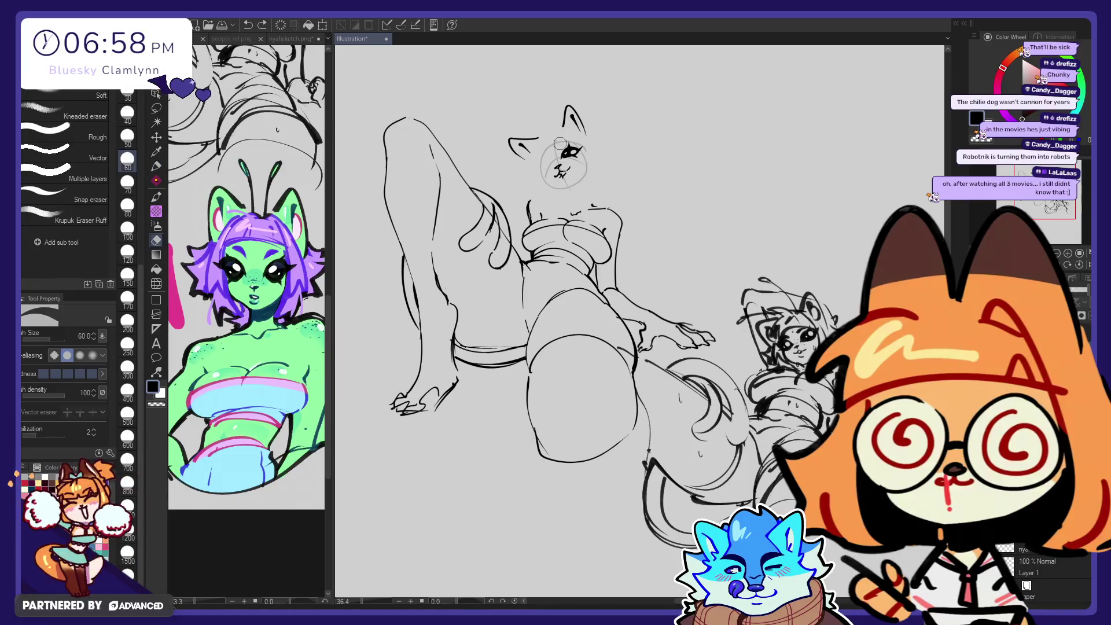
key("p")
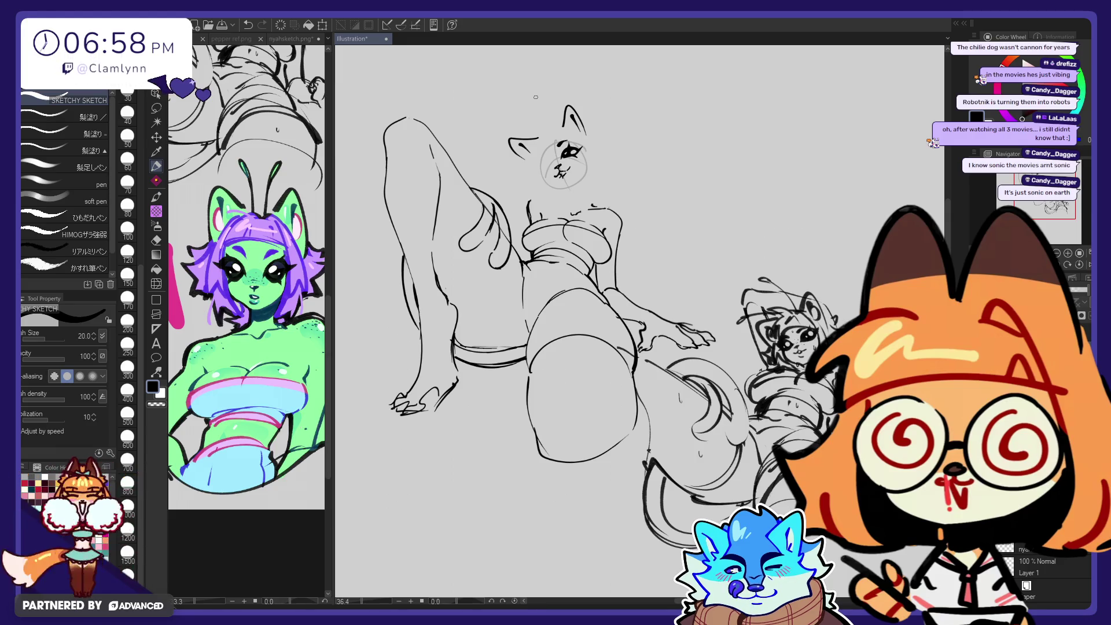
Step: Sketch a short dark line above the character's eye
key("e")
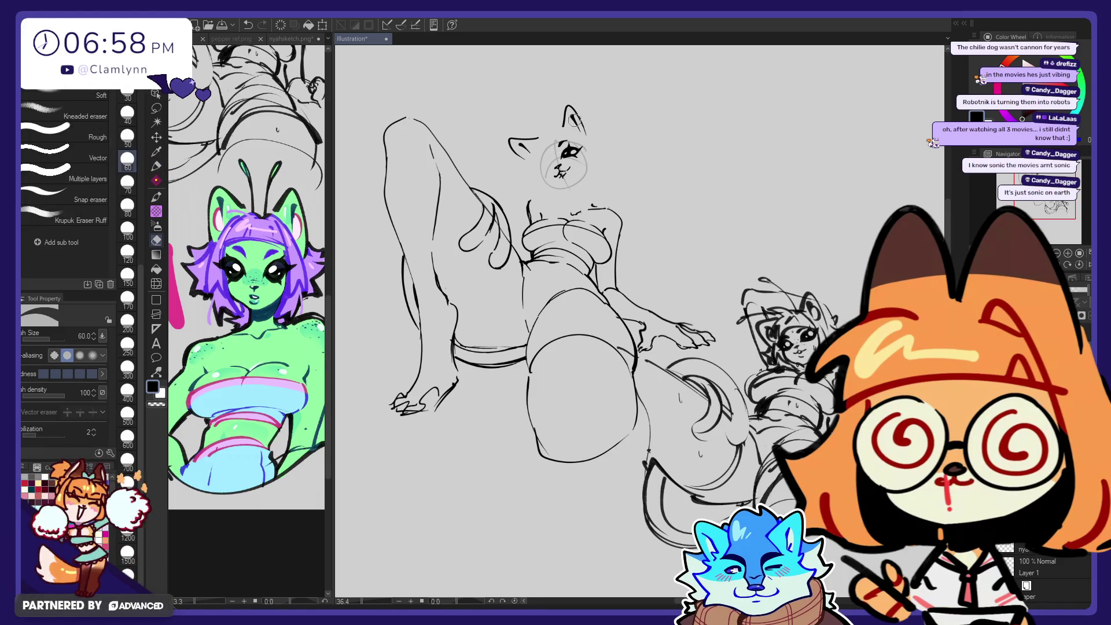
key("p")
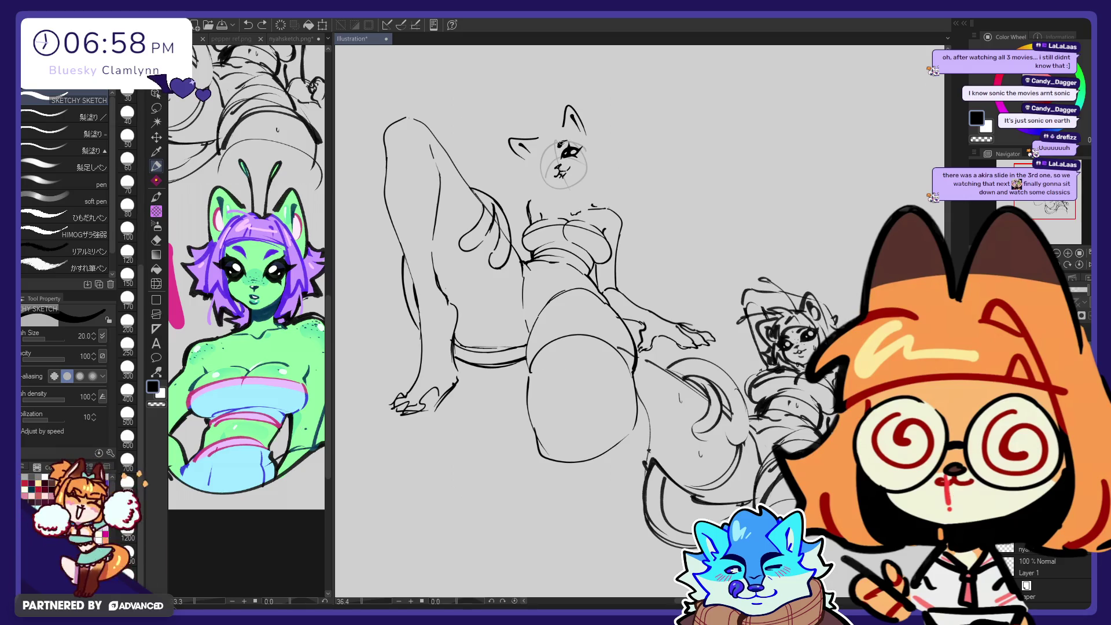
key("e")
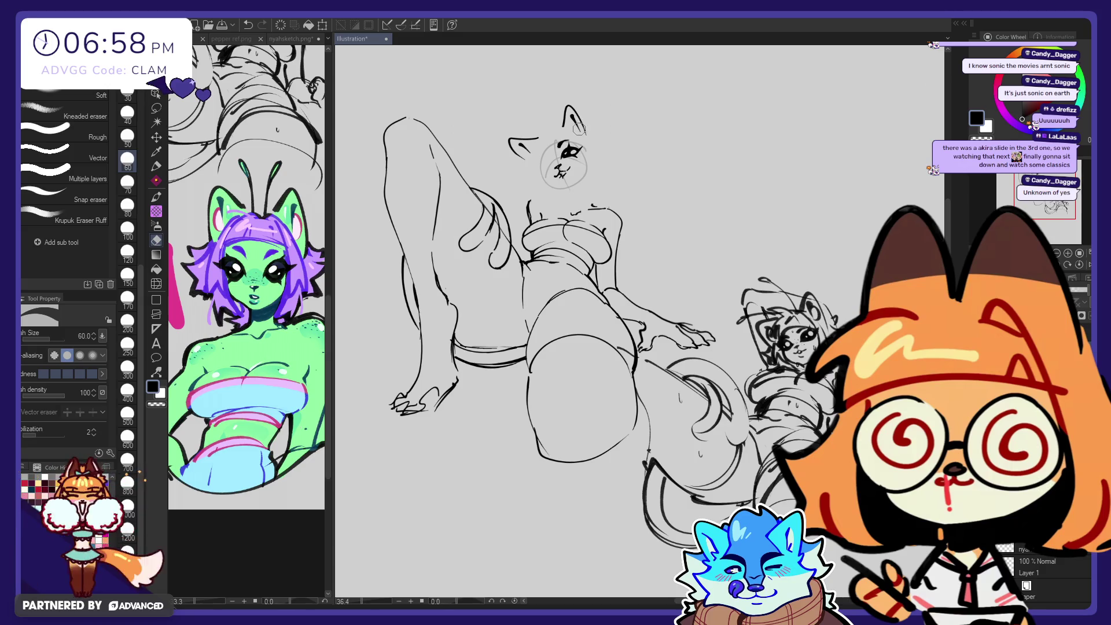
key("p")
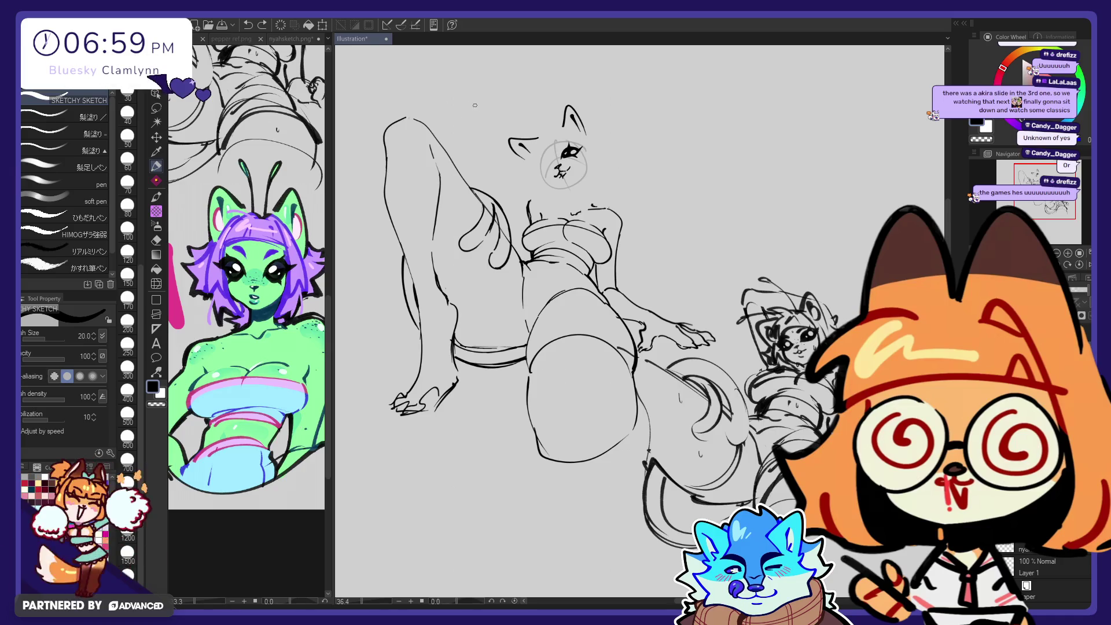
left_click_drag(556, 147, 564, 139)
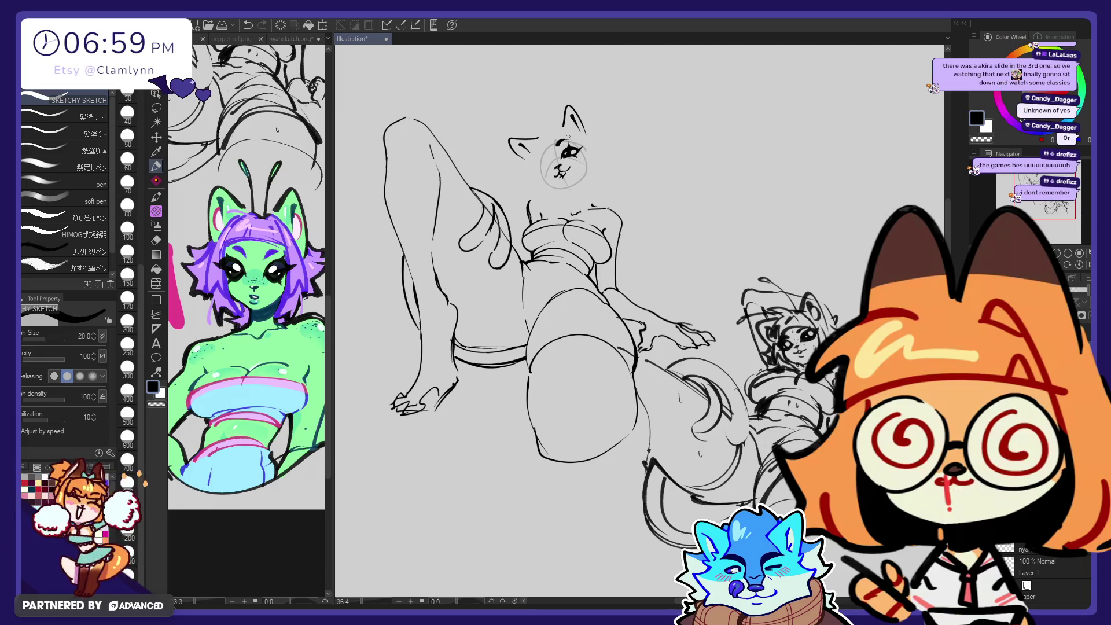
Step: Add a short stroke left of the mouth and thicken it into a bold mark
key("e")
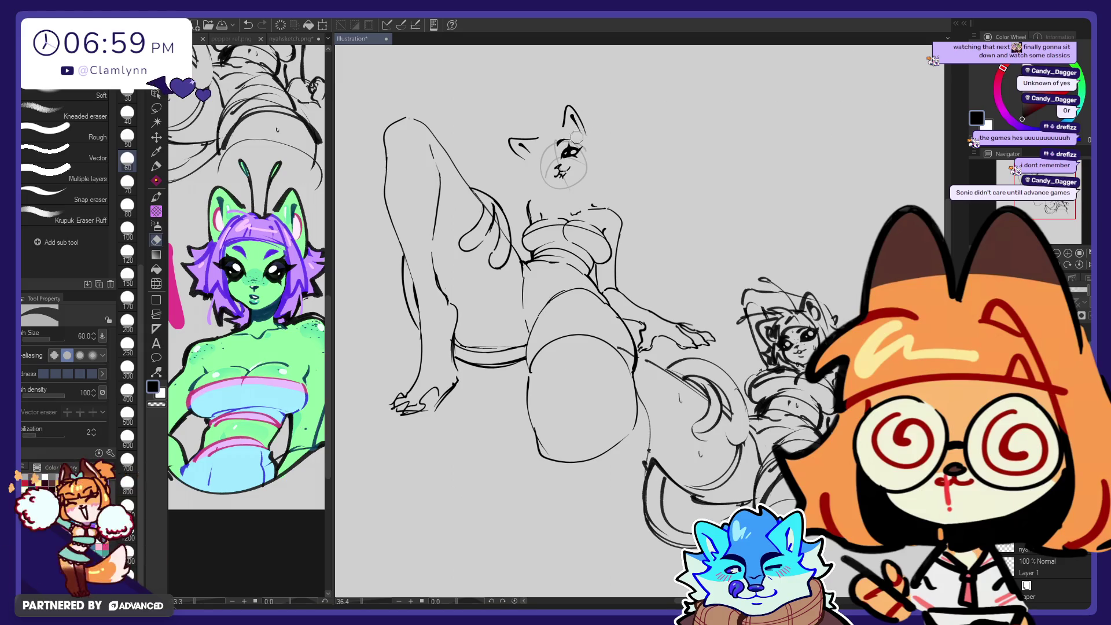
key("p")
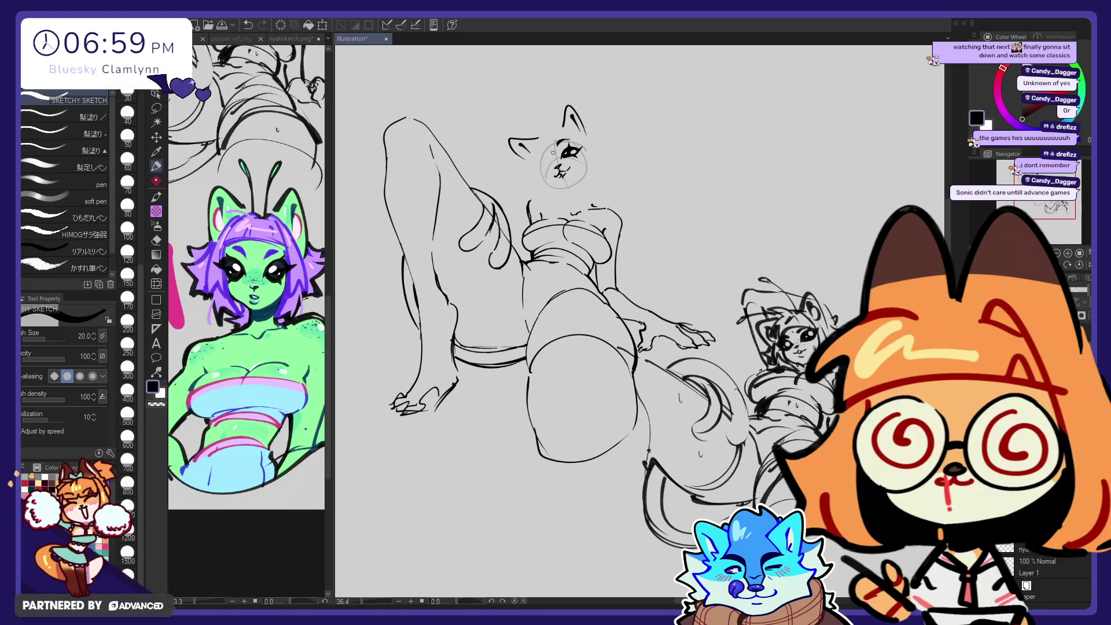
left_click_drag(539, 167, 544, 168)
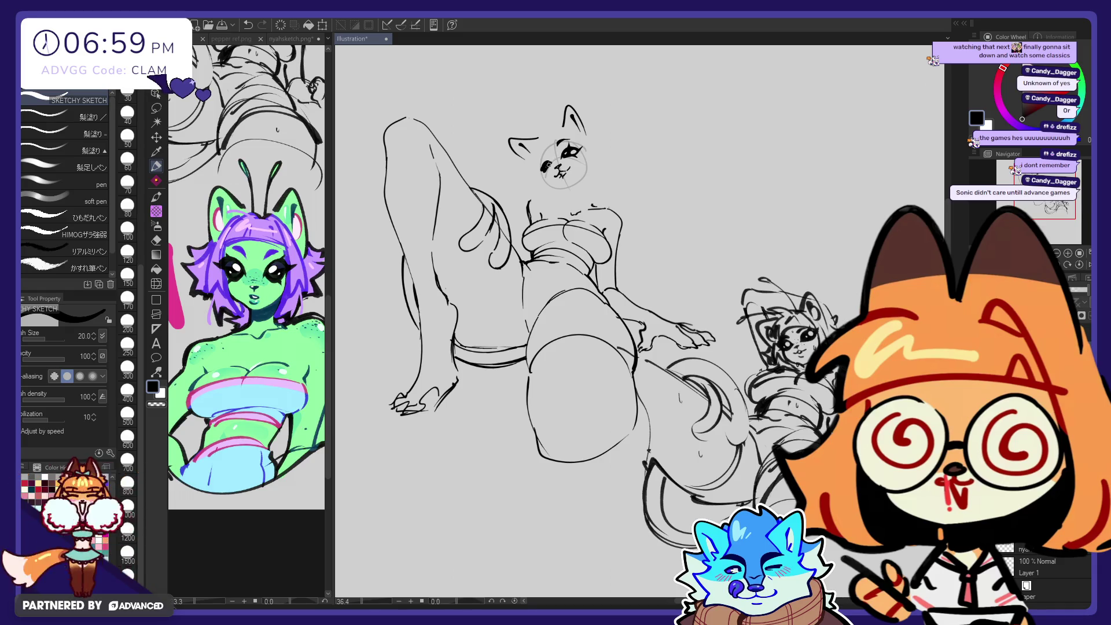
left_click_drag(542, 165, 549, 170)
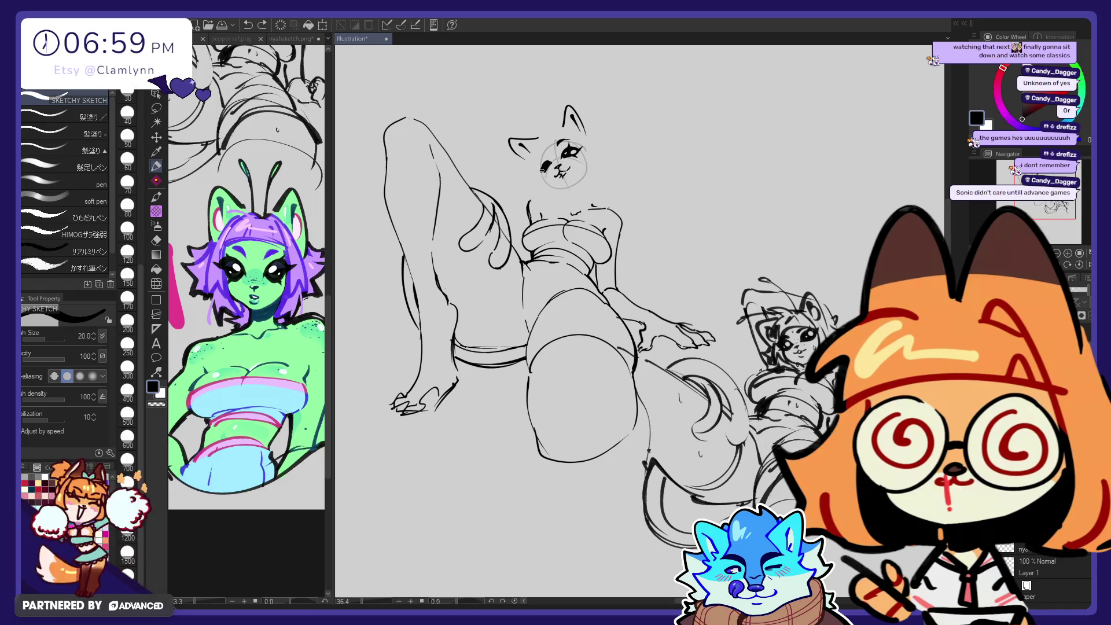
Step: Ink a solid dark mark at the left eye, then undo the black stroke
key("e")
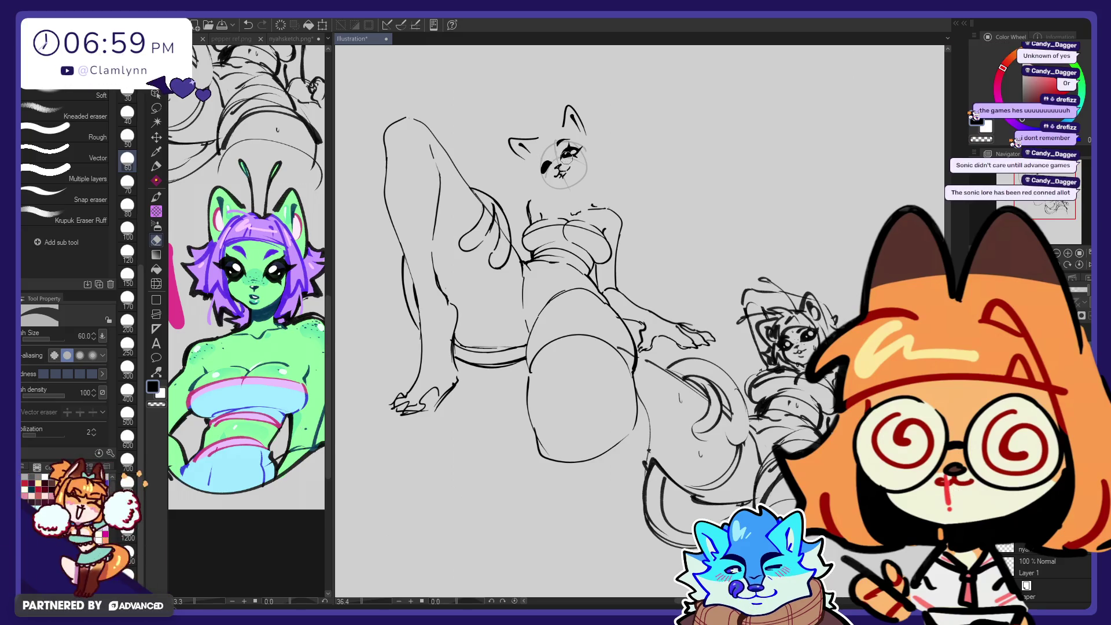
key("p")
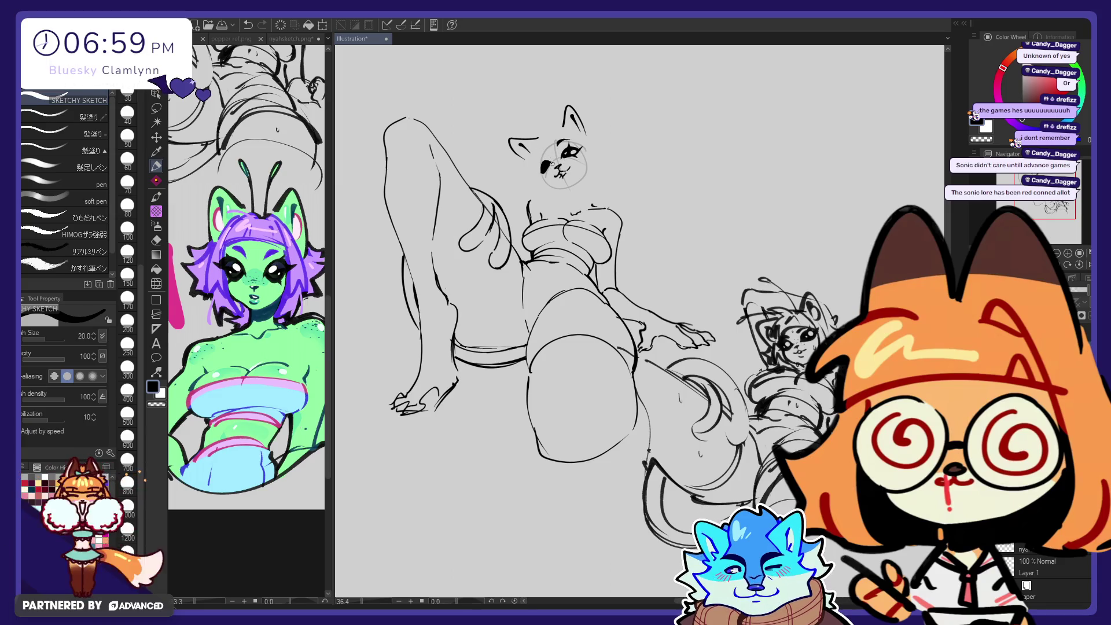
key("e")
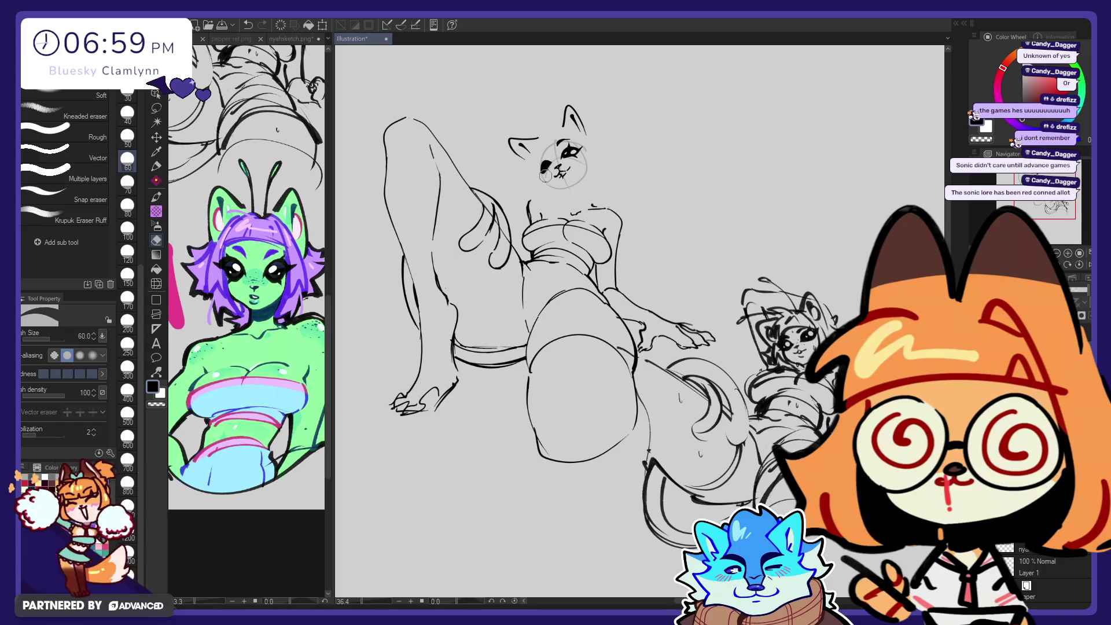
key("p")
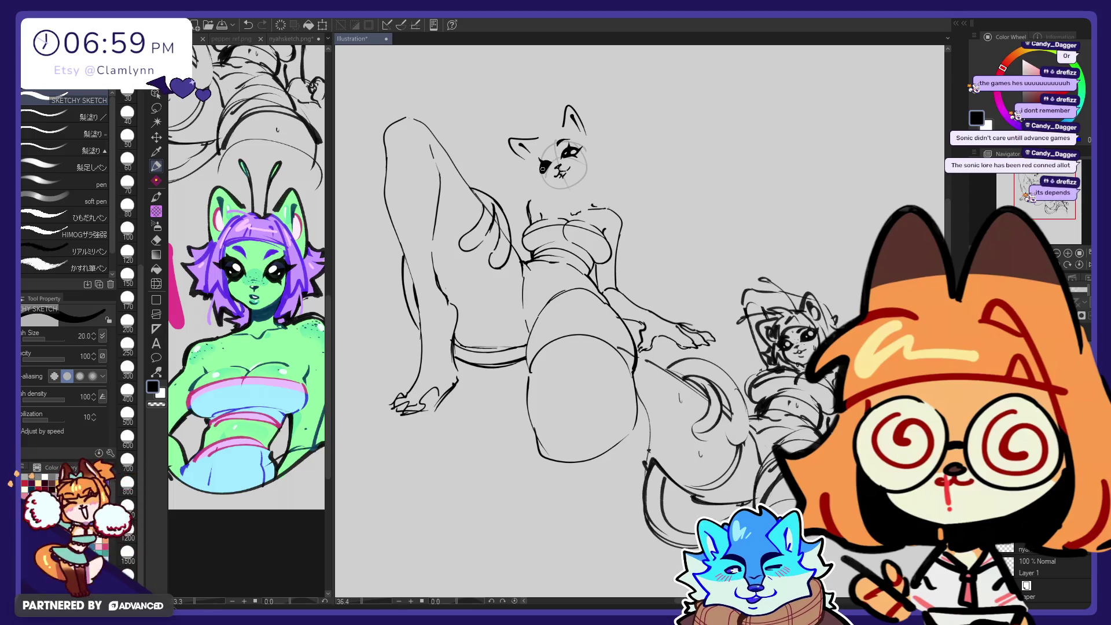
left_click_drag(535, 173, 547, 165)
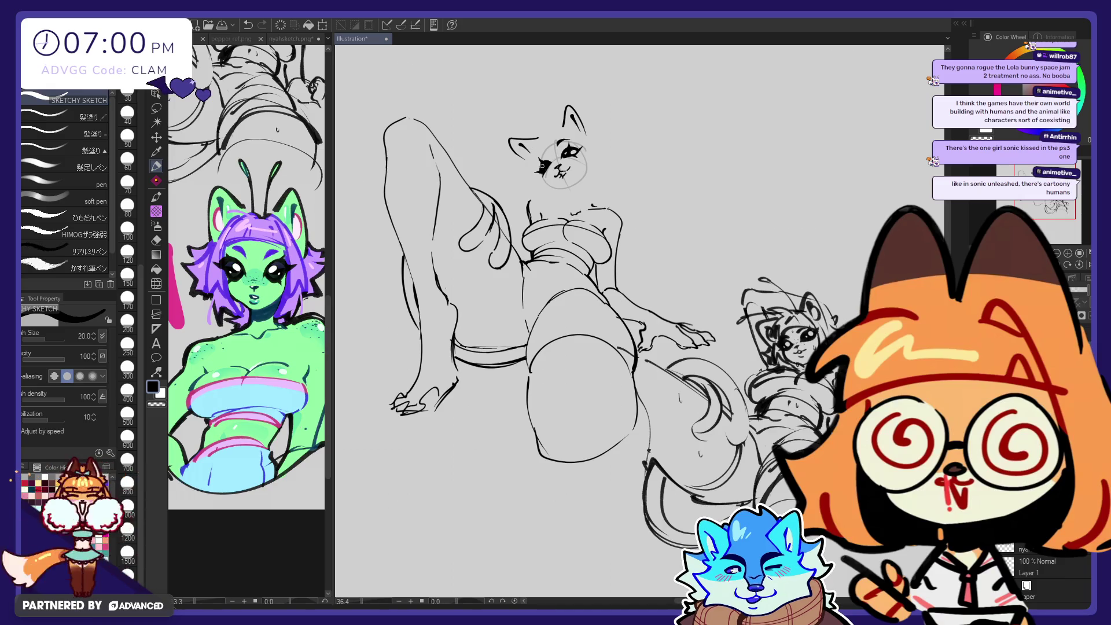
key("ctrl+z")
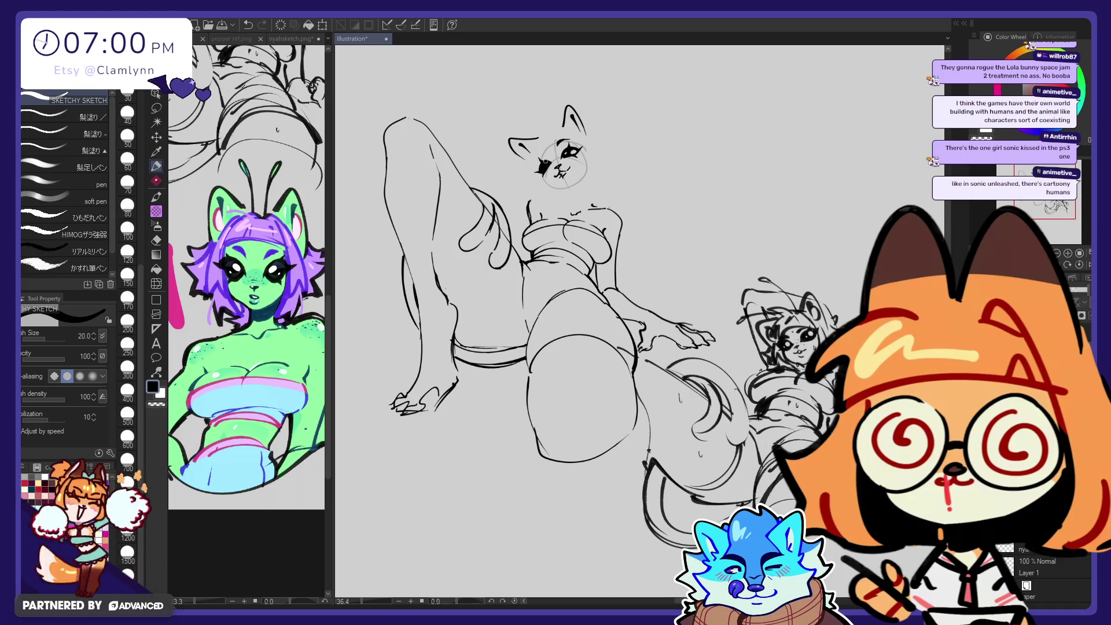
key("e")
left_click_drag(542, 166, 544, 168)
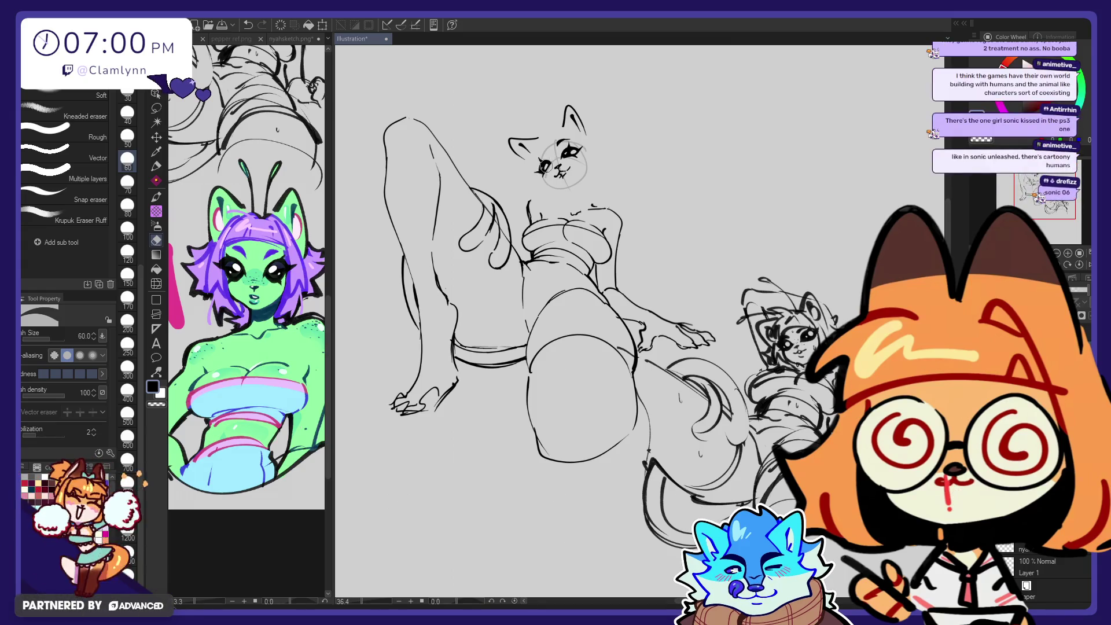
left_click_drag(542, 166, 545, 168)
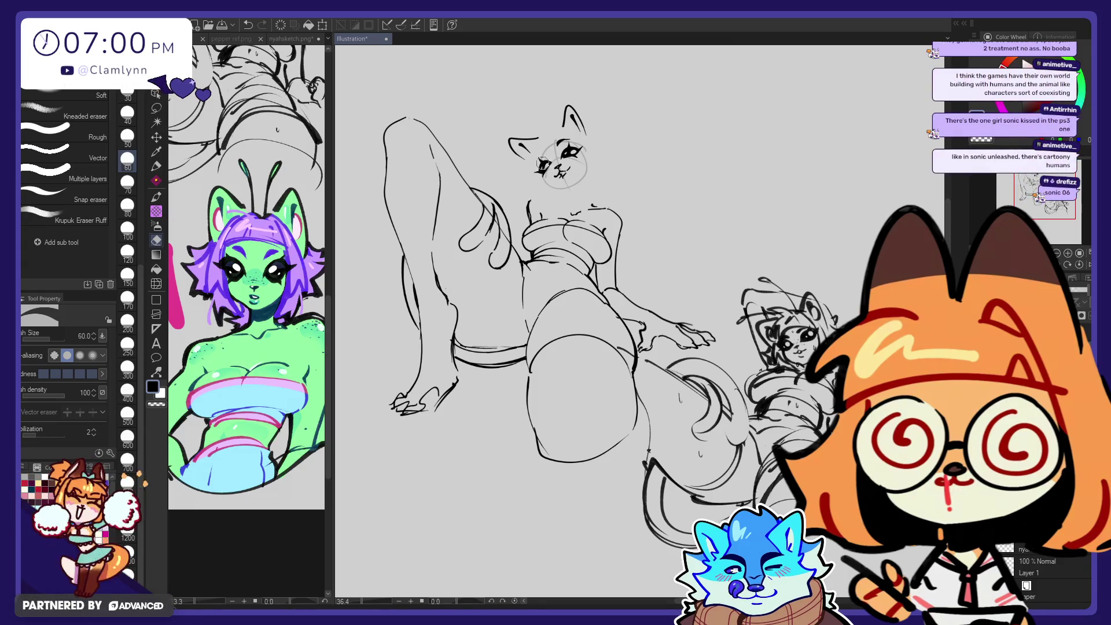
key("p")
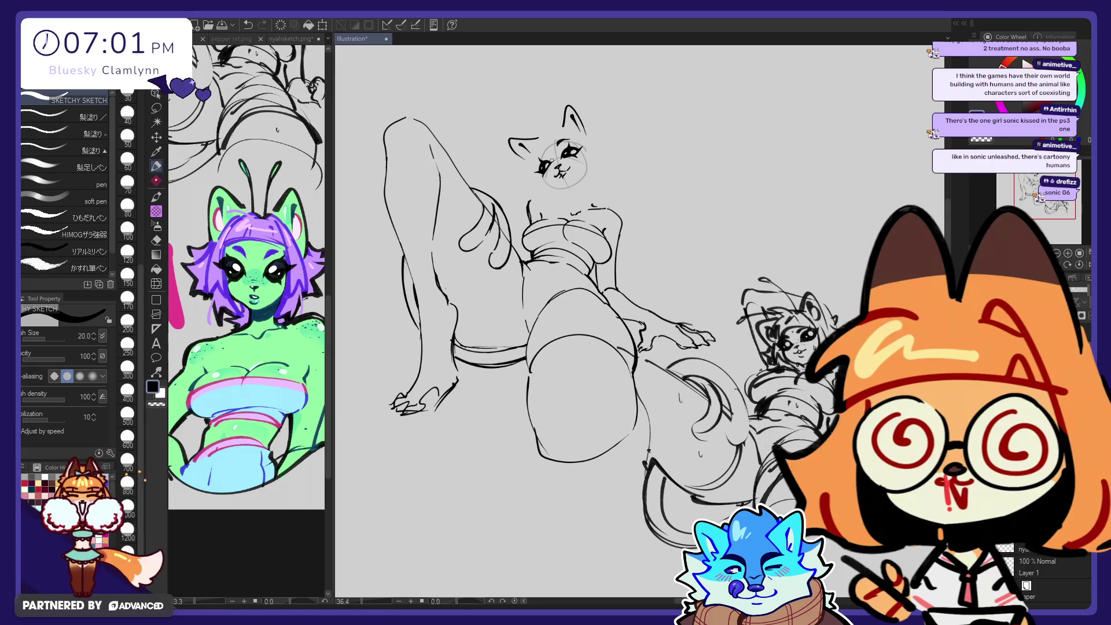
key("e")
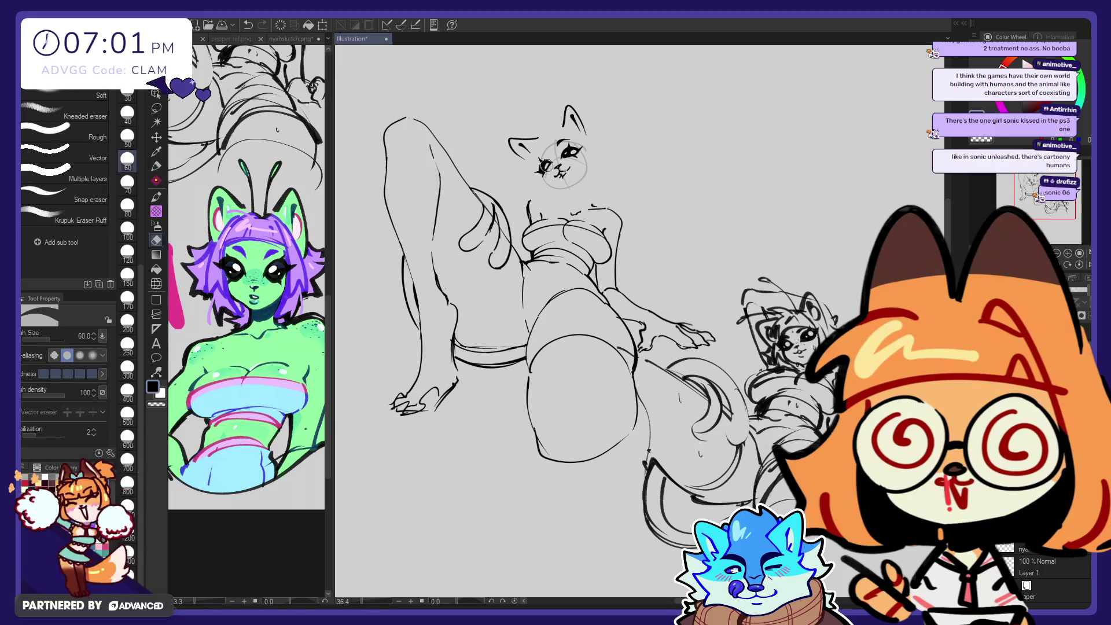
key("p")
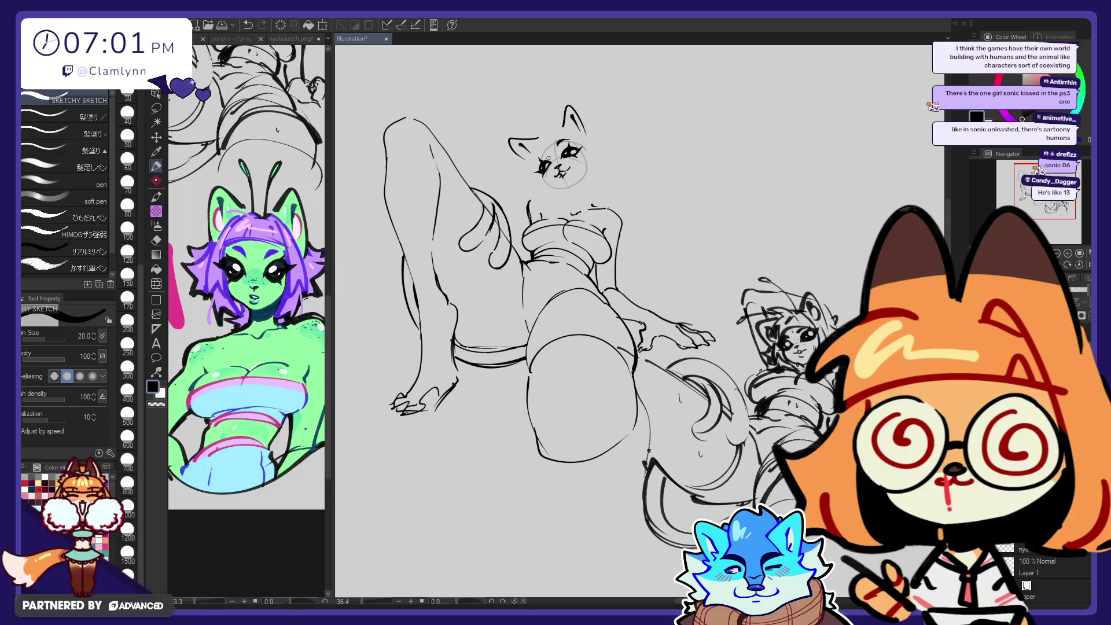
key("e")
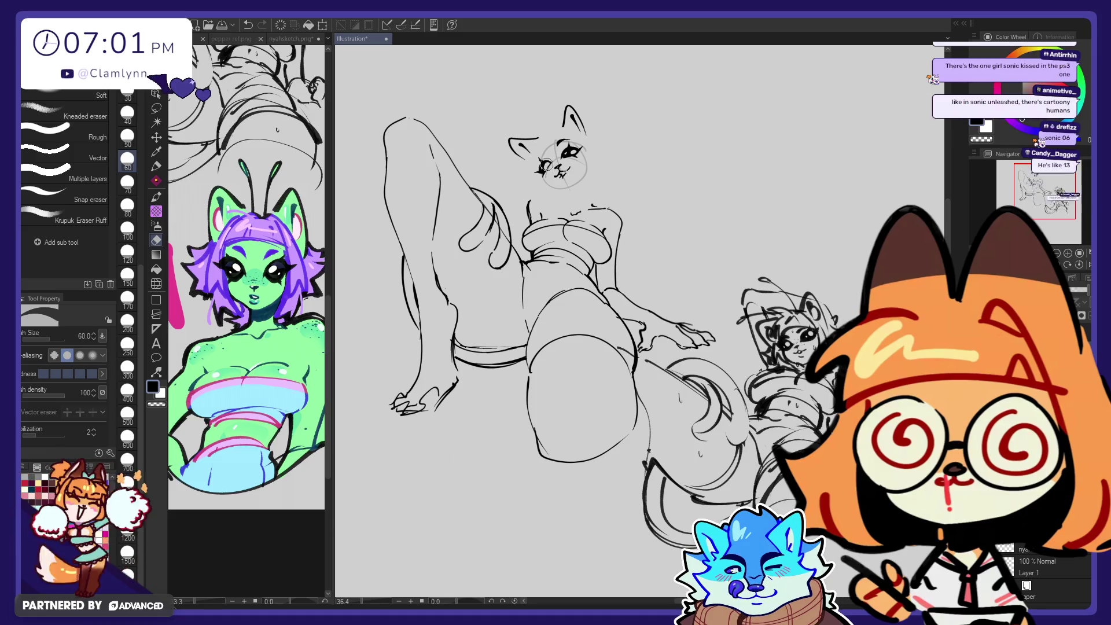
key("p")
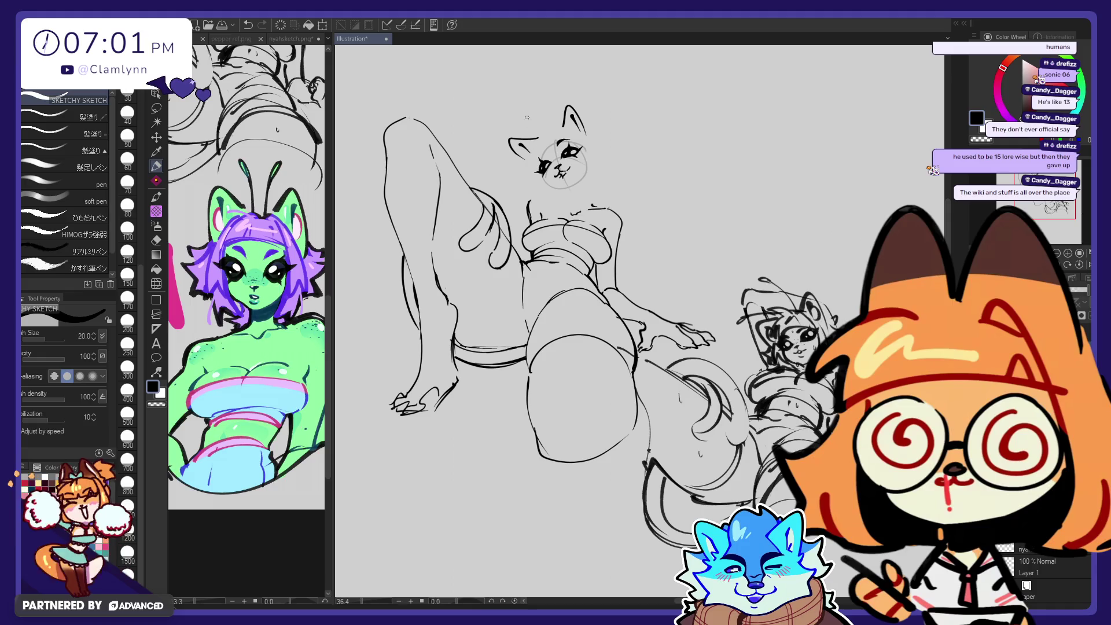
key("e")
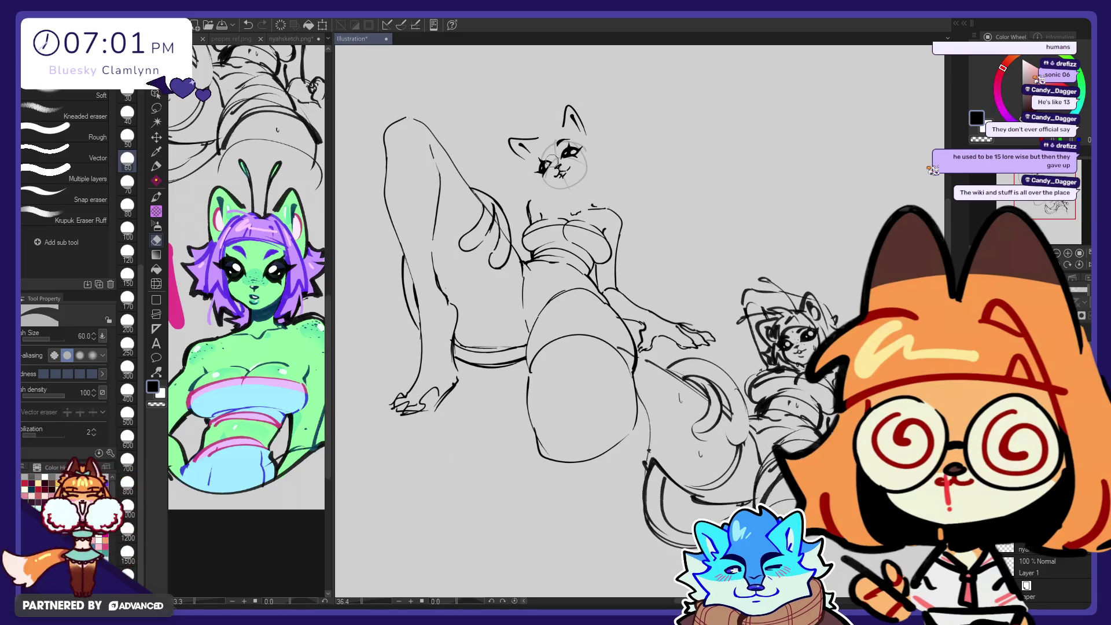
key("p")
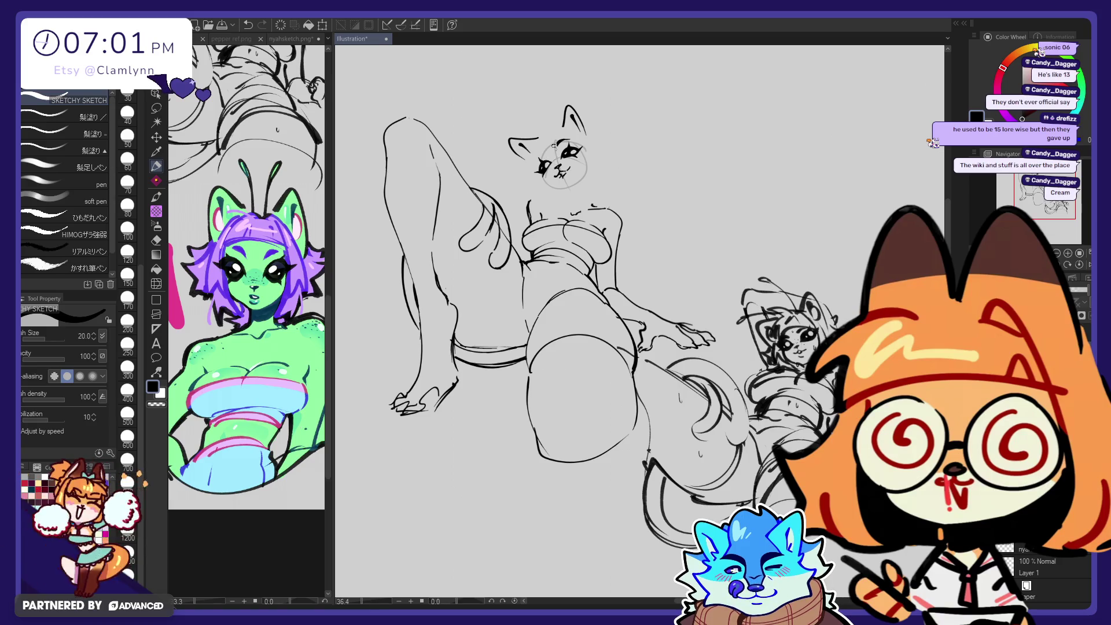
key("e")
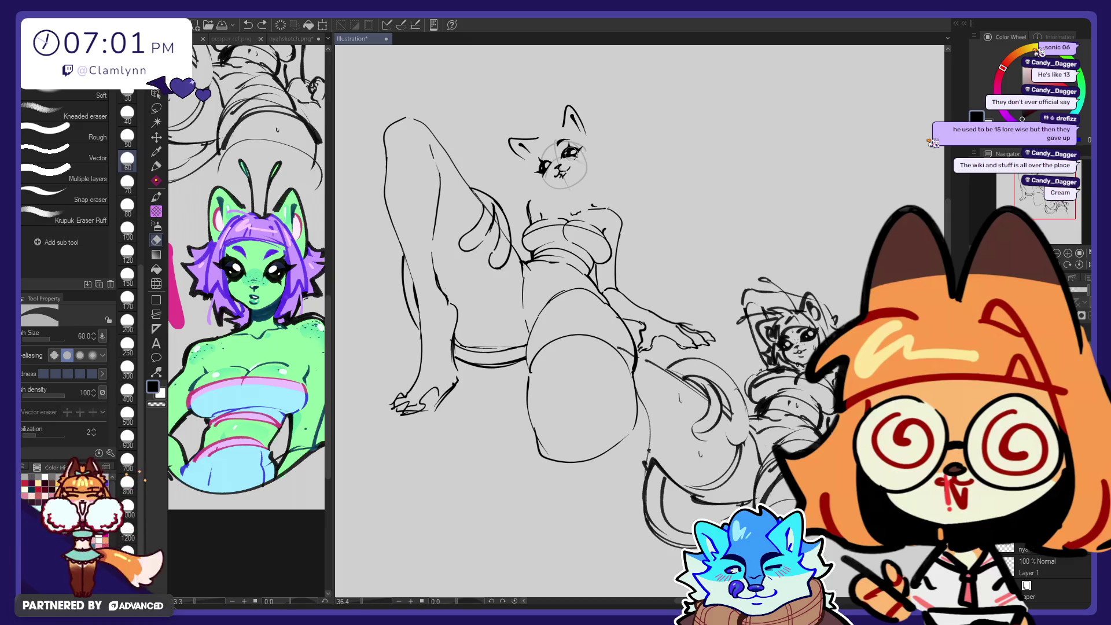
key("p")
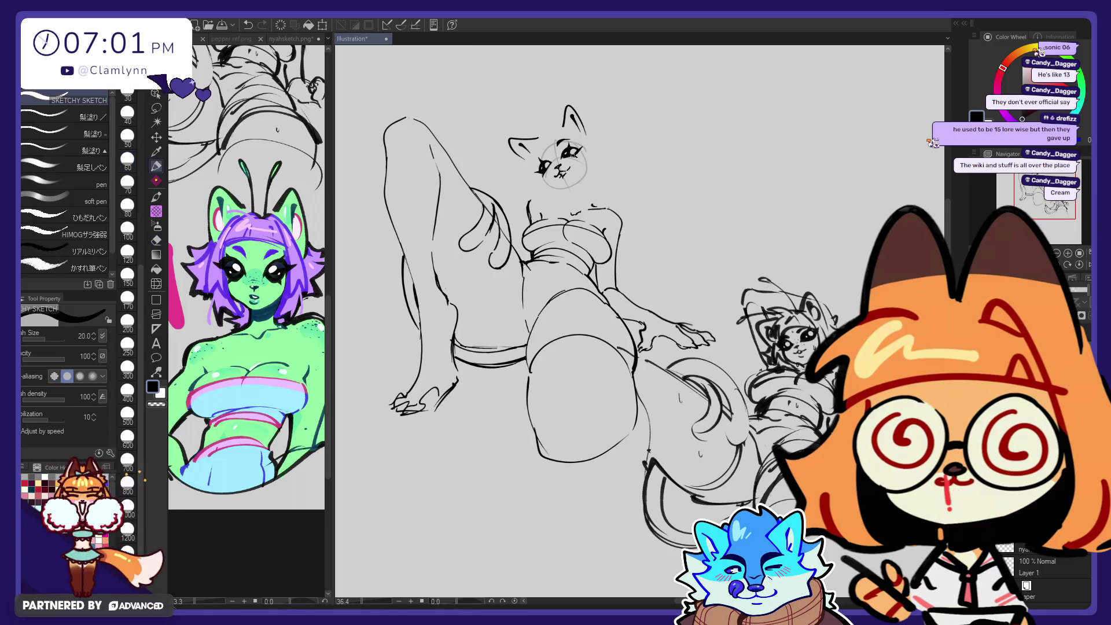
left_click_drag(574, 154, 582, 154)
key("ctrl+z")
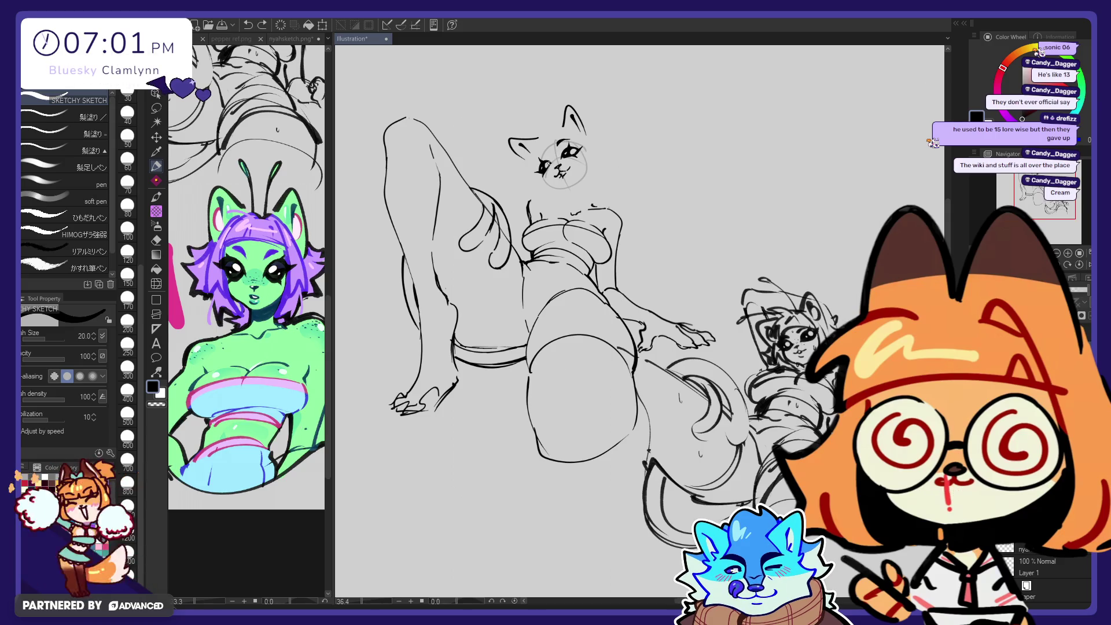
key("e")
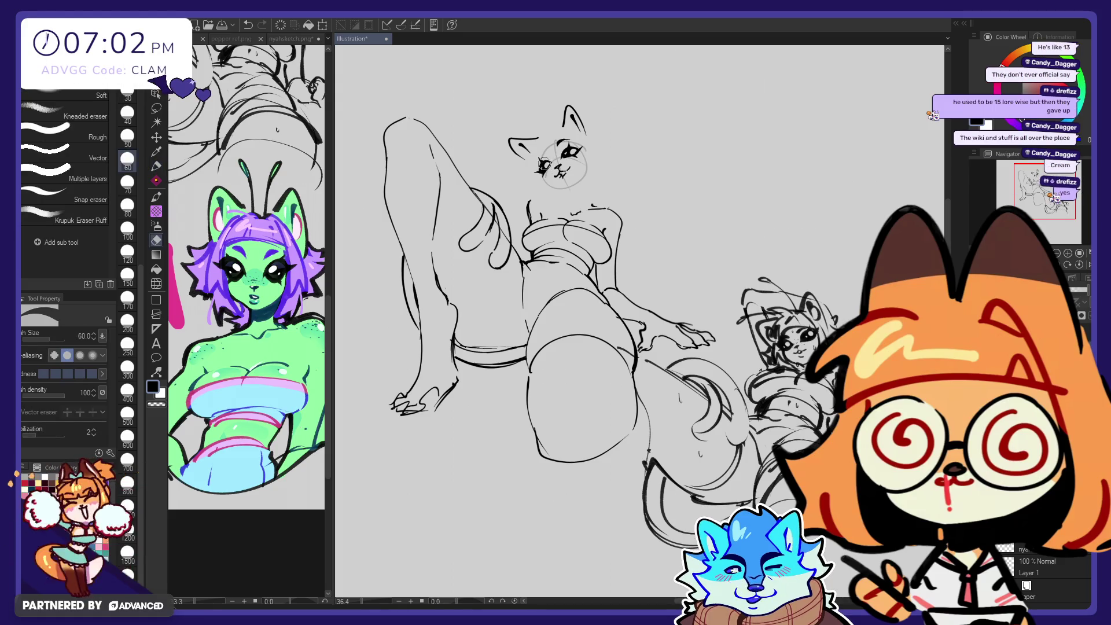
left_click_drag(570, 151, 574, 154)
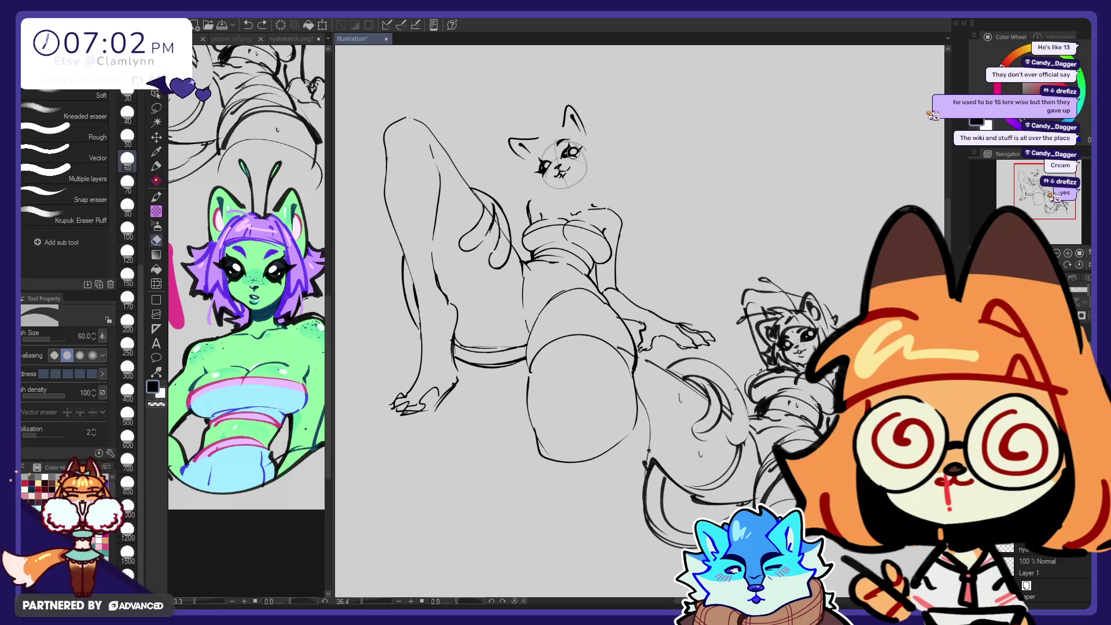
Step: Redraw the cat's right eye with small strokes, undoing the stray ones
key("p")
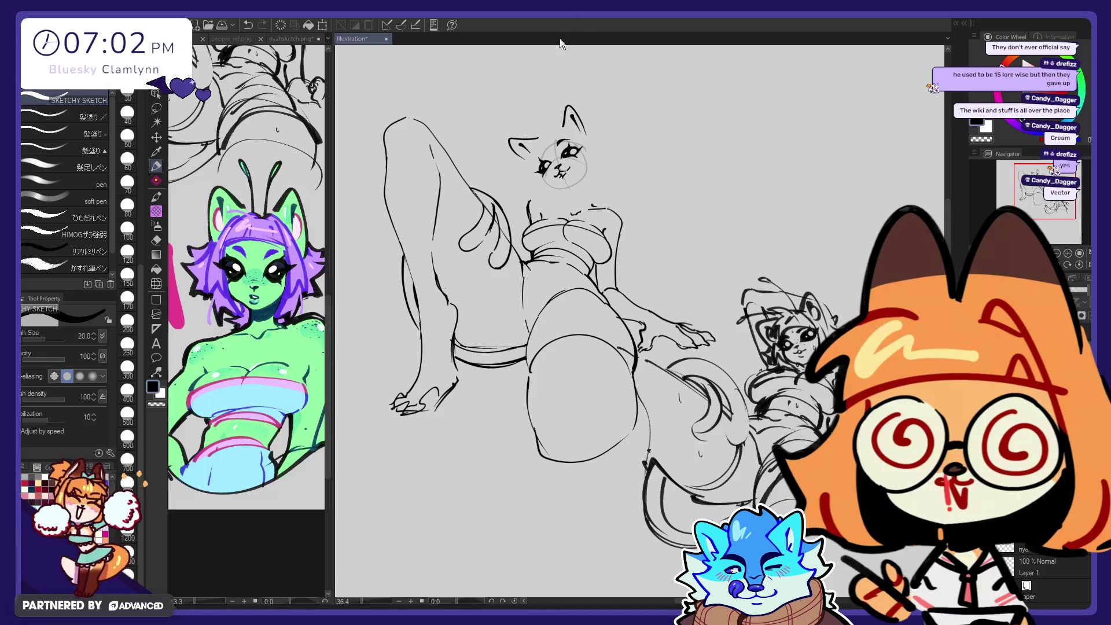
key("ctrl+z")
key("ctrl+z")
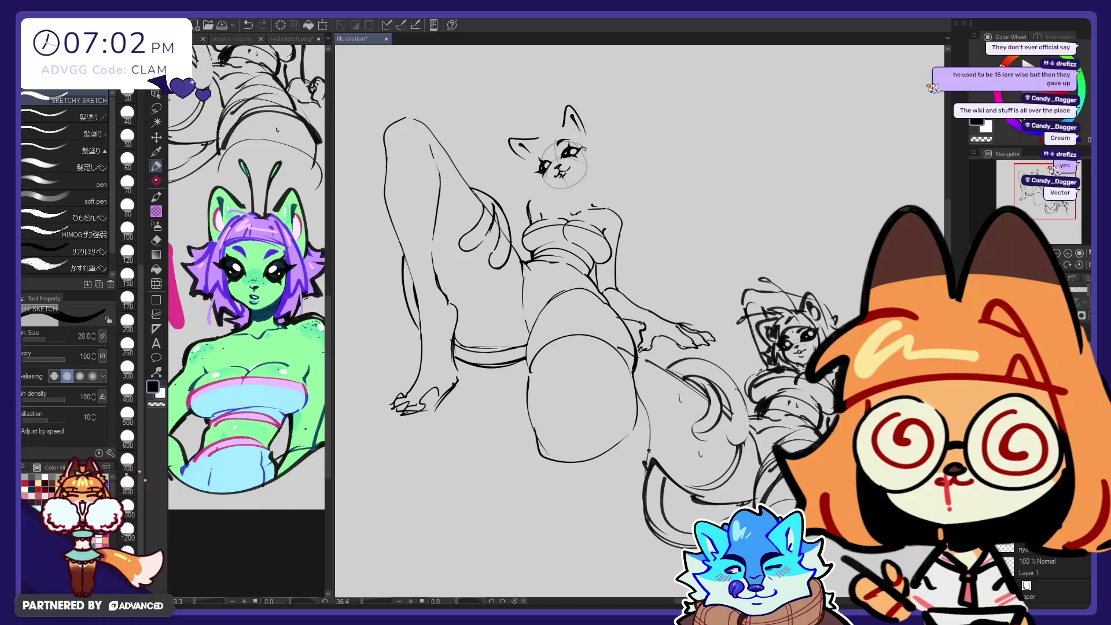
left_click_drag(573, 150, 577, 152)
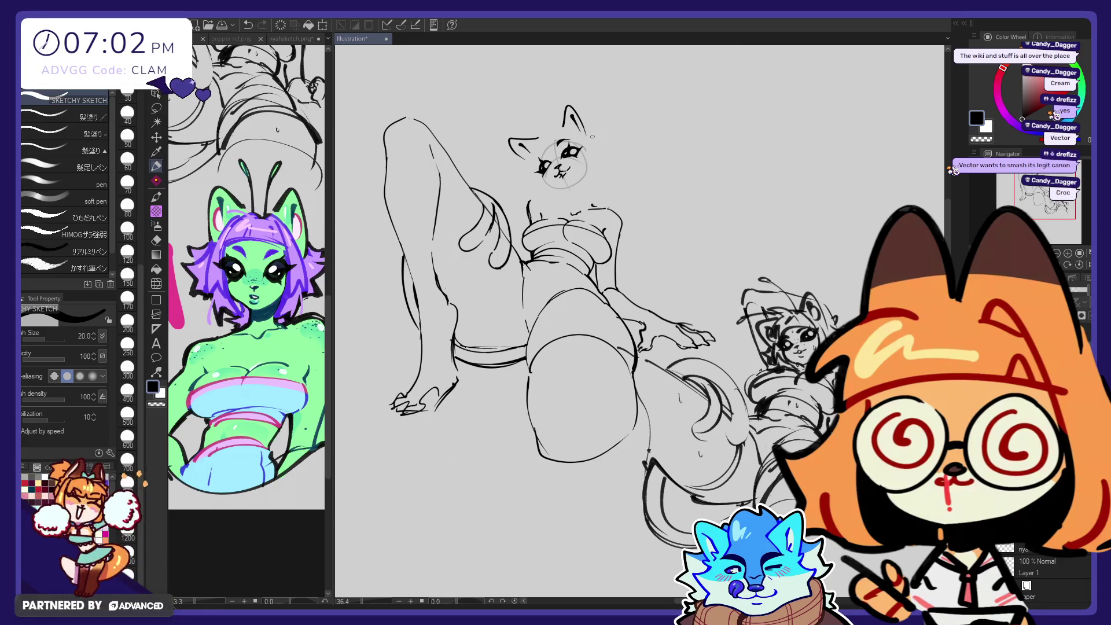
left_click(576, 154)
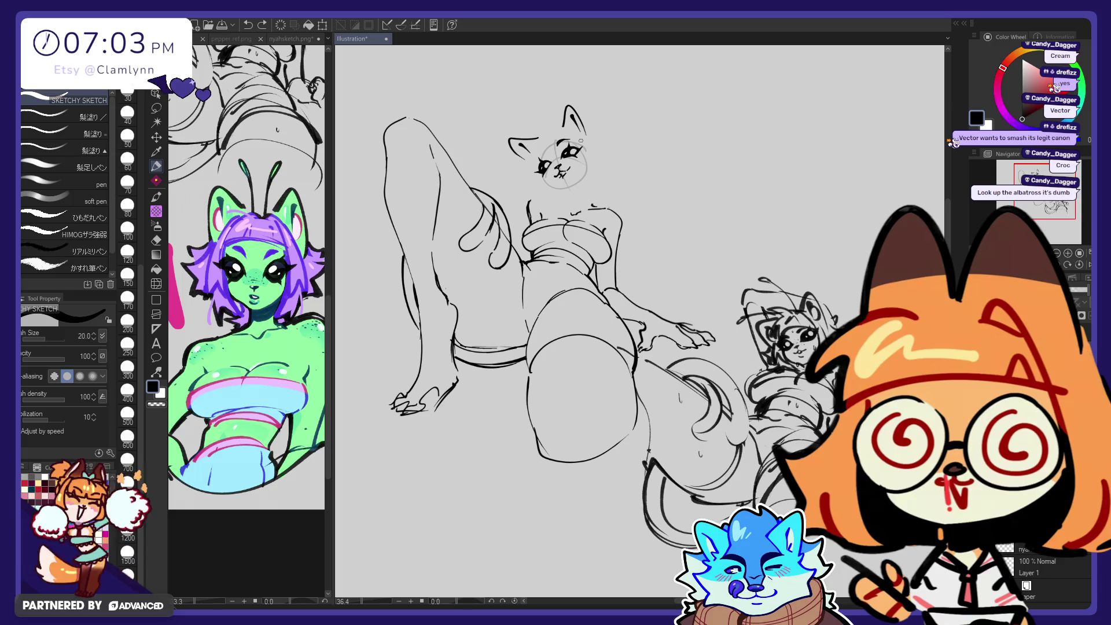
left_click_drag(581, 141, 583, 152)
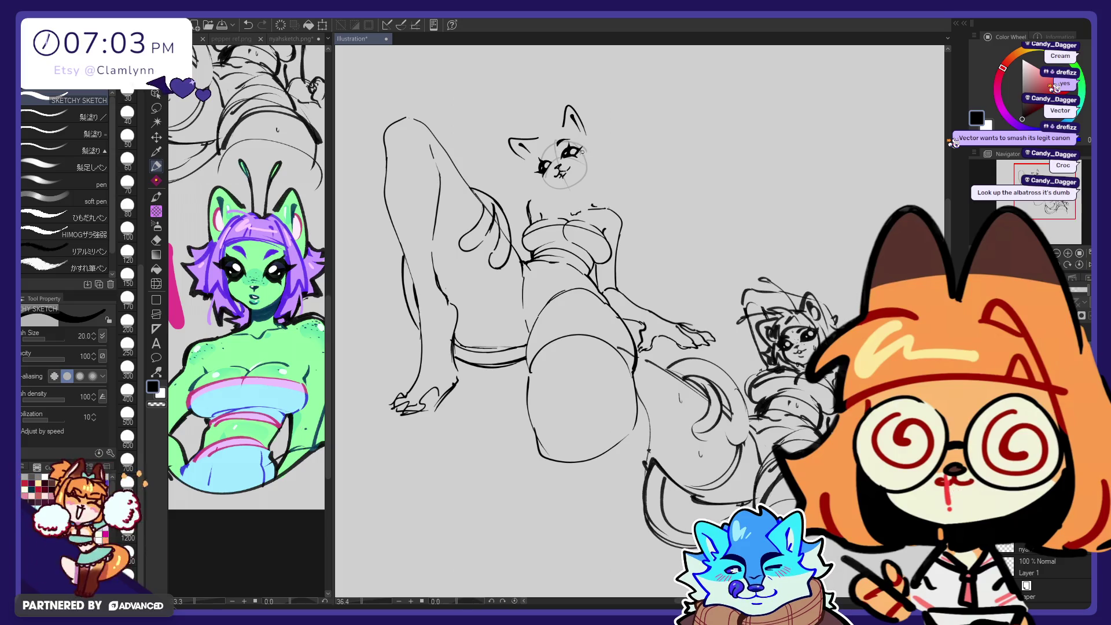
key("ctrl+z")
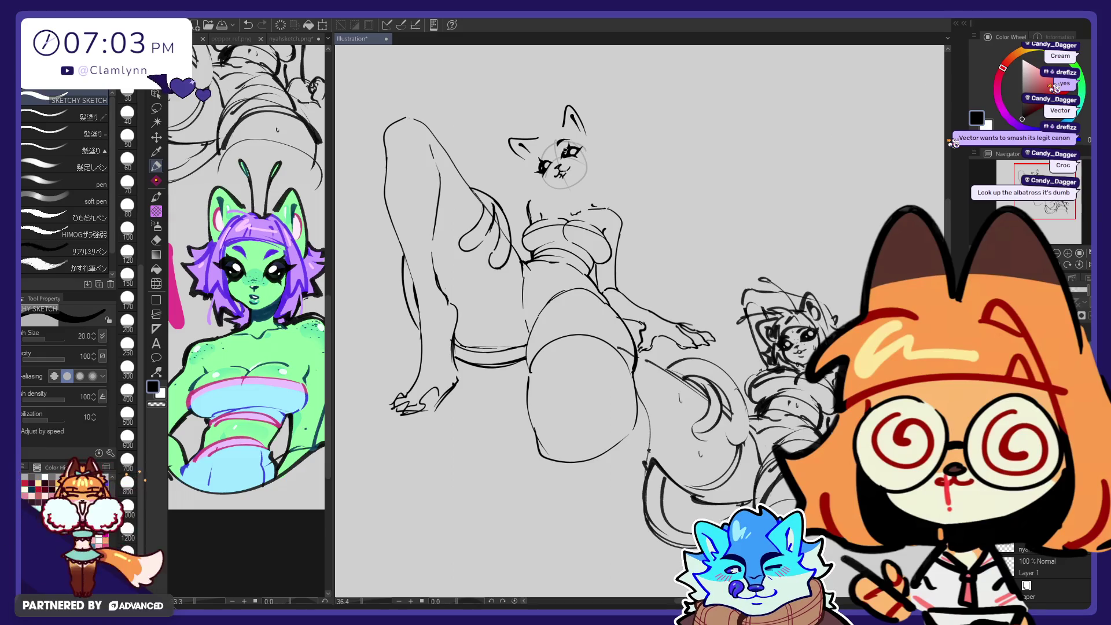
key("ctrl+z")
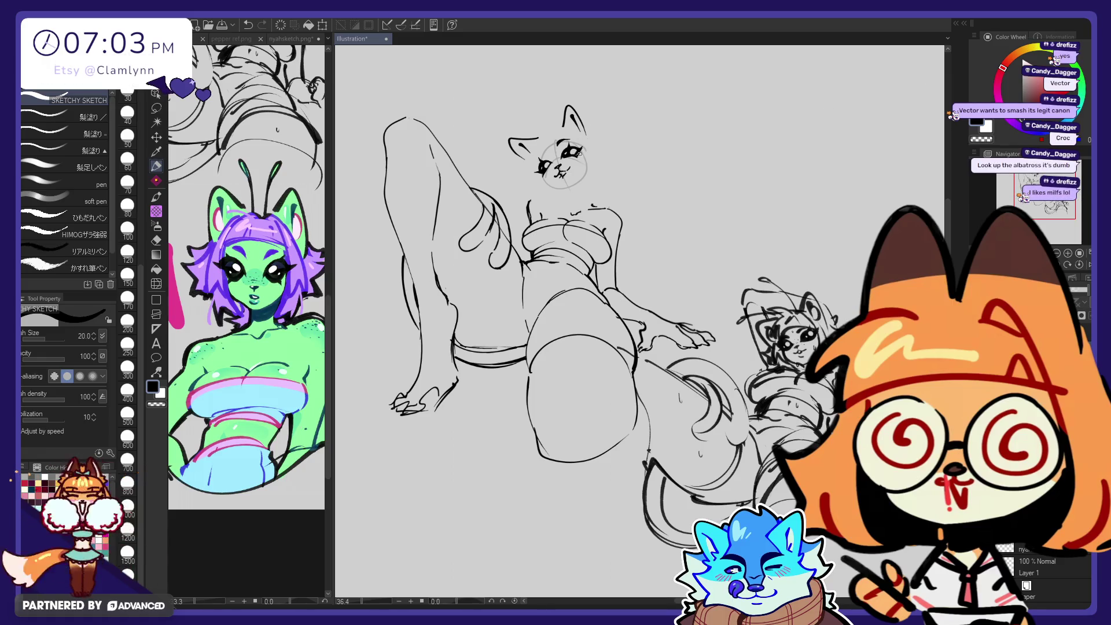
Step: Draw the cat's cheek line running down to the muzzle
key("e")
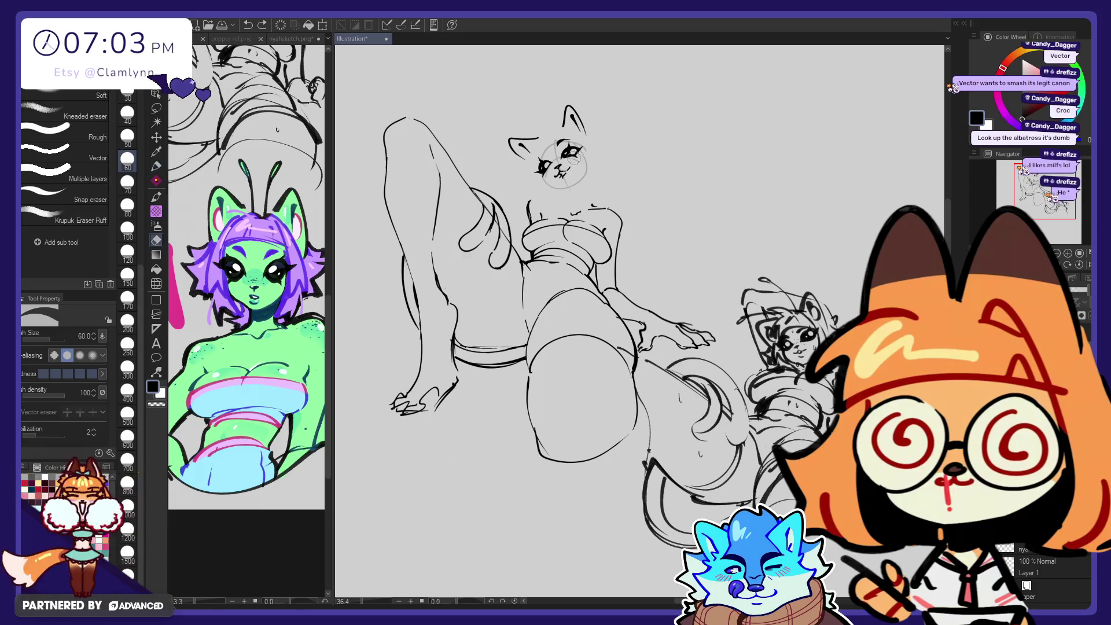
key("p")
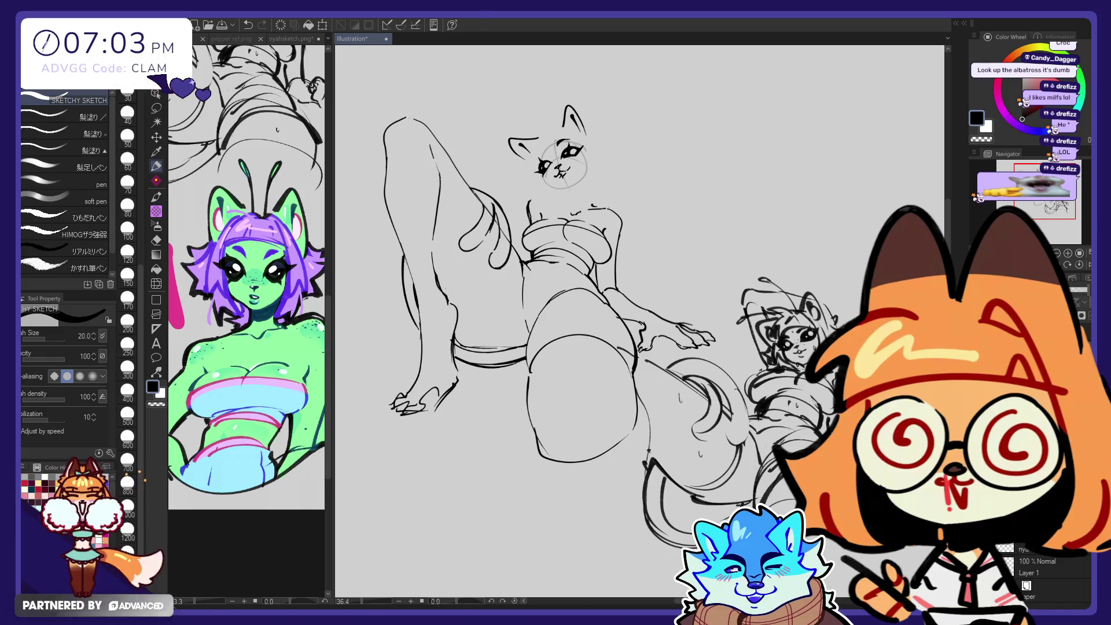
key("e")
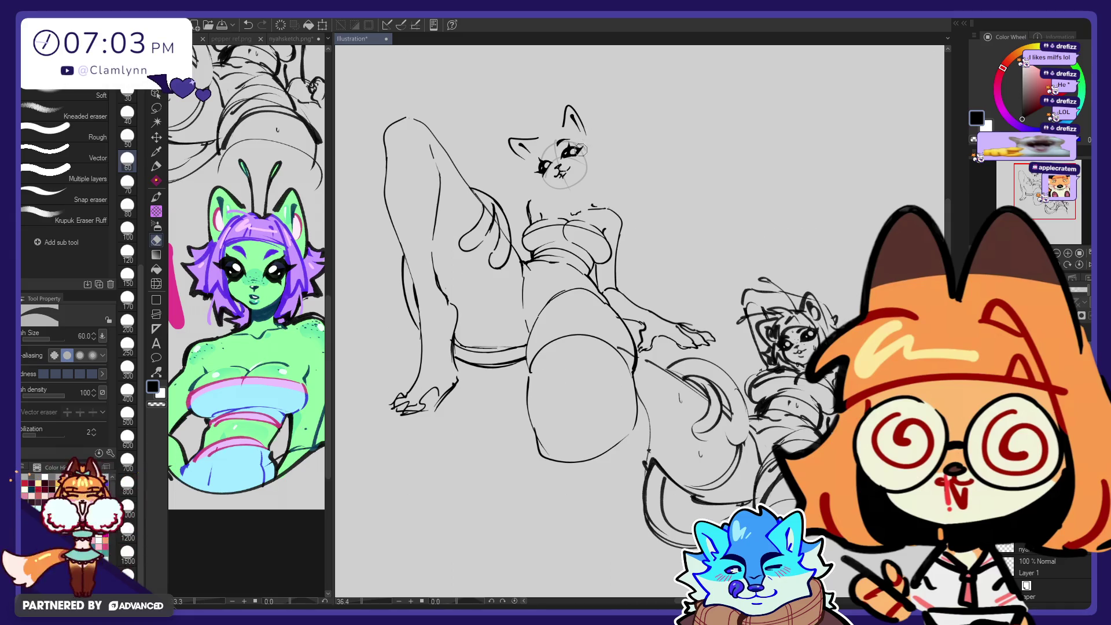
key("p")
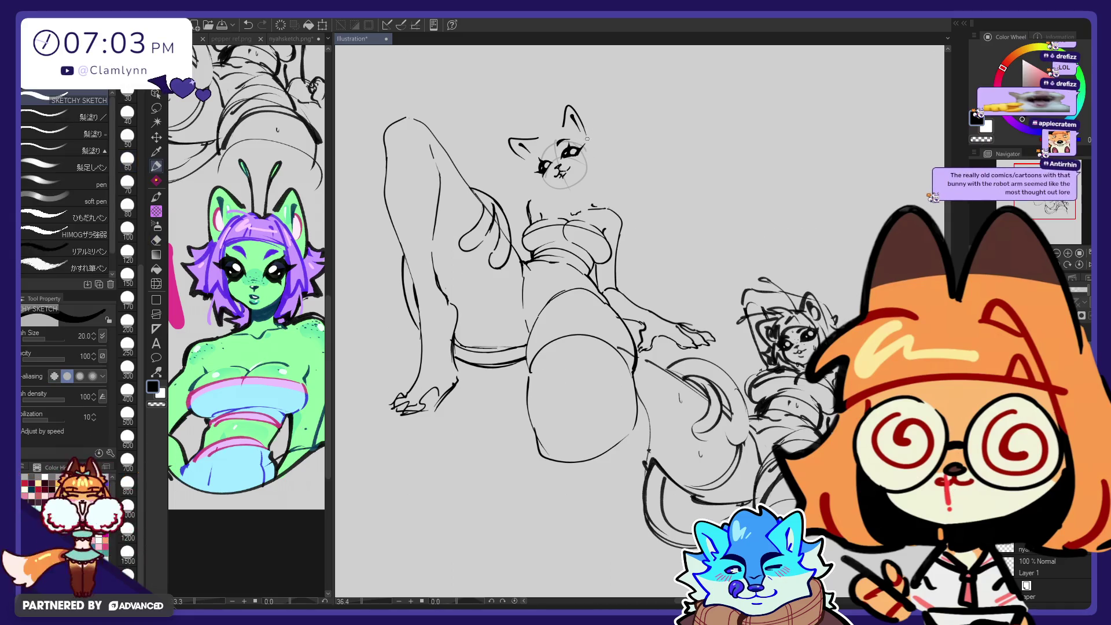
key("e")
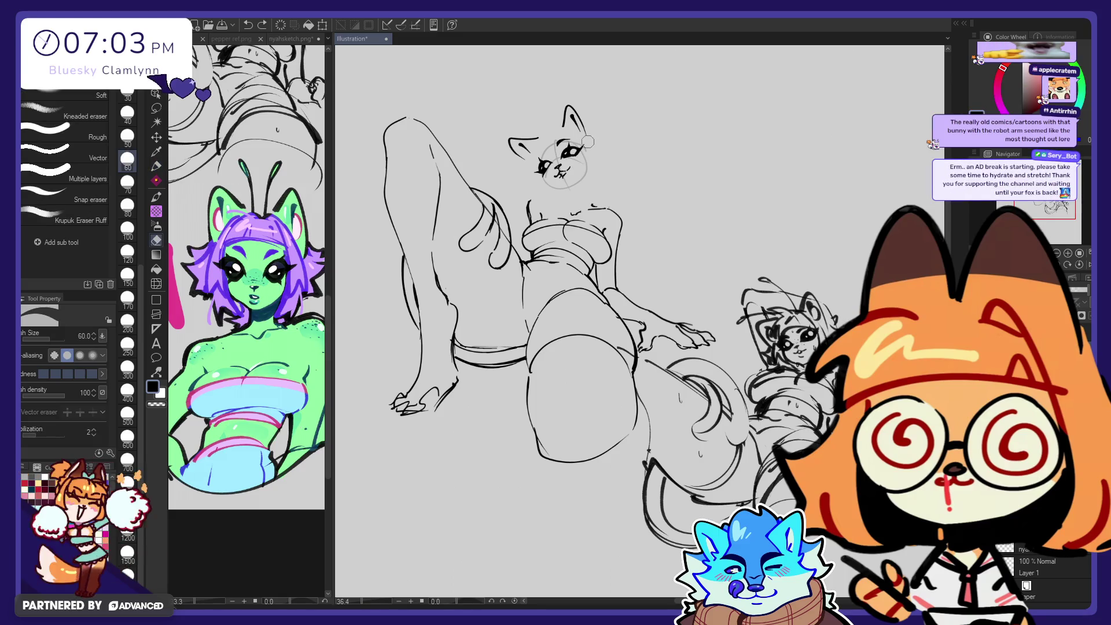
key("p")
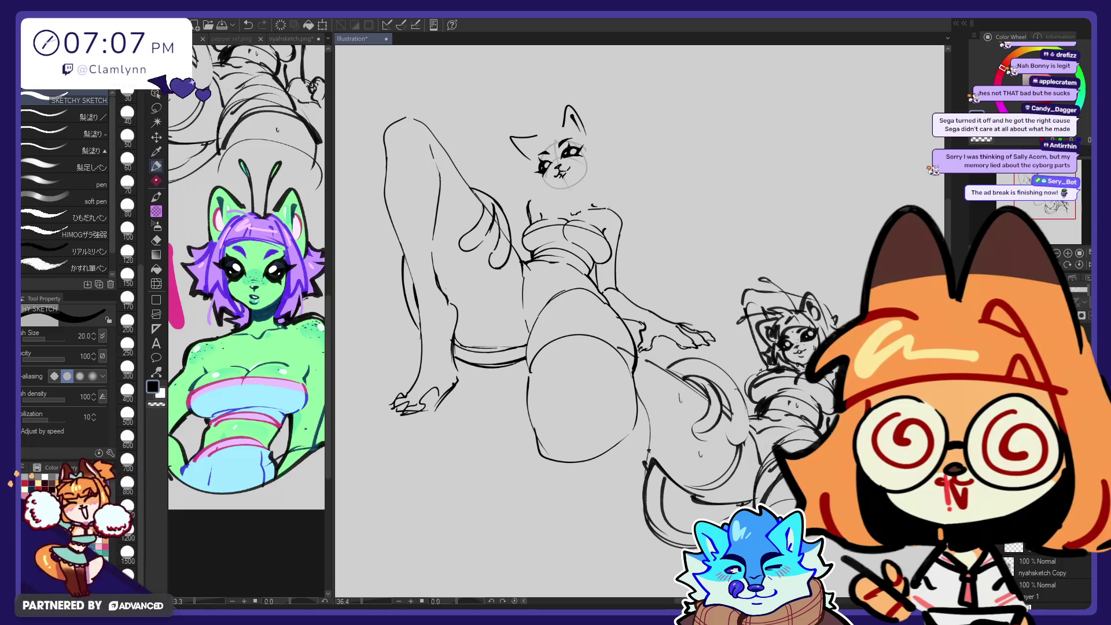
left_click_drag(510, 139, 532, 160)
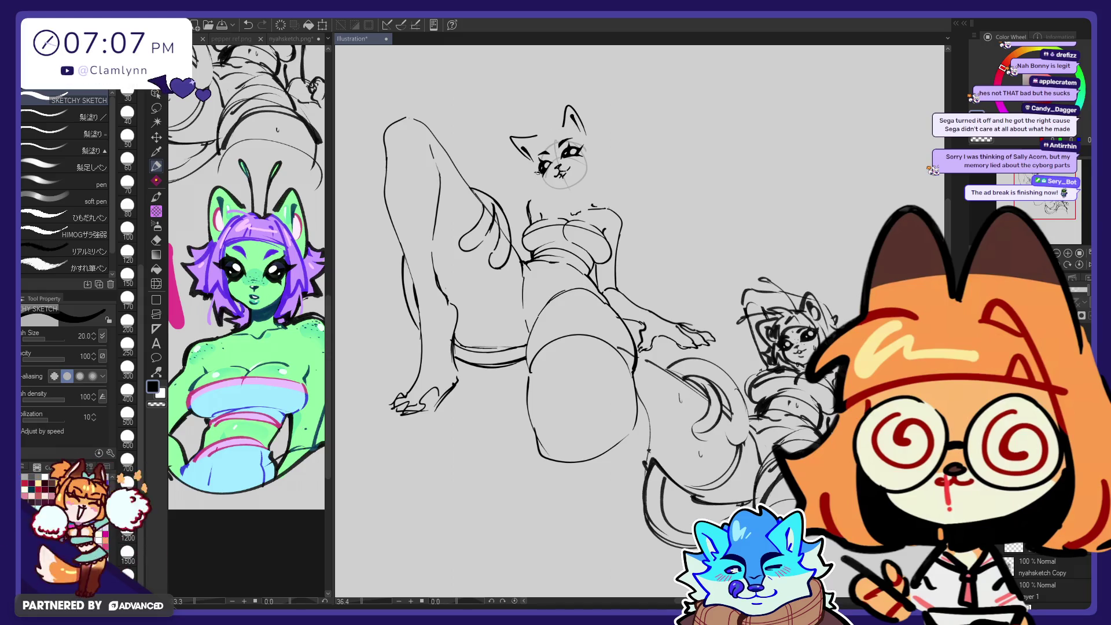
Step: Try sweeping and pointed ear strokes above the head, undoing both attempts
key("ctrl+z")
left_click_drag(574, 103, 560, 128)
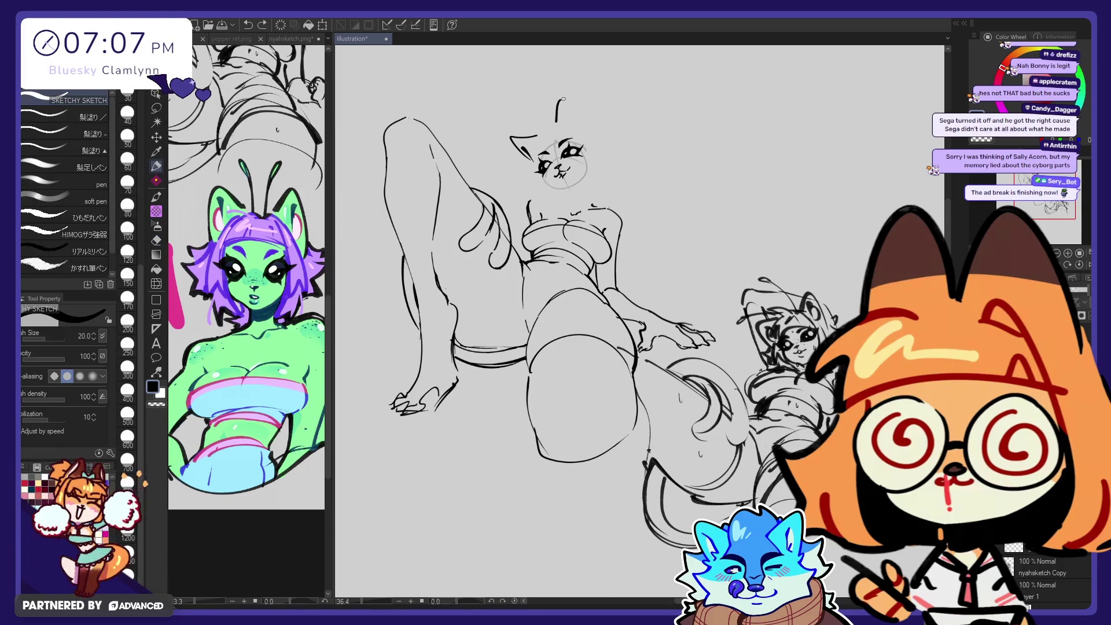
mouse_move(557, 120)
left_mouse_down()
mouse_move(582, 134)
mouse_move(568, 93)
left_mouse_up()
key("ctrl+z")
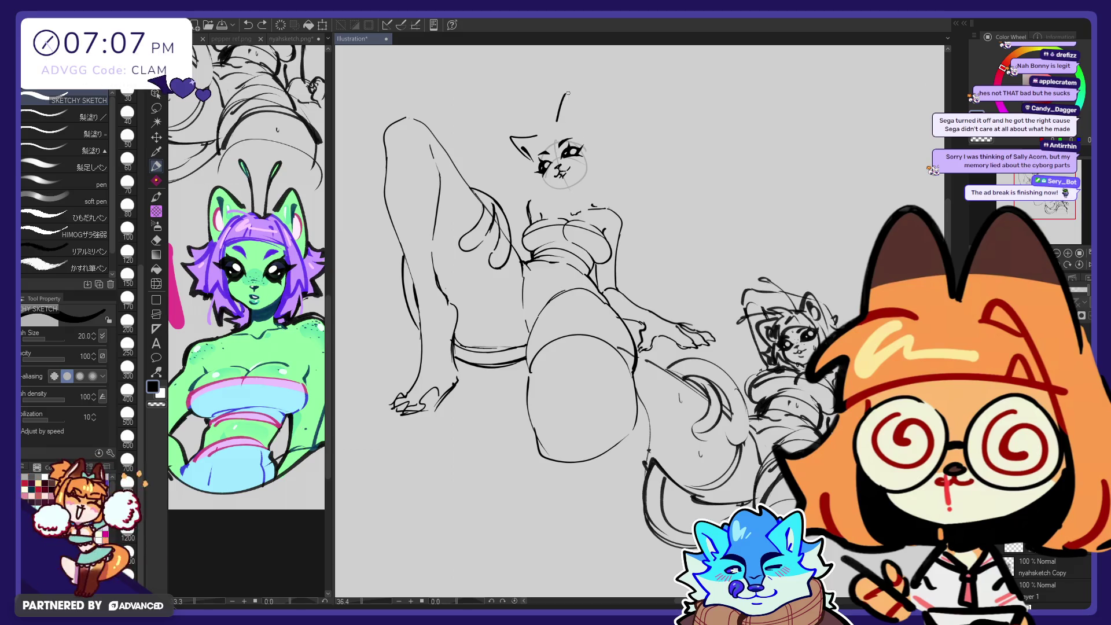
key("ctrl+z")
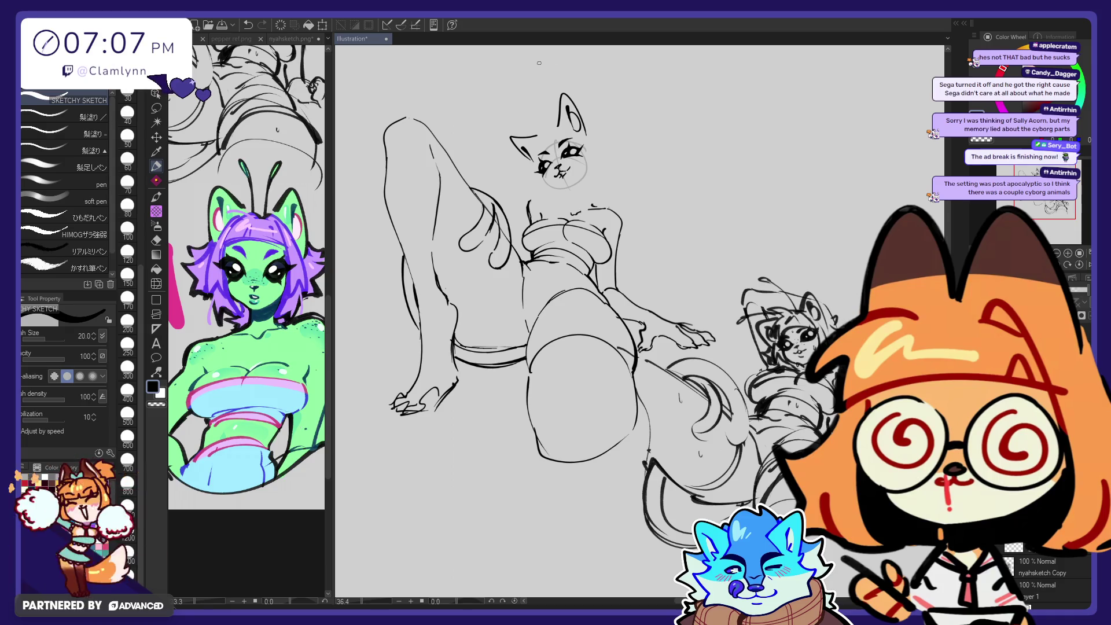
key("j")
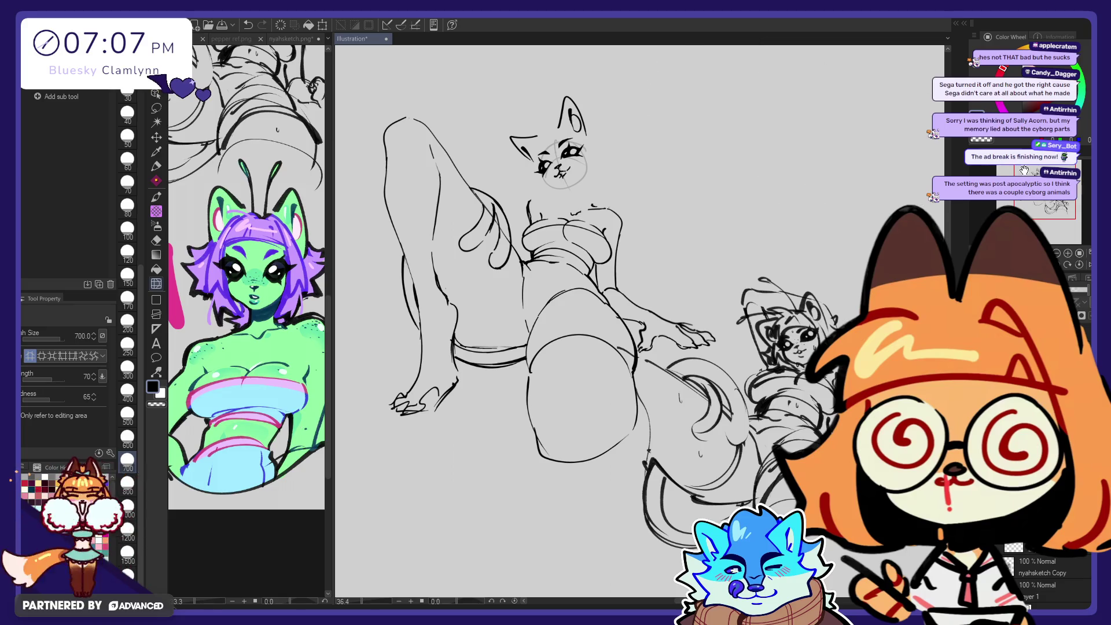
Step: Lasso the cat head and Free Transform it, slightly repositioning the eyes and mouth
left_click_drag(1024, 169, 1023, 166)
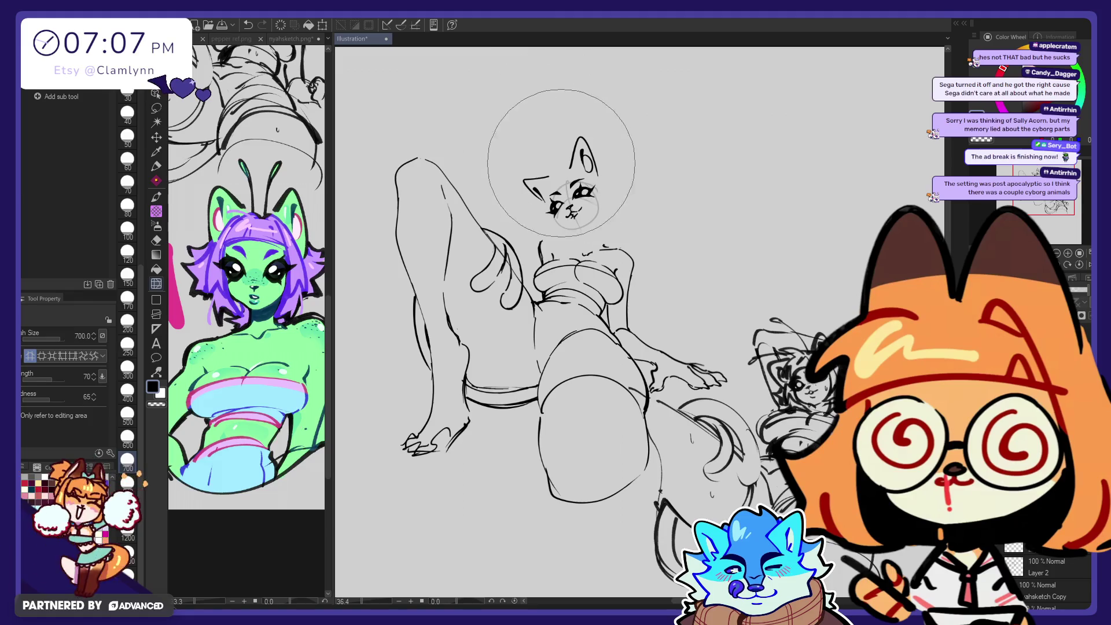
left_click(155, 109)
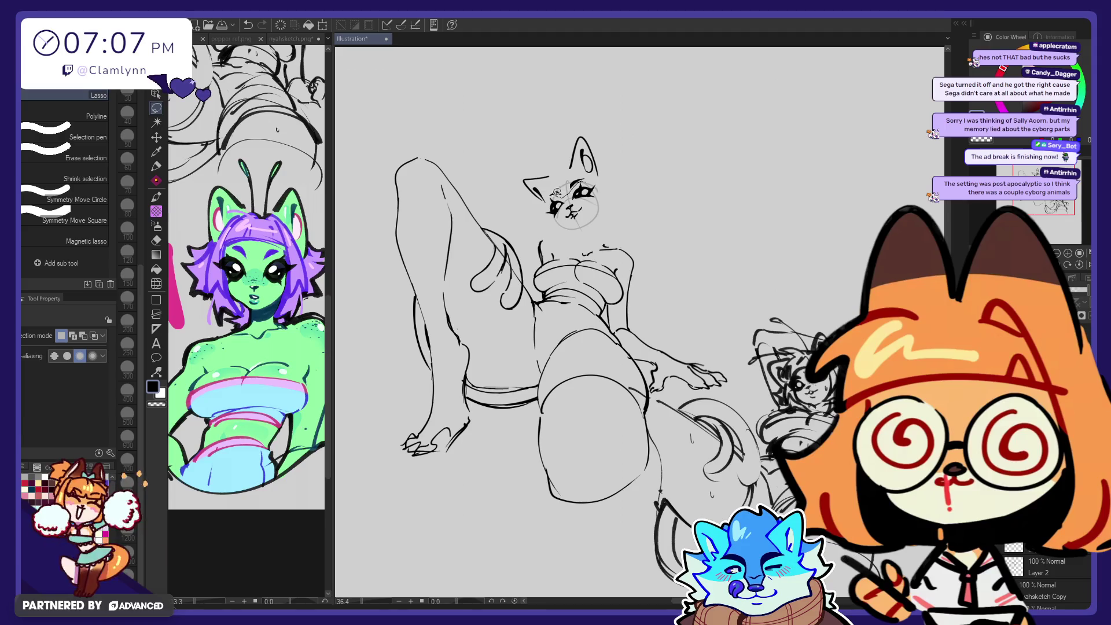
left_click_drag(547, 193, 553, 188)
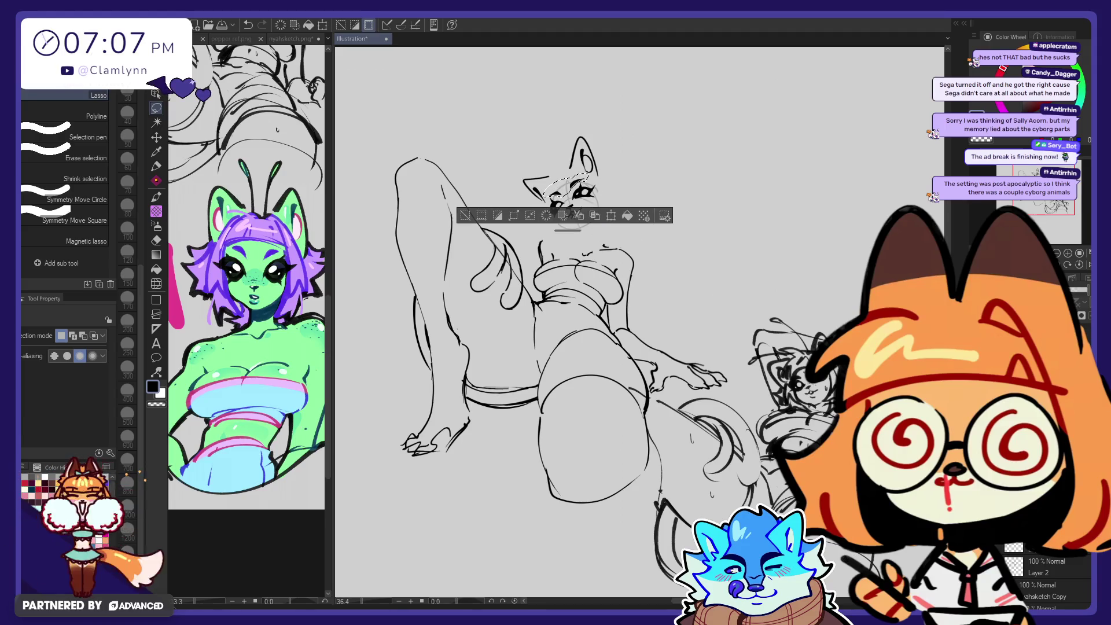
left_click(611, 216)
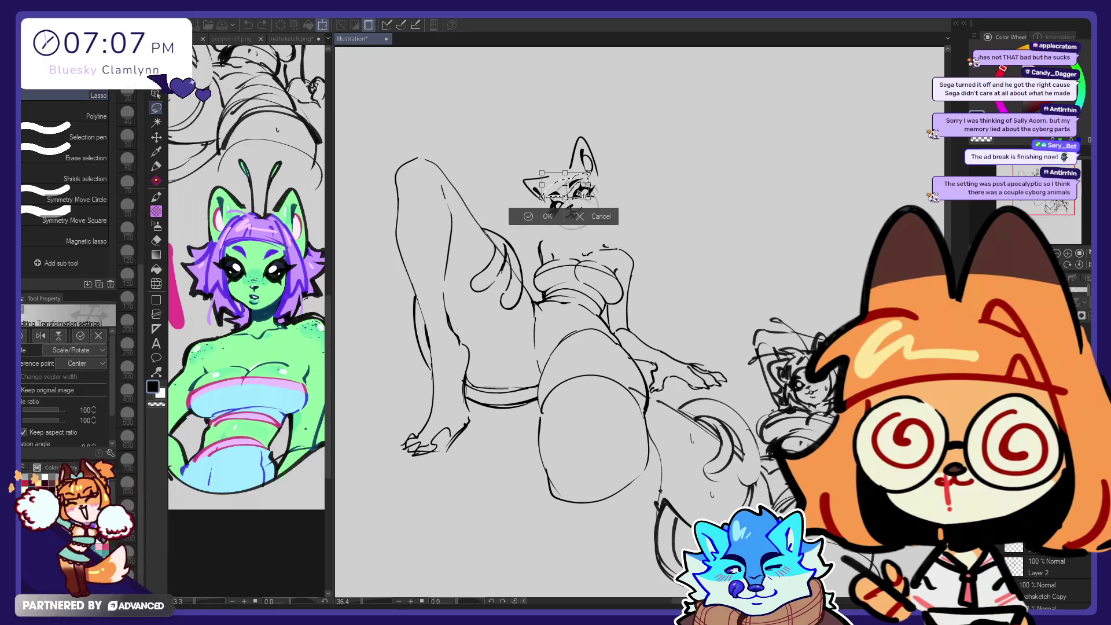
left_click(556, 218)
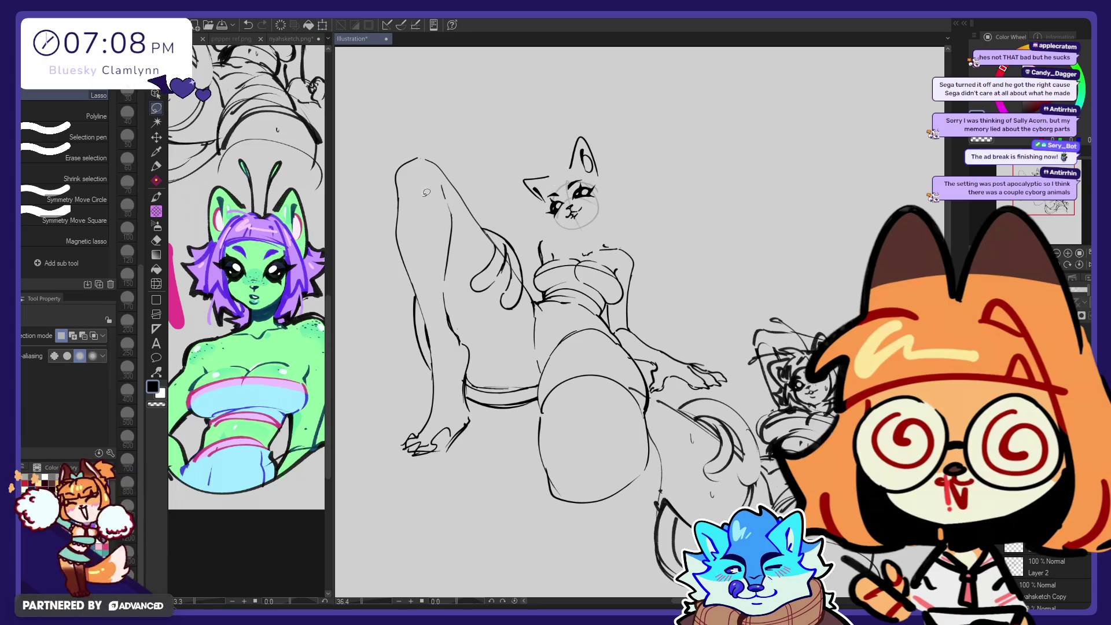
key("e")
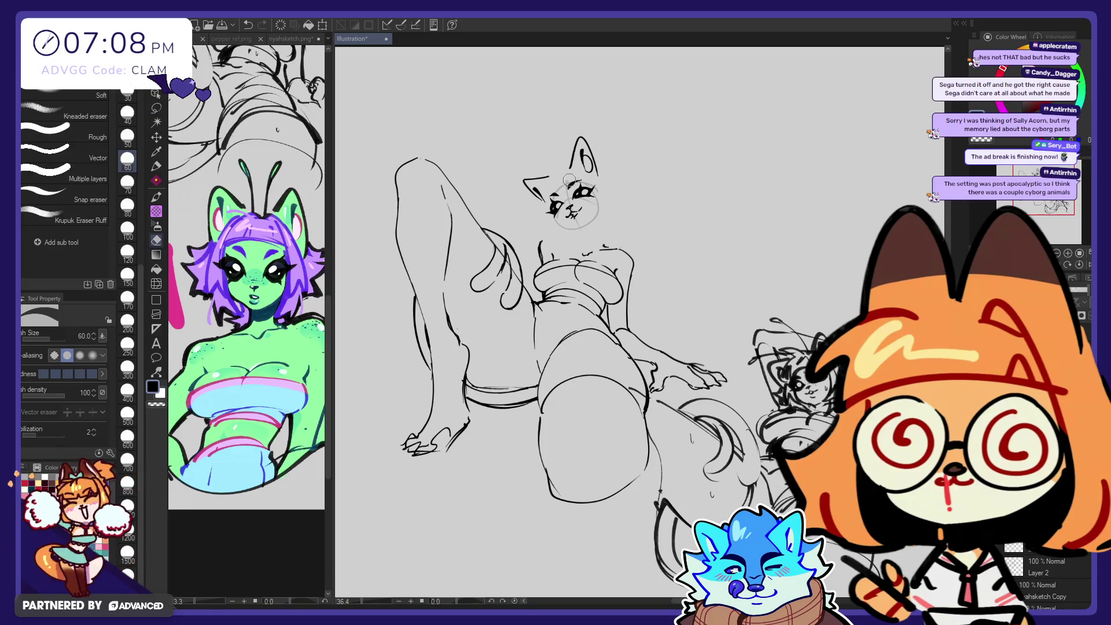
Step: Erase a small mark near the cat's eye and undo the stray stroke near the chin
key("p")
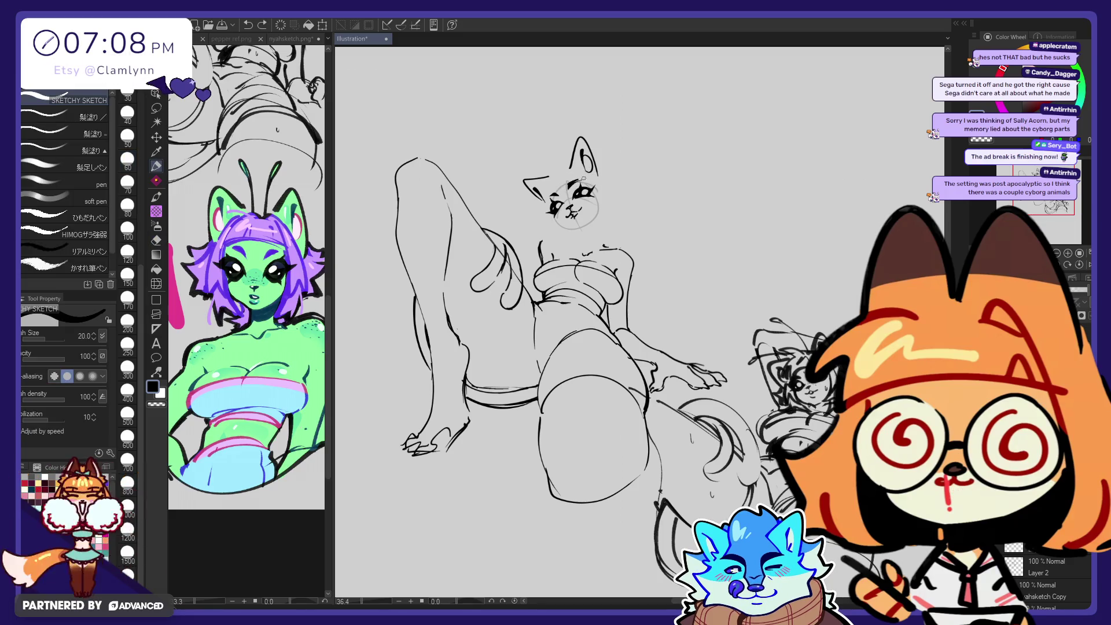
key("e")
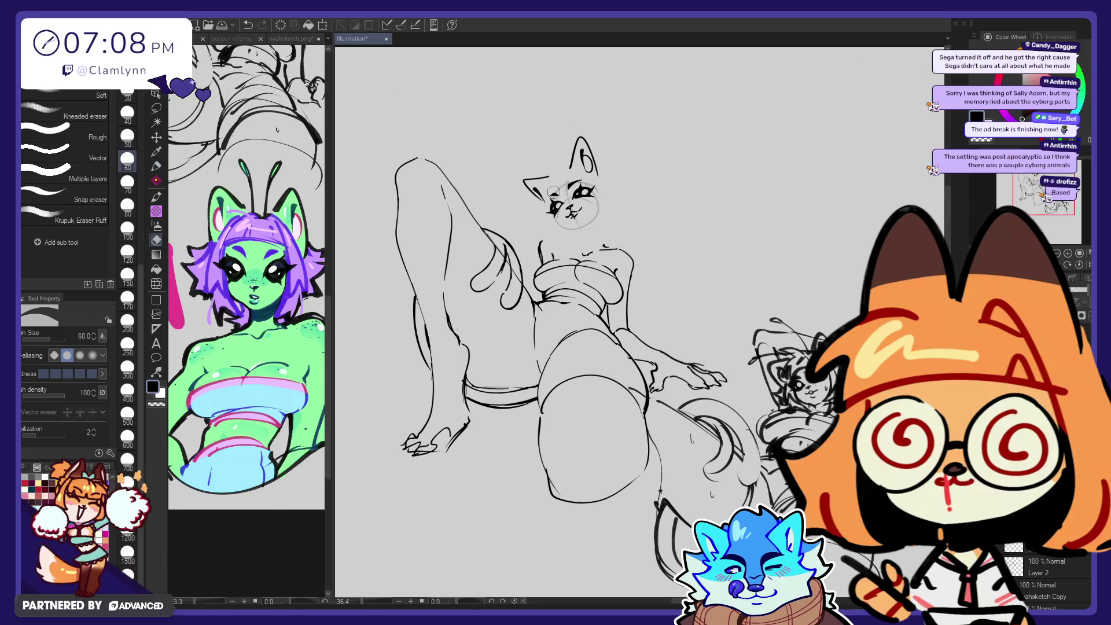
key("p")
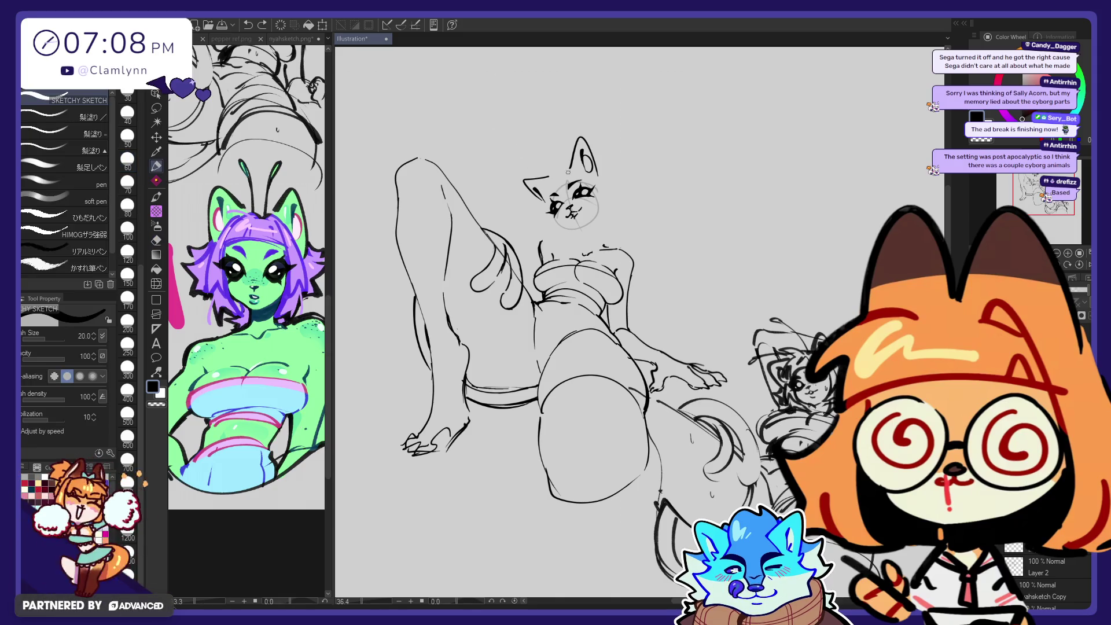
key("e")
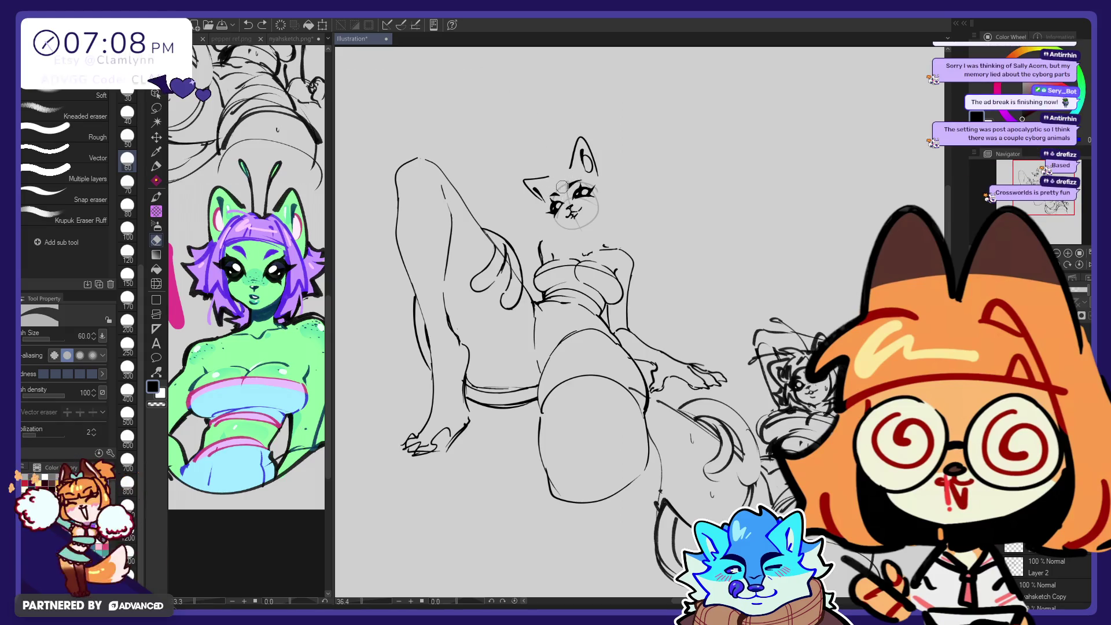
left_click_drag(562, 187, 568, 182)
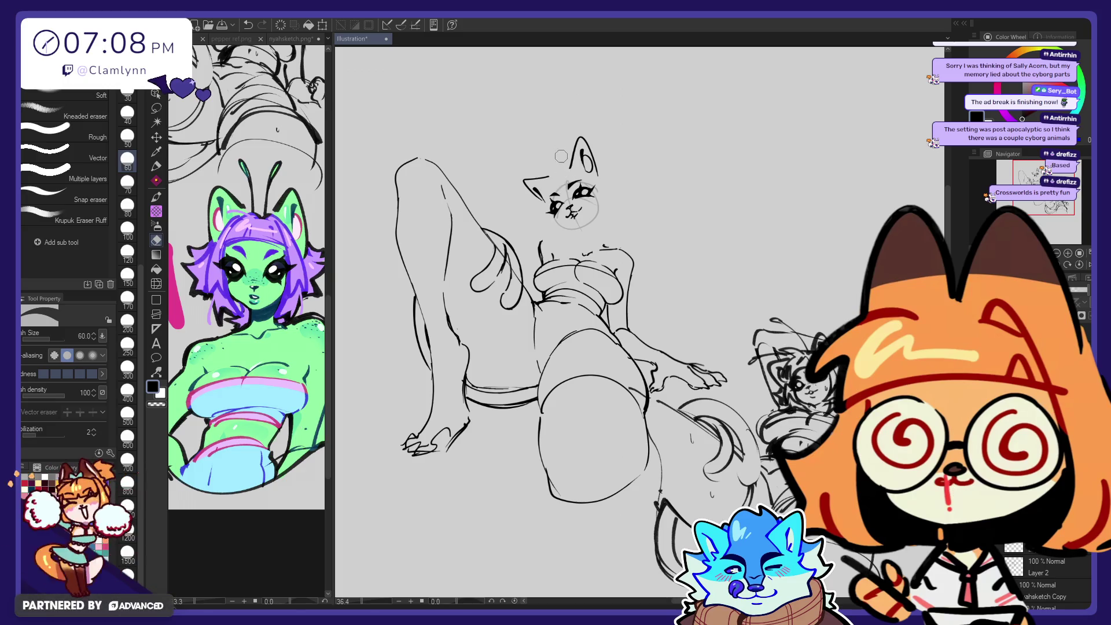
key("p")
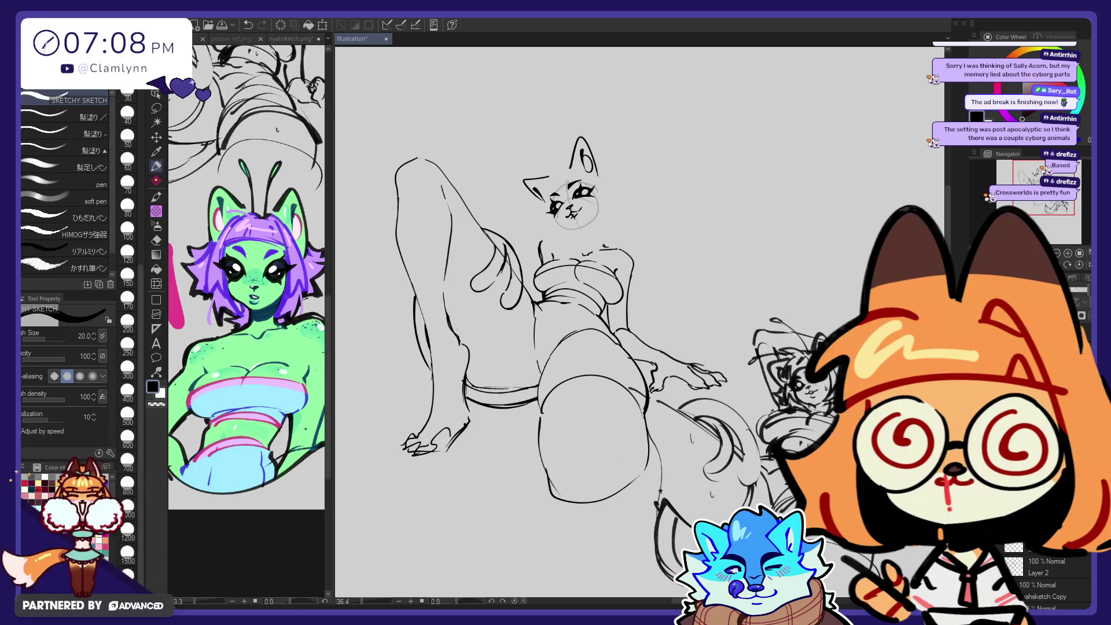
key("e")
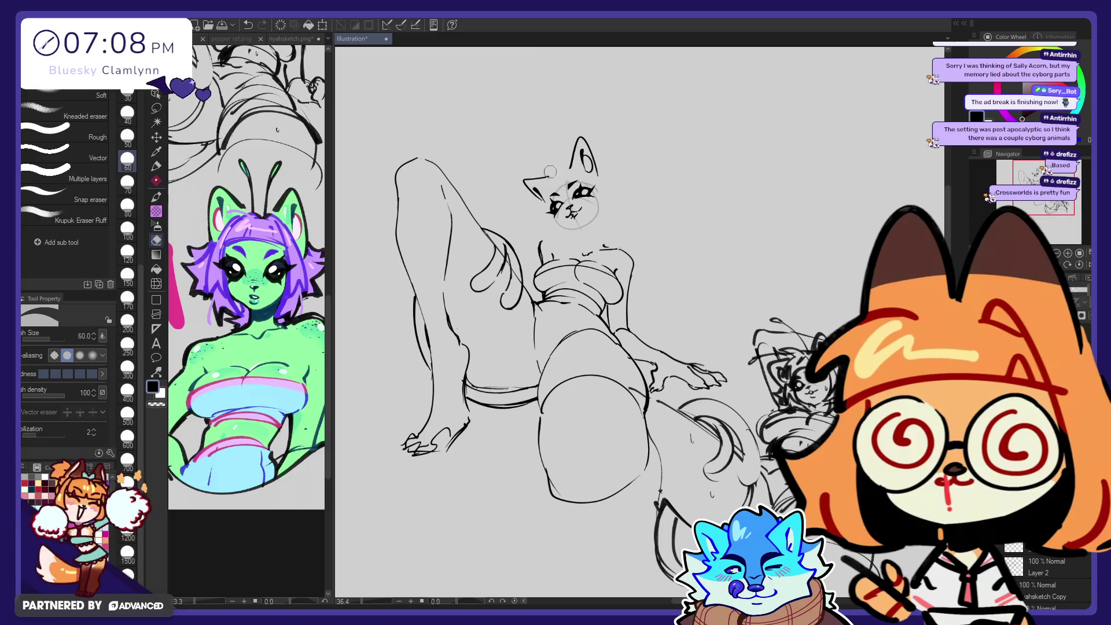
key("p")
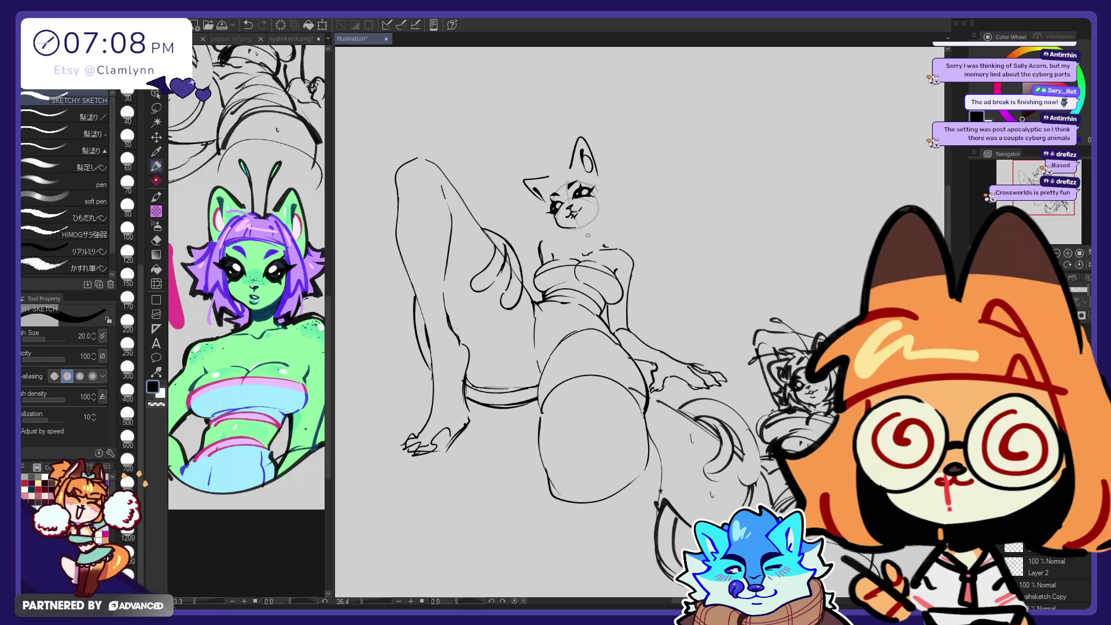
key("ctrl+z")
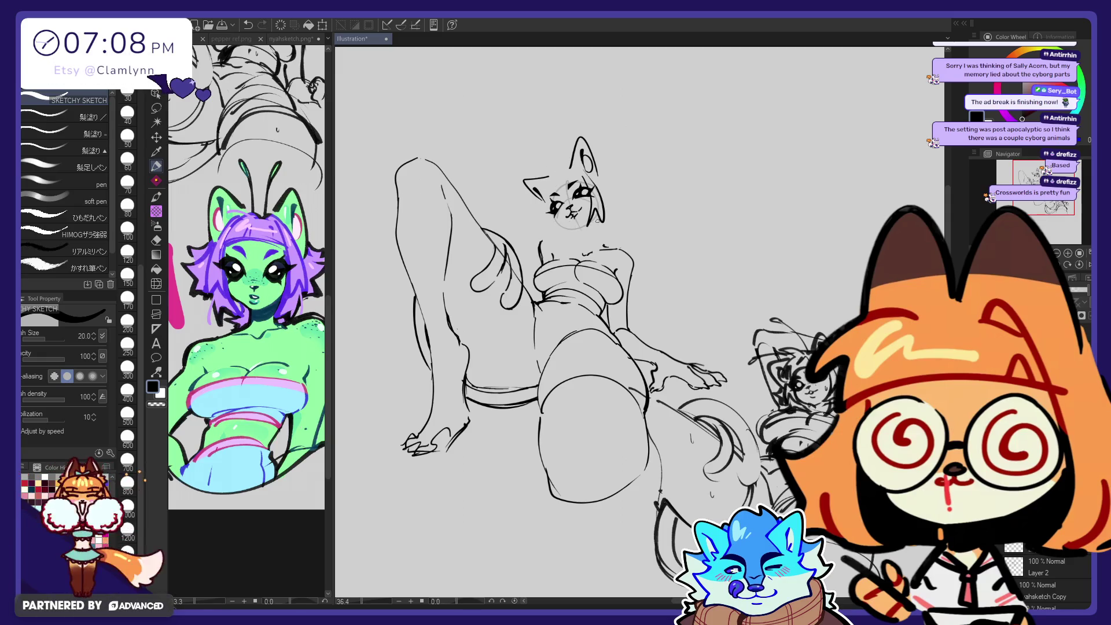
Step: Redraw the right cheek line after several retries, then draw the left cheek and jaw
left_click_drag(584, 174, 605, 216)
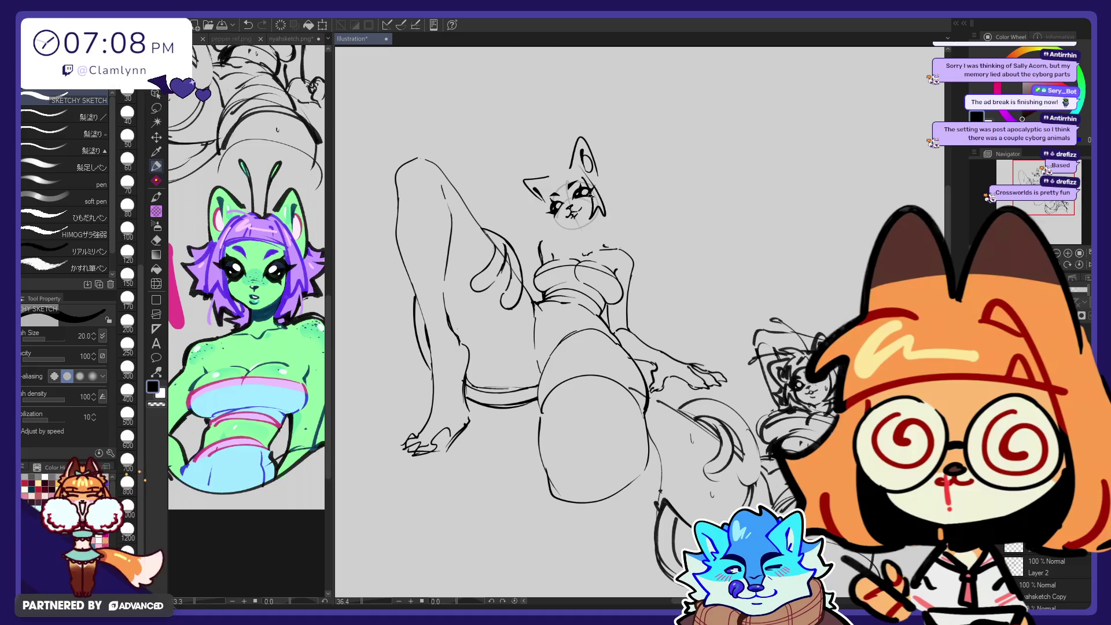
key("ctrl+z")
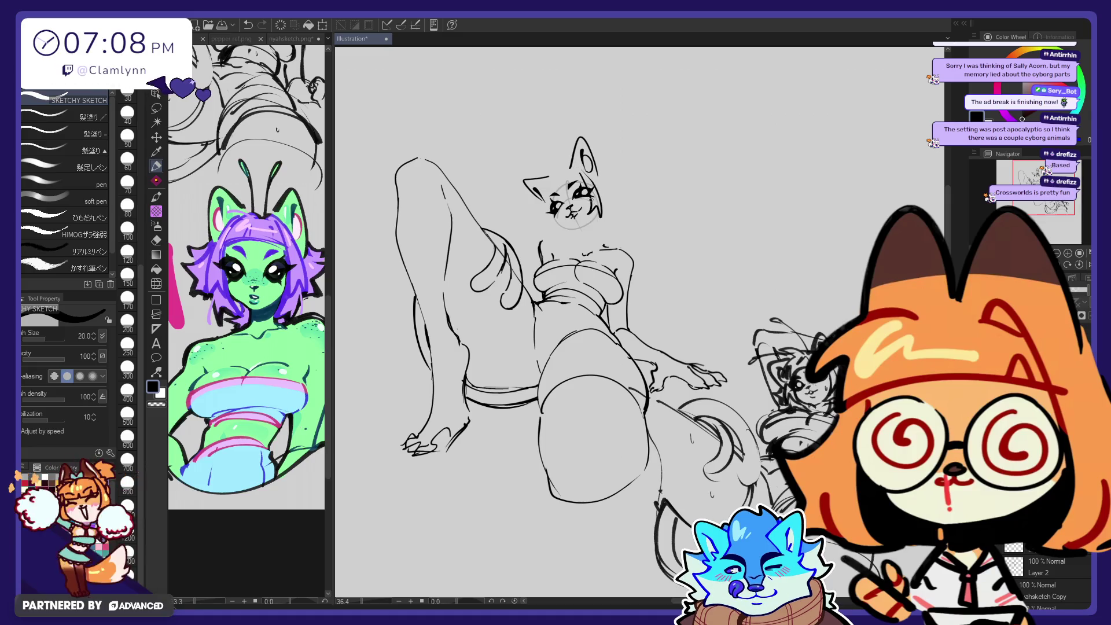
key("ctrl+z")
left_click_drag(586, 177, 604, 213)
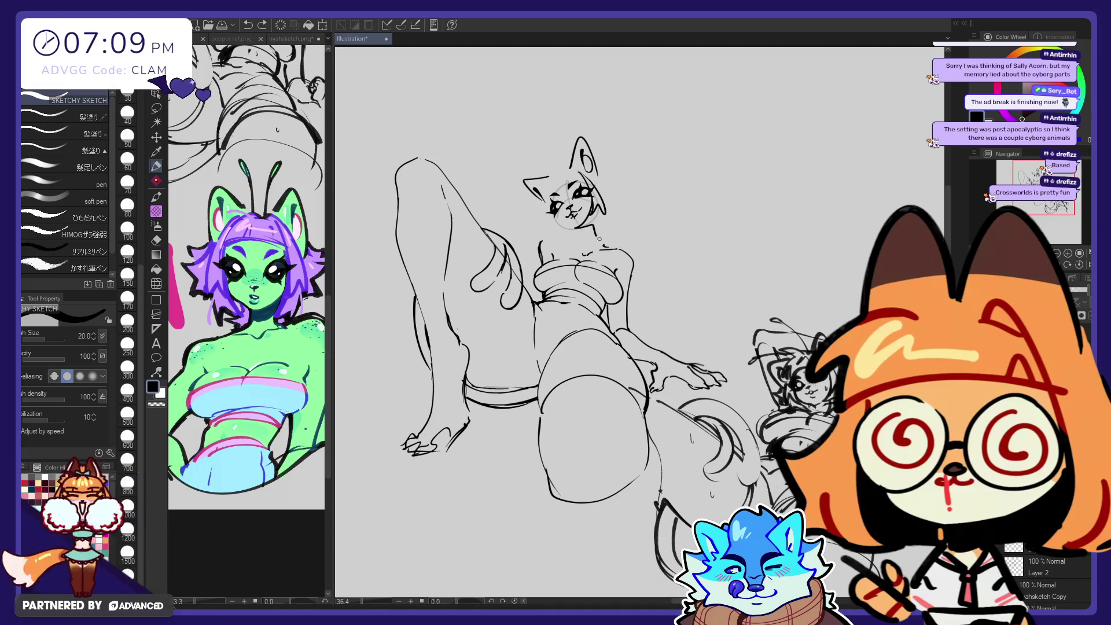
key("ctrl+z")
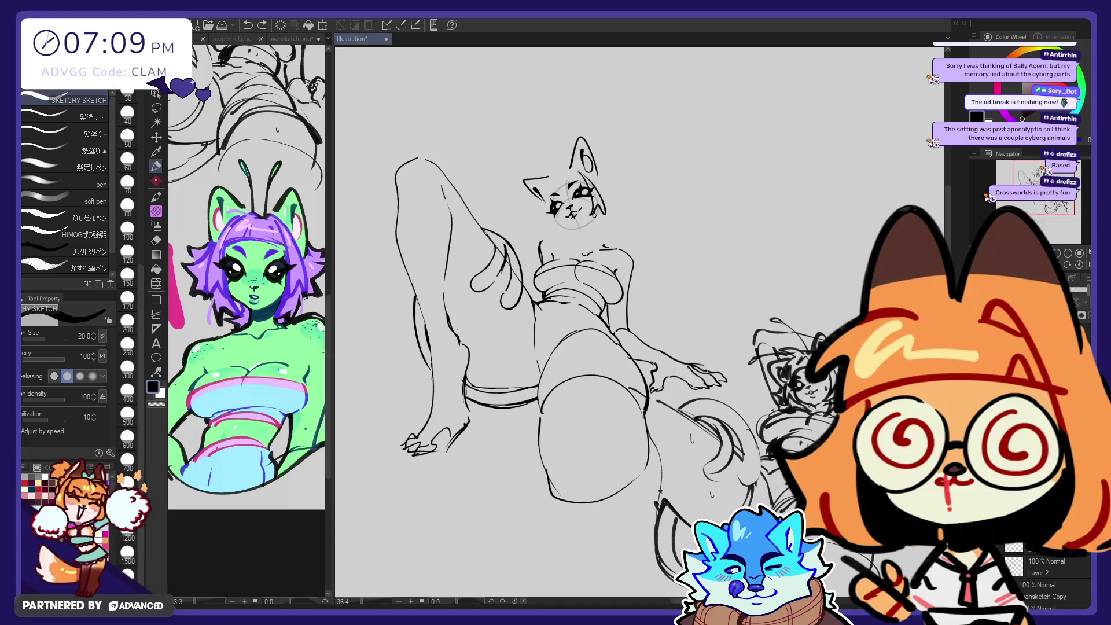
left_click_drag(599, 215, 586, 227)
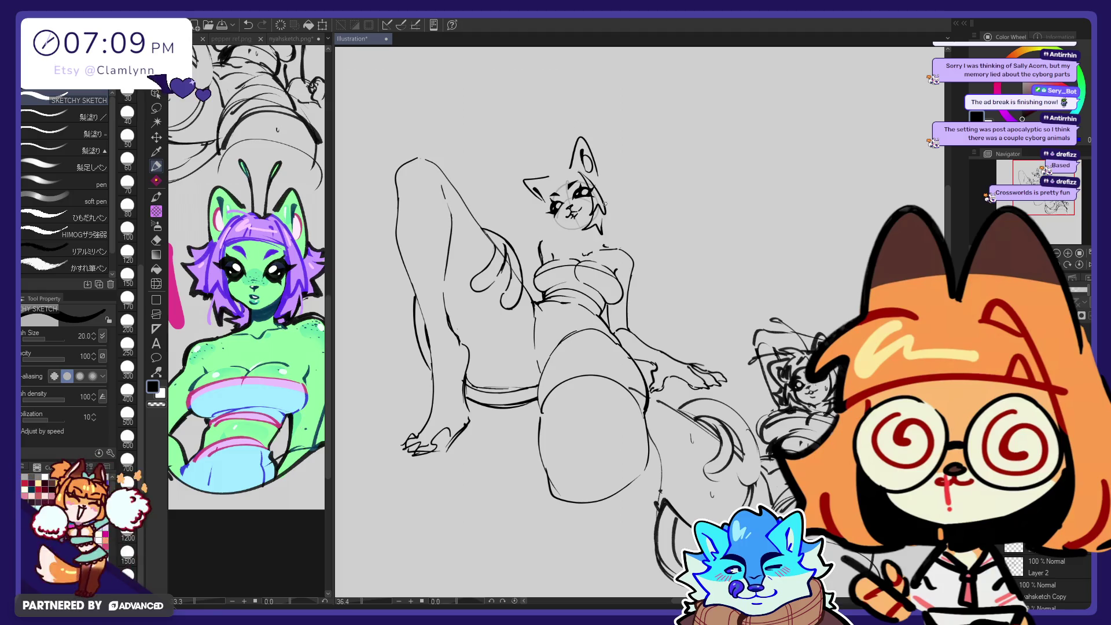
mouse_move(543, 189)
left_mouse_down()
mouse_move(548, 229)
mouse_move(574, 238)
mouse_move(528, 234)
left_mouse_up()
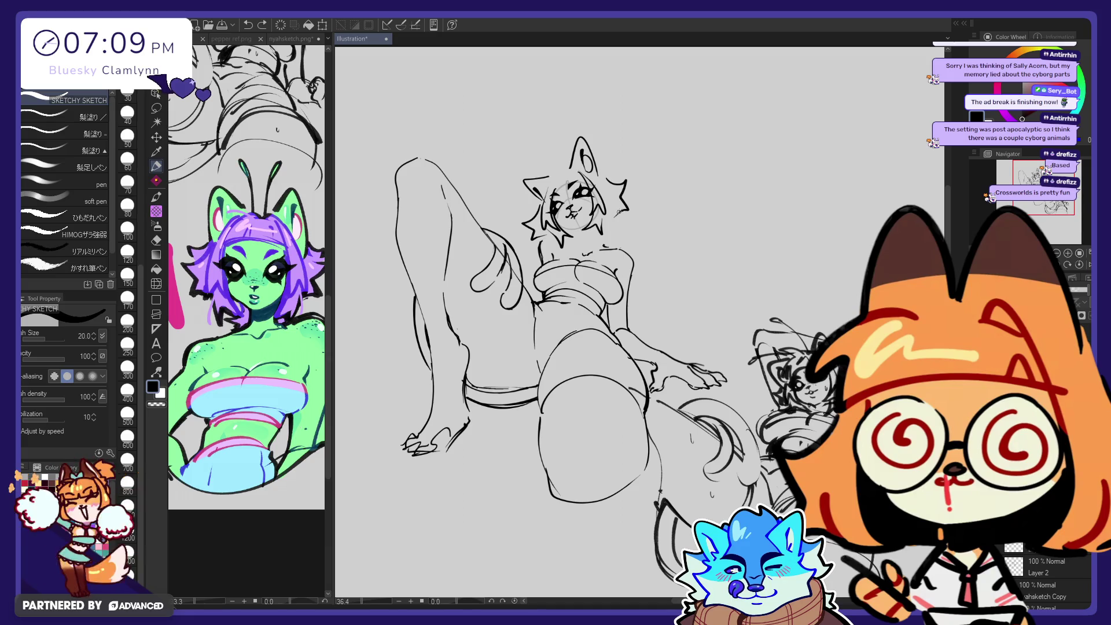
Step: Sketch an arc along the top of the cat-eared character's head with the pen
key("e")
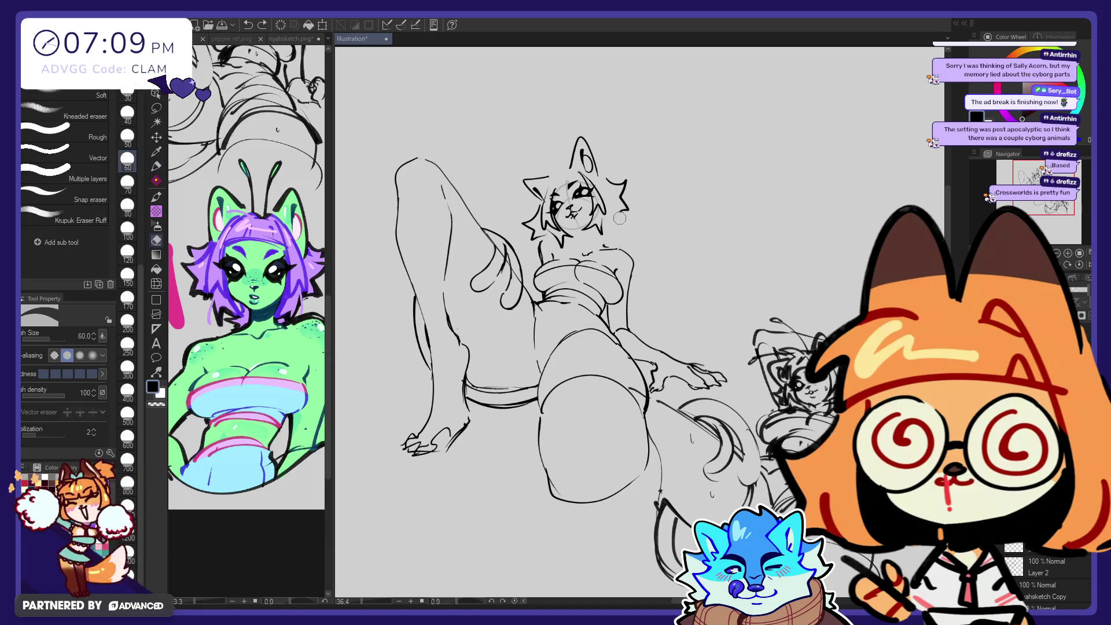
left_click(155, 168)
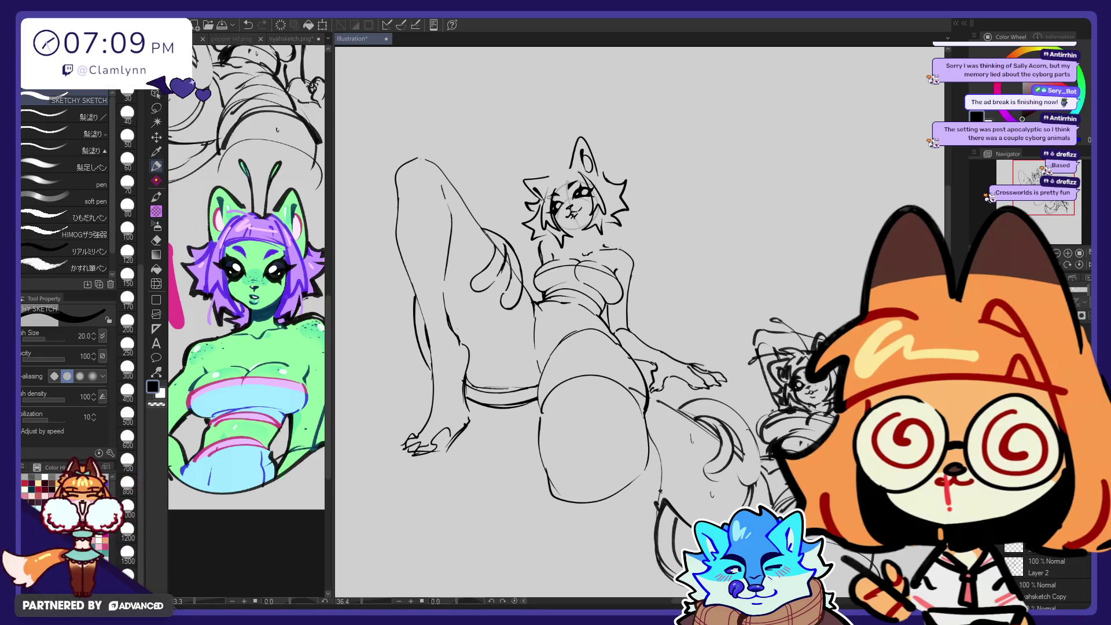
left_click_drag(539, 166, 564, 166)
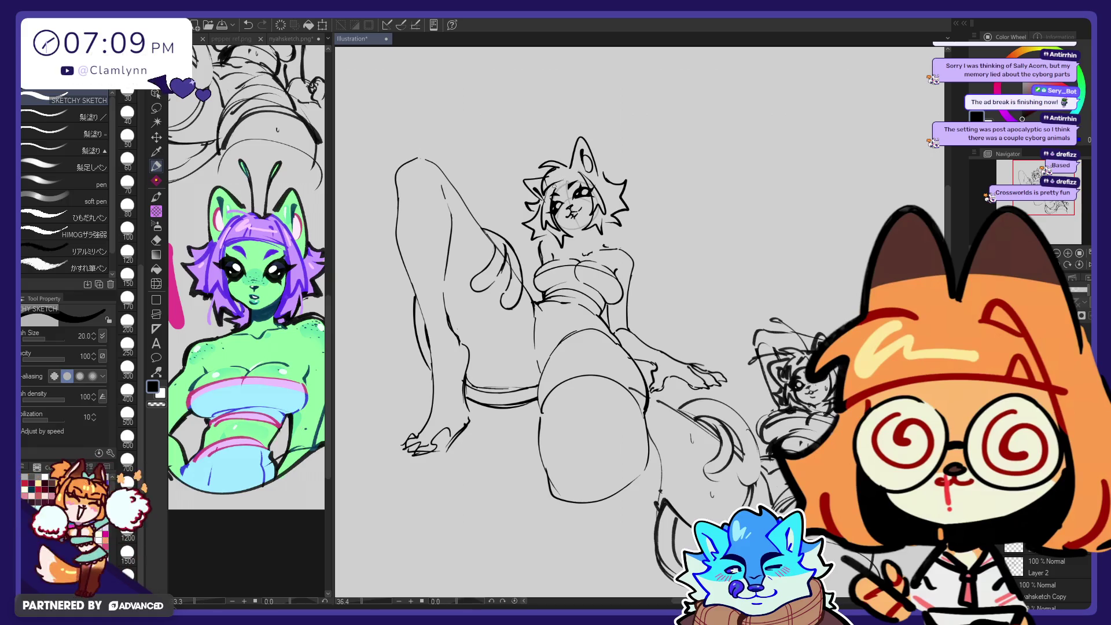
key("e")
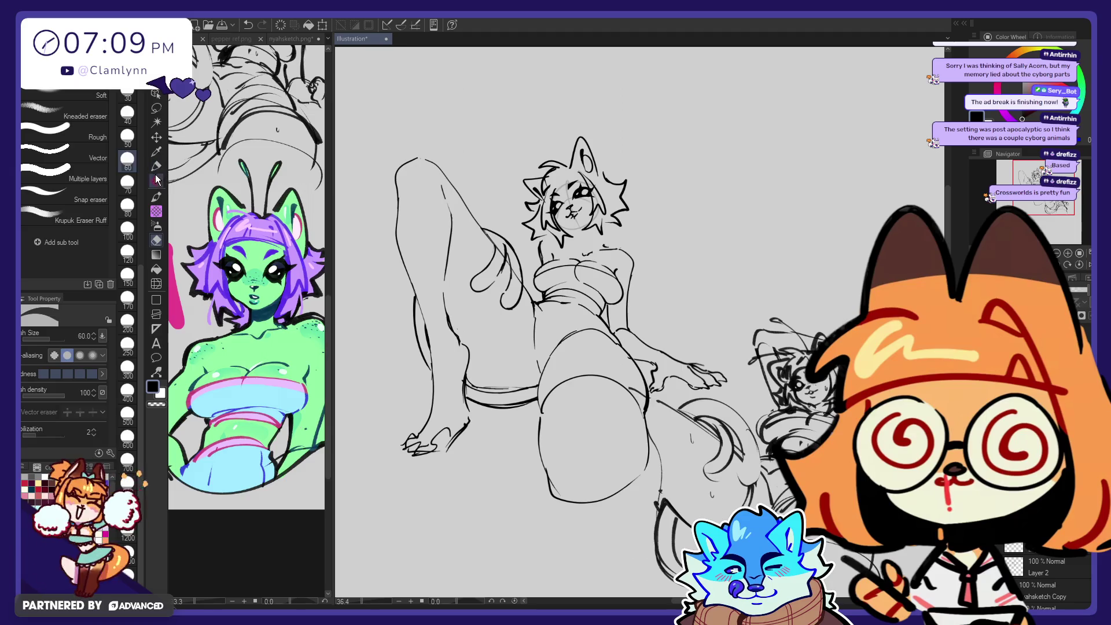
left_click(156, 166)
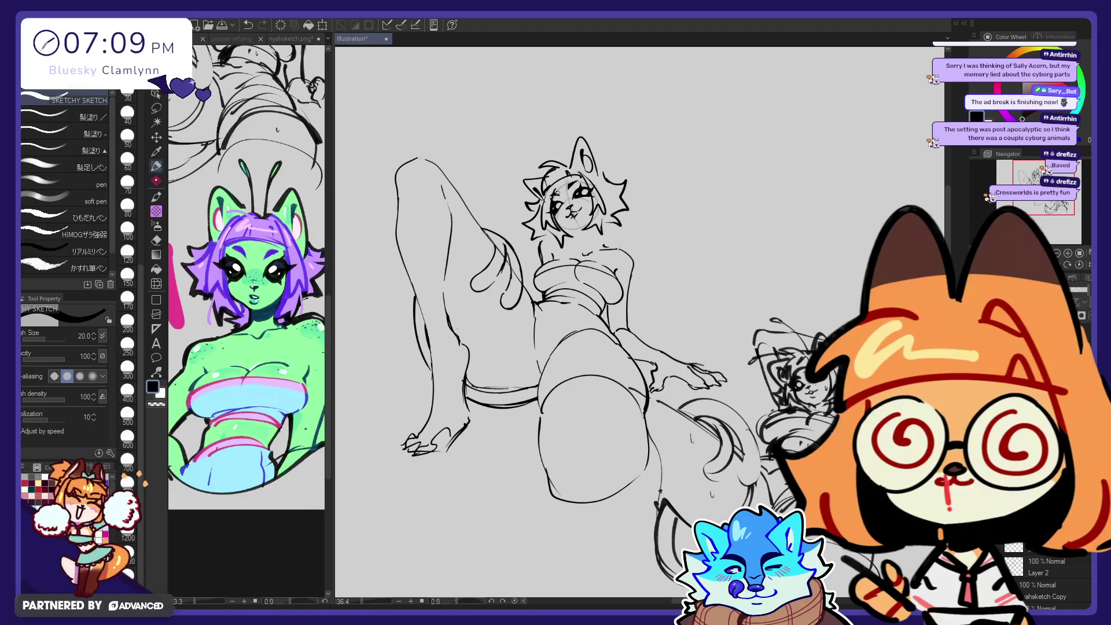
Step: Try warping the sketch with Liquify, then undo the last edit
key("e")
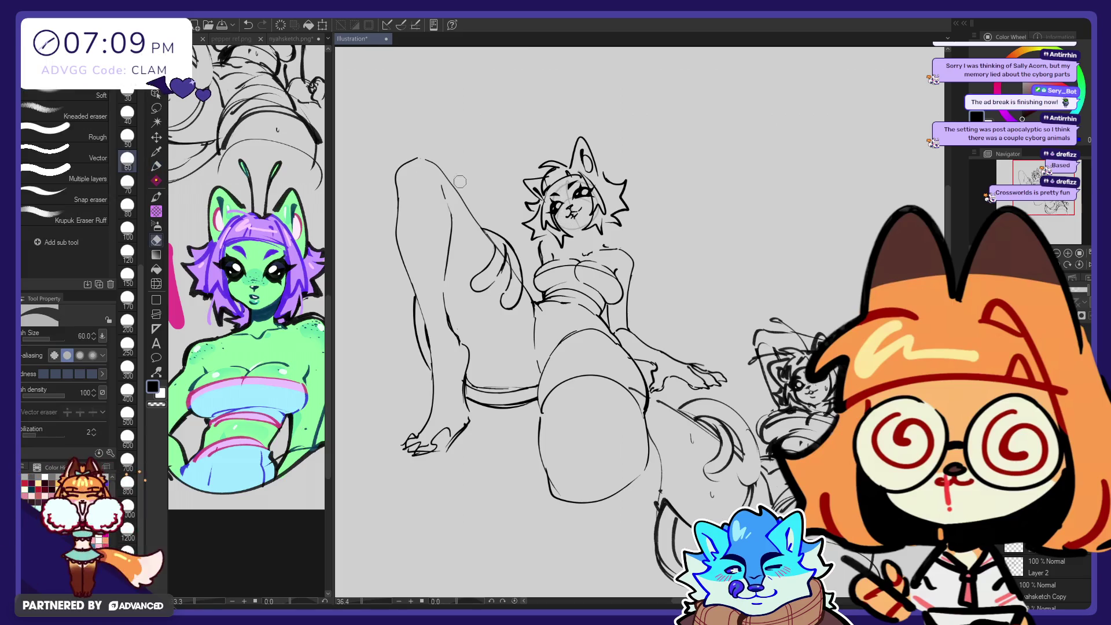
key("p")
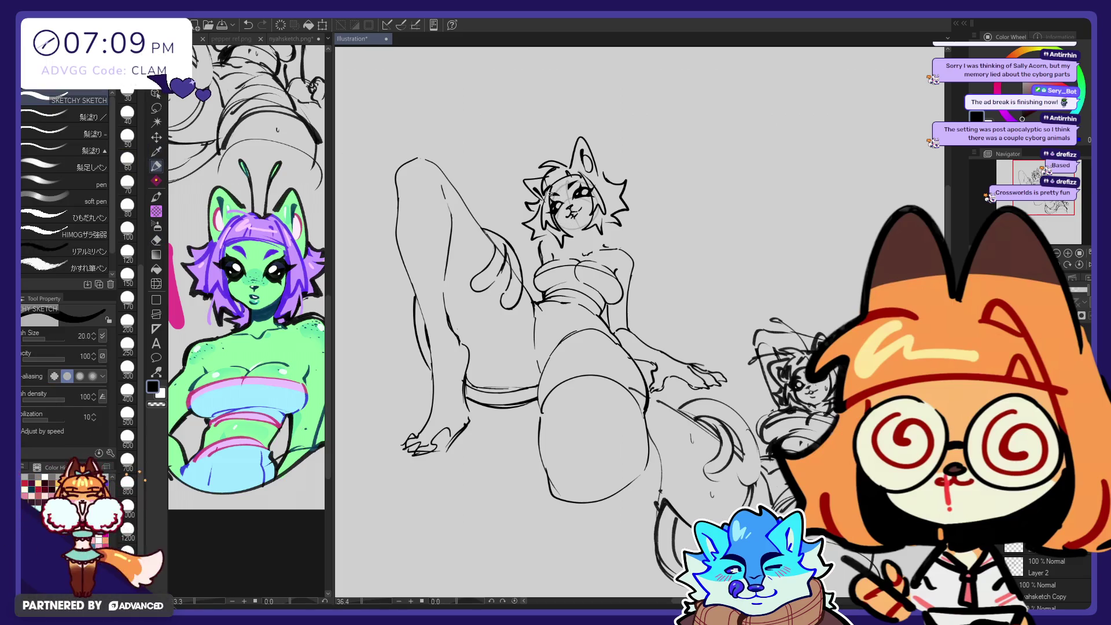
key("j")
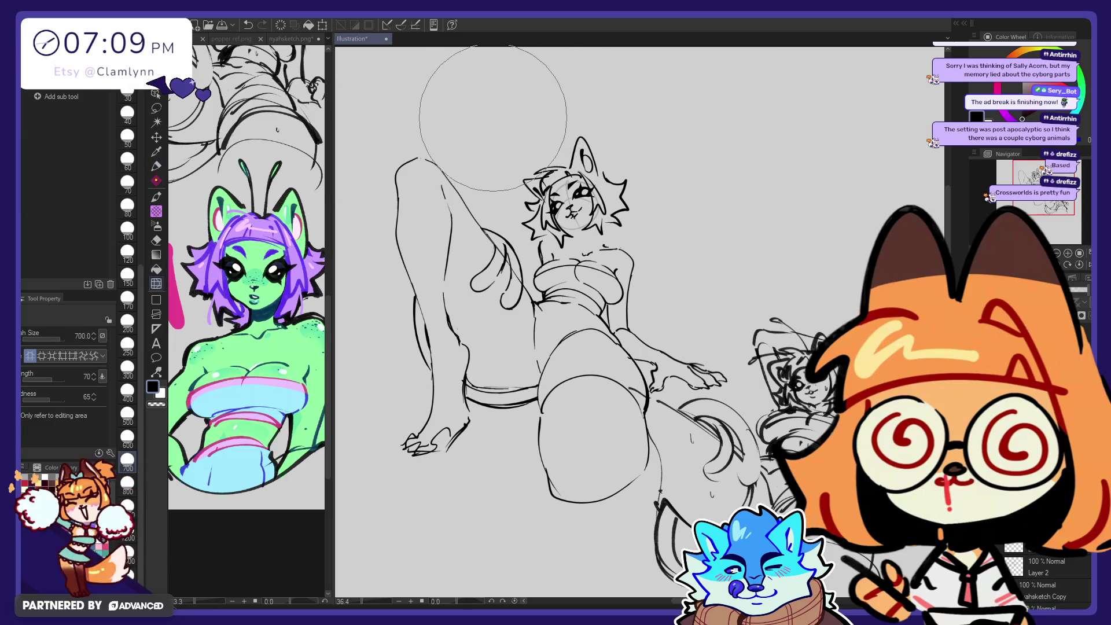
key("p")
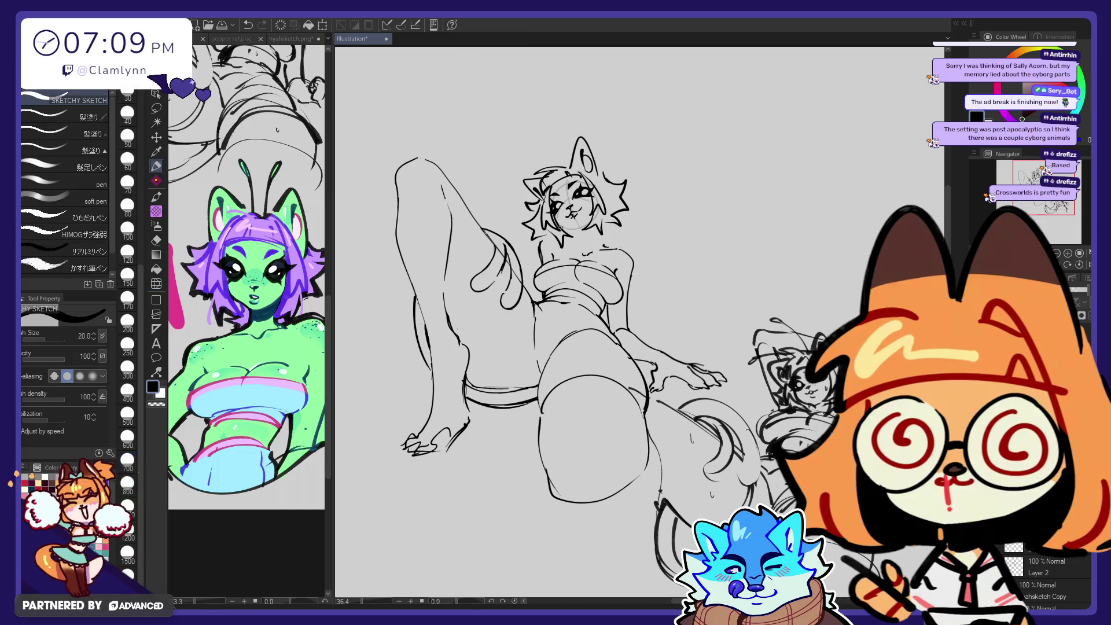
key("j")
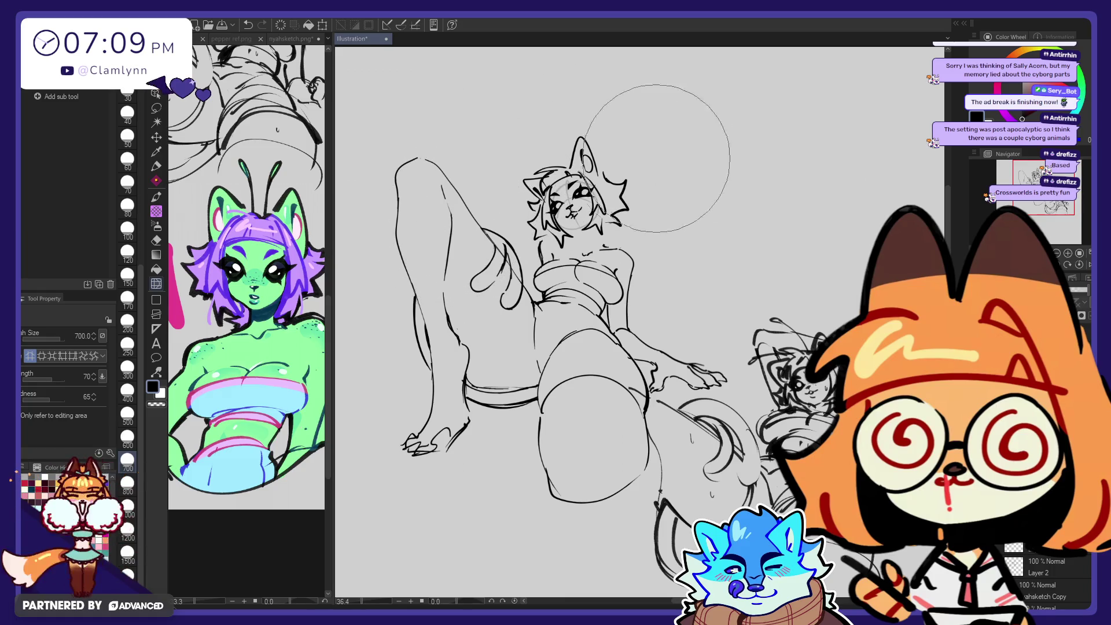
left_click(156, 166)
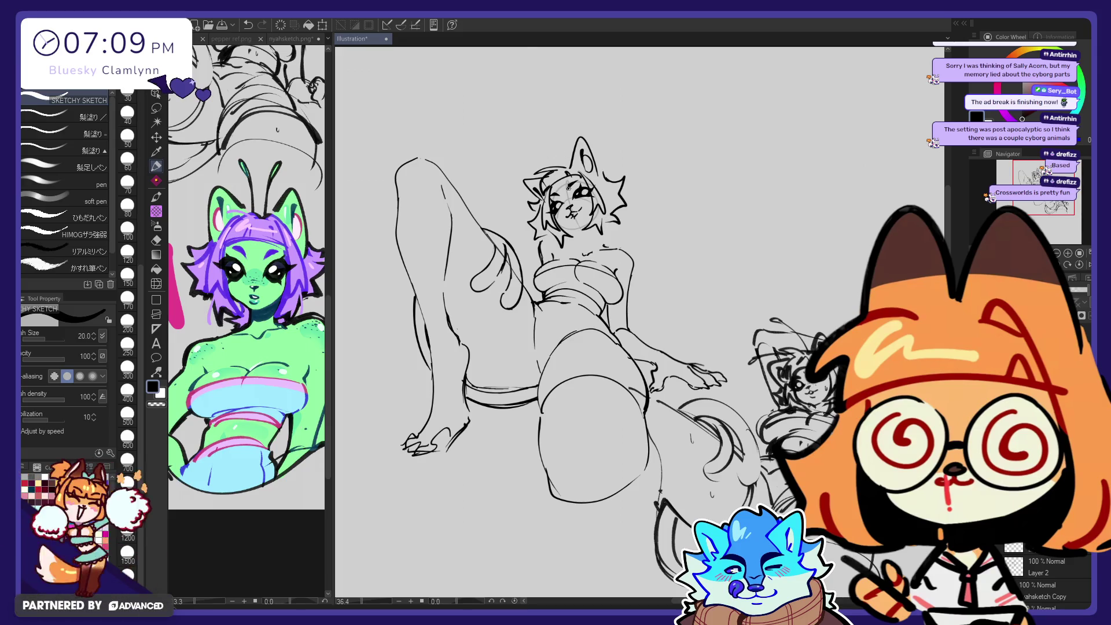
key("ctrl+z")
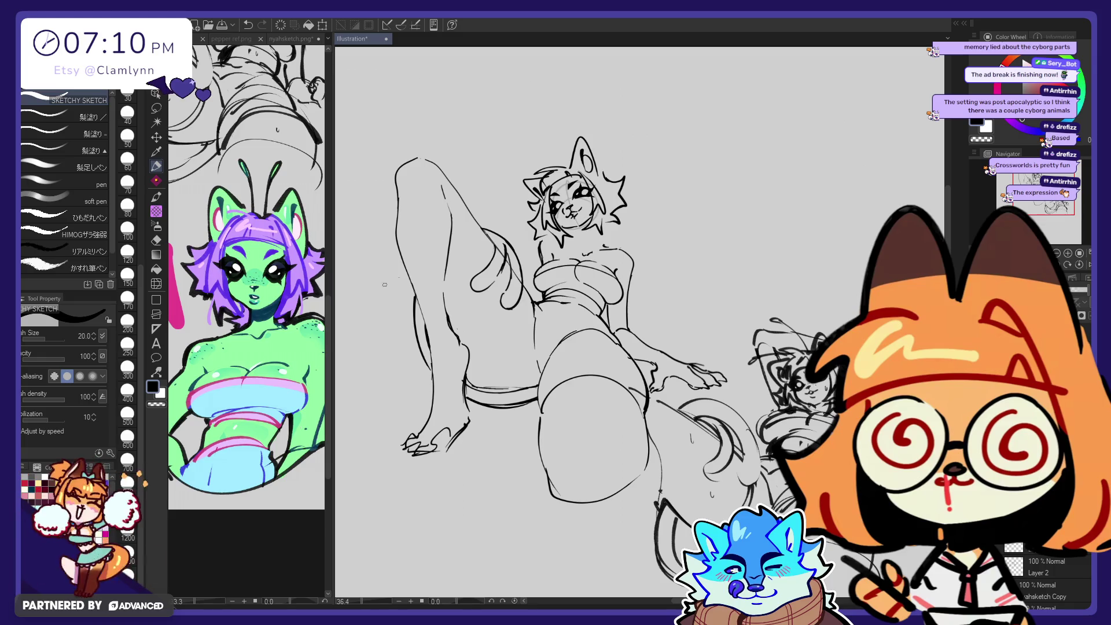
Step: Erase the stray hair strokes sticking out to the right of the head
left_click(156, 284)
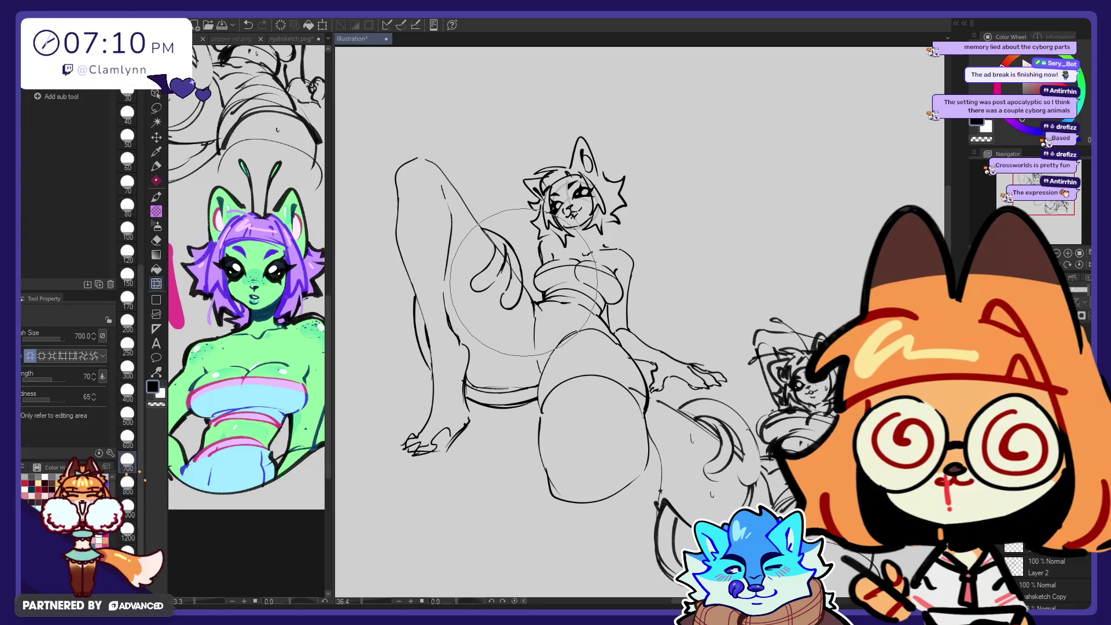
key("e")
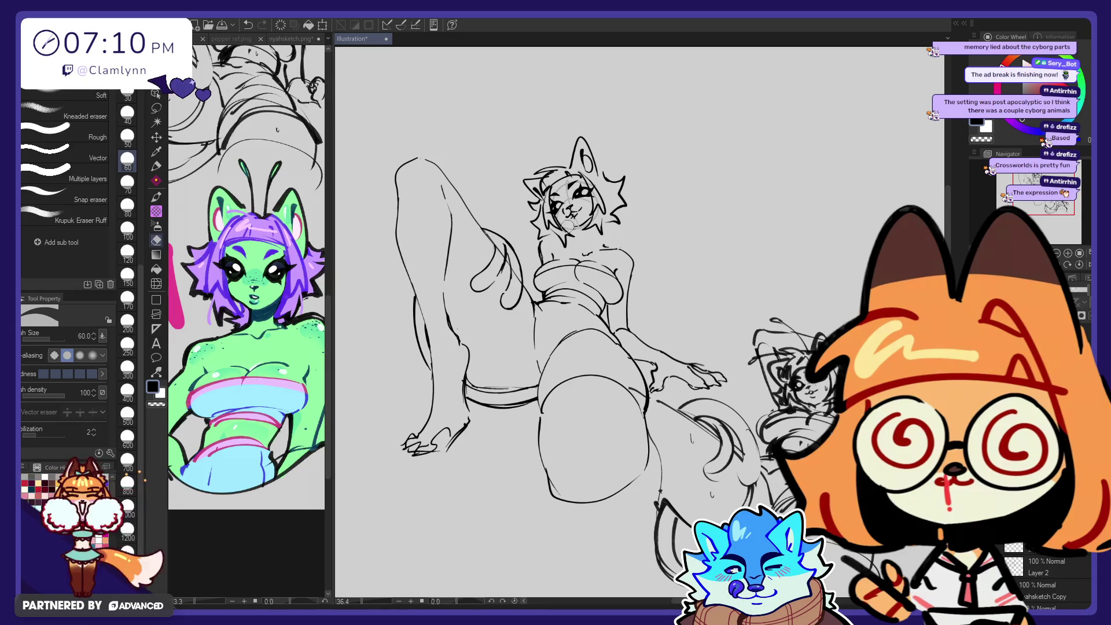
left_click(156, 166)
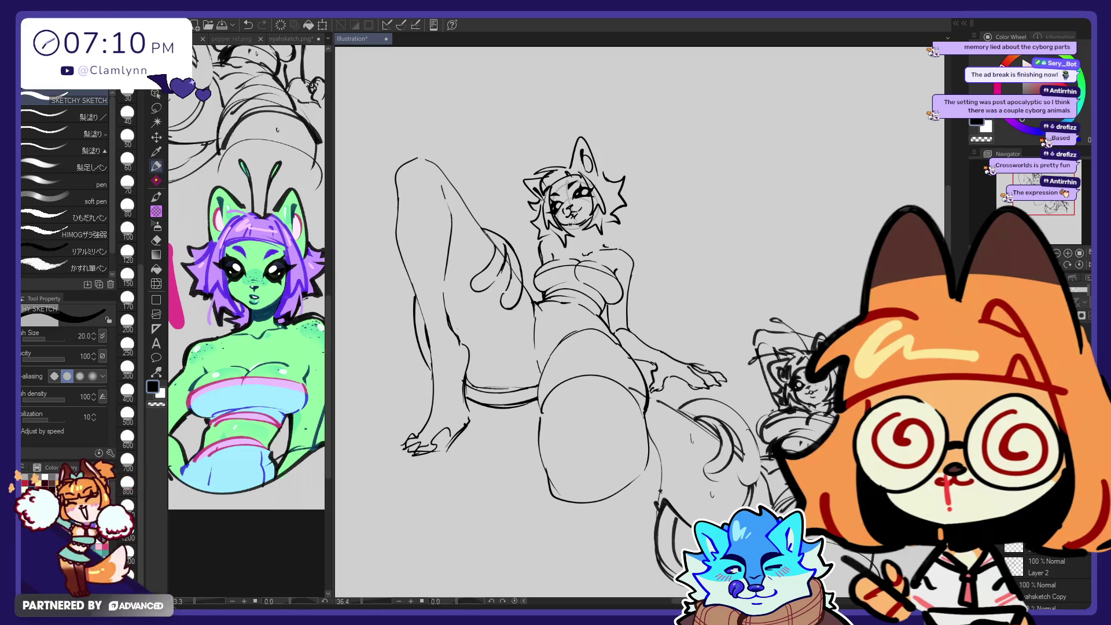
key("e")
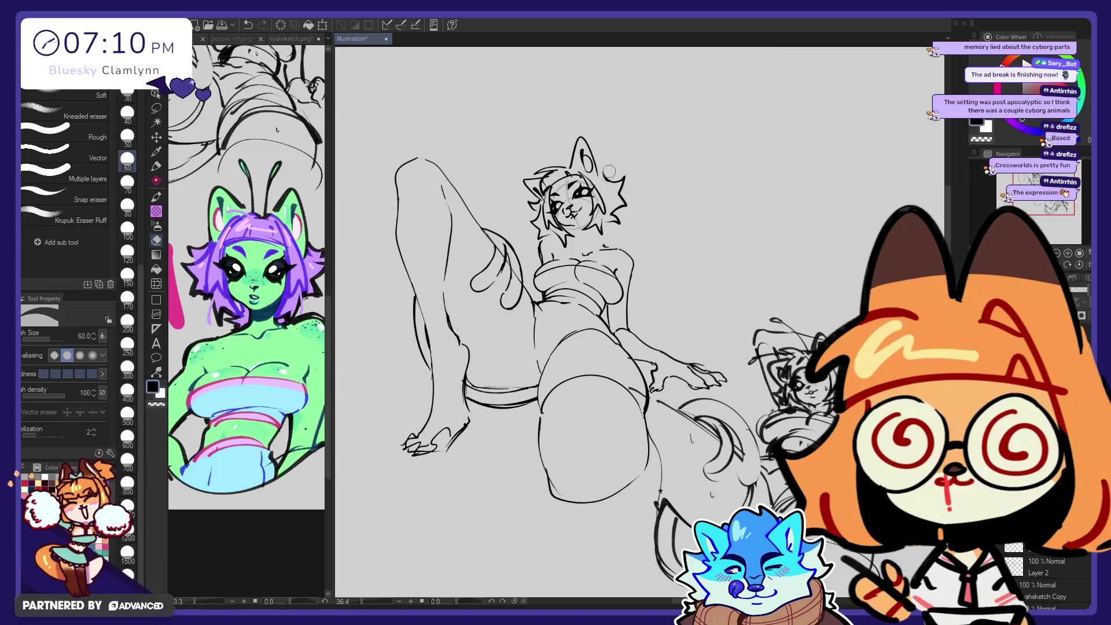
left_click(155, 166)
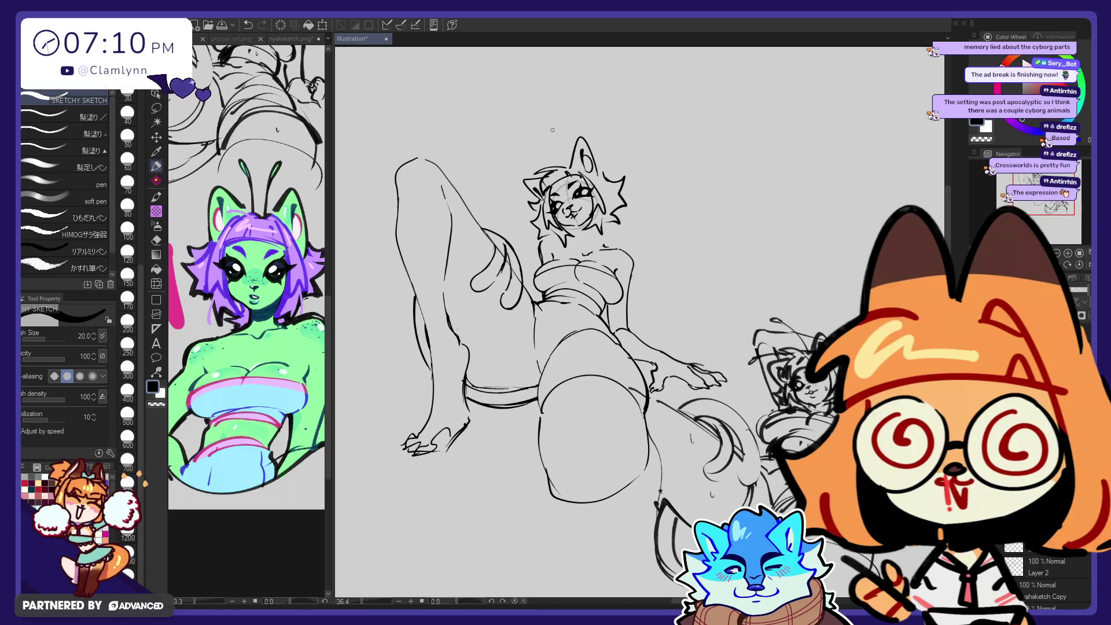
left_click(157, 285)
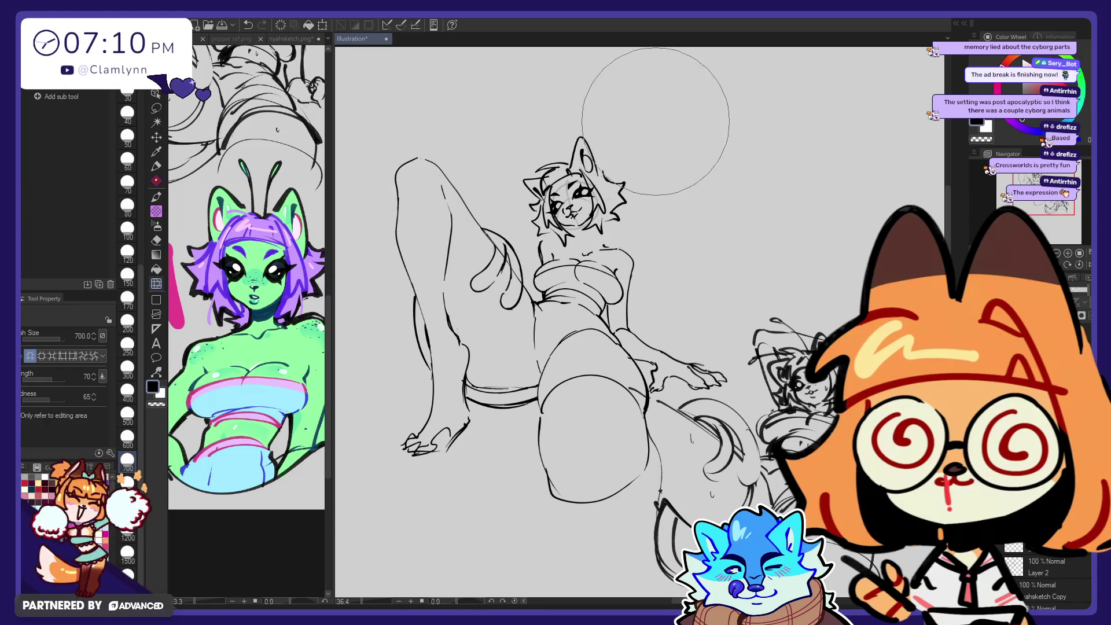
key("e")
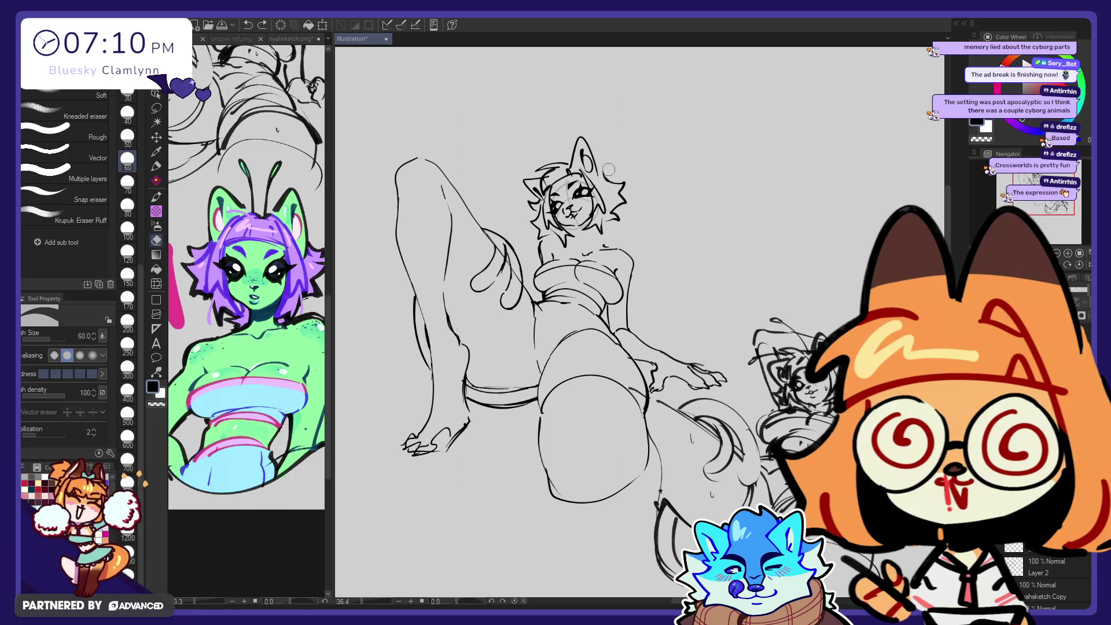
left_click_drag(624, 203, 616, 224)
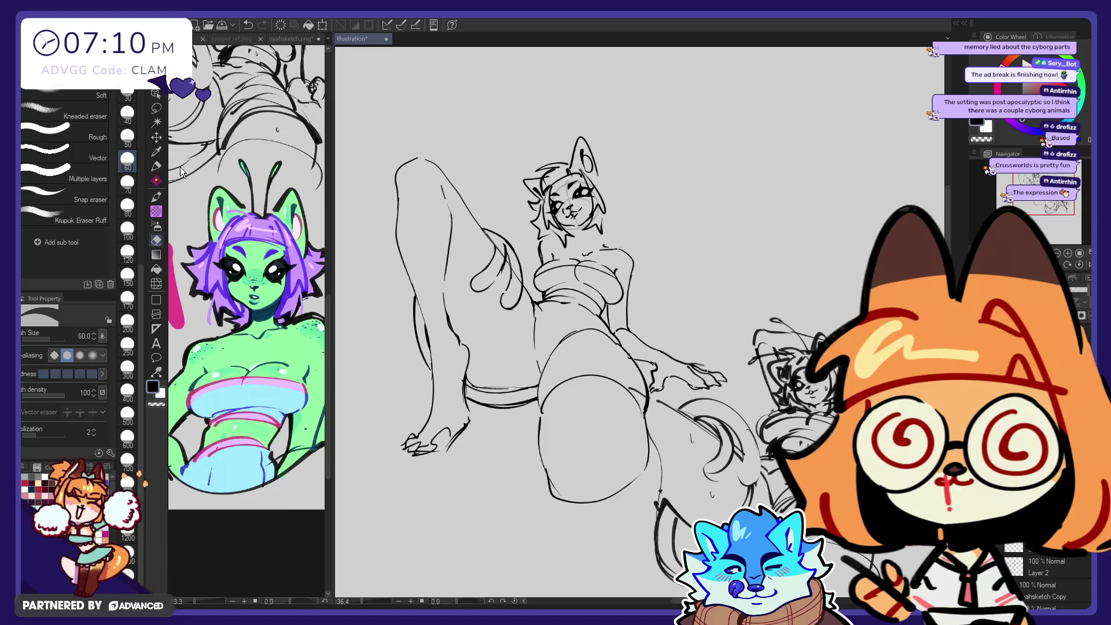
Step: Draw a hair strand off the right of the head, then undo it
left_click(156, 166)
left_click_drag(621, 182, 623, 211)
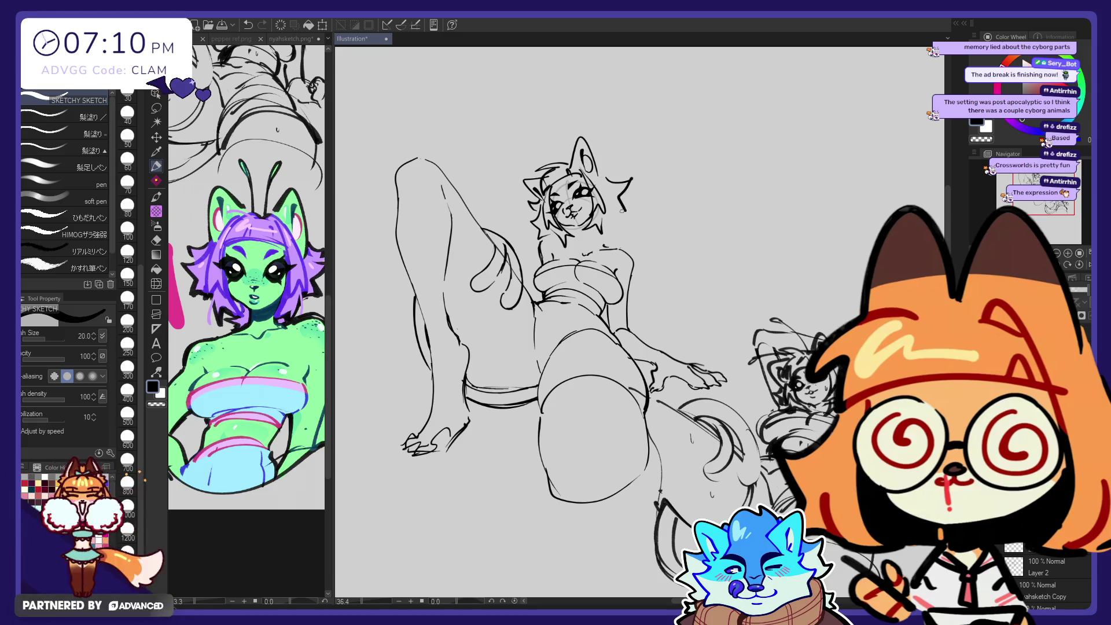
key("ctrl+z")
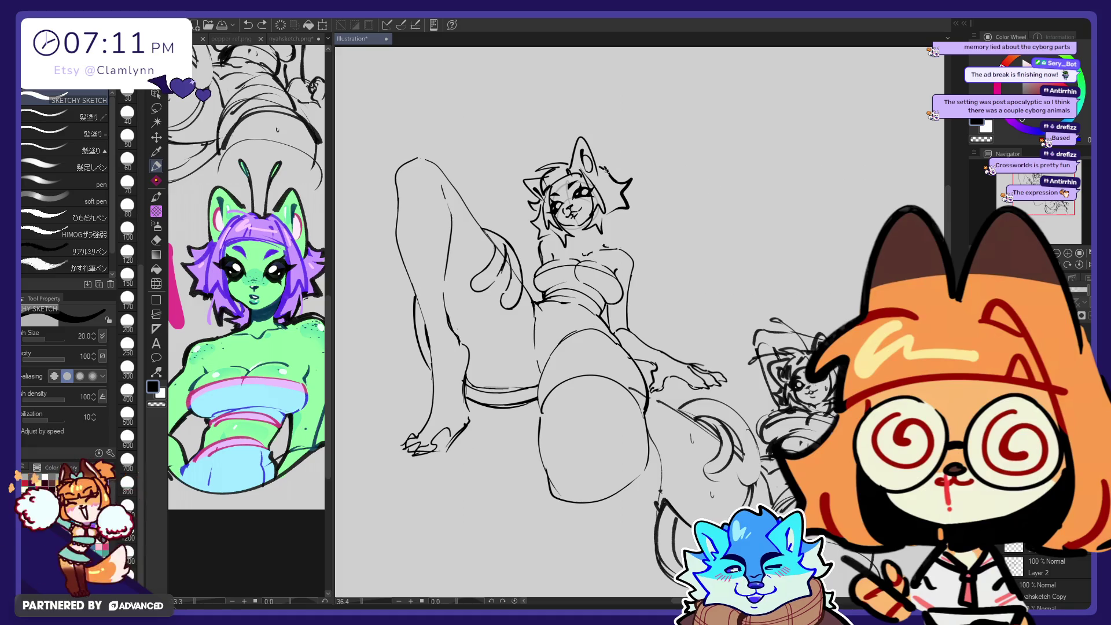
key("e")
key("p")
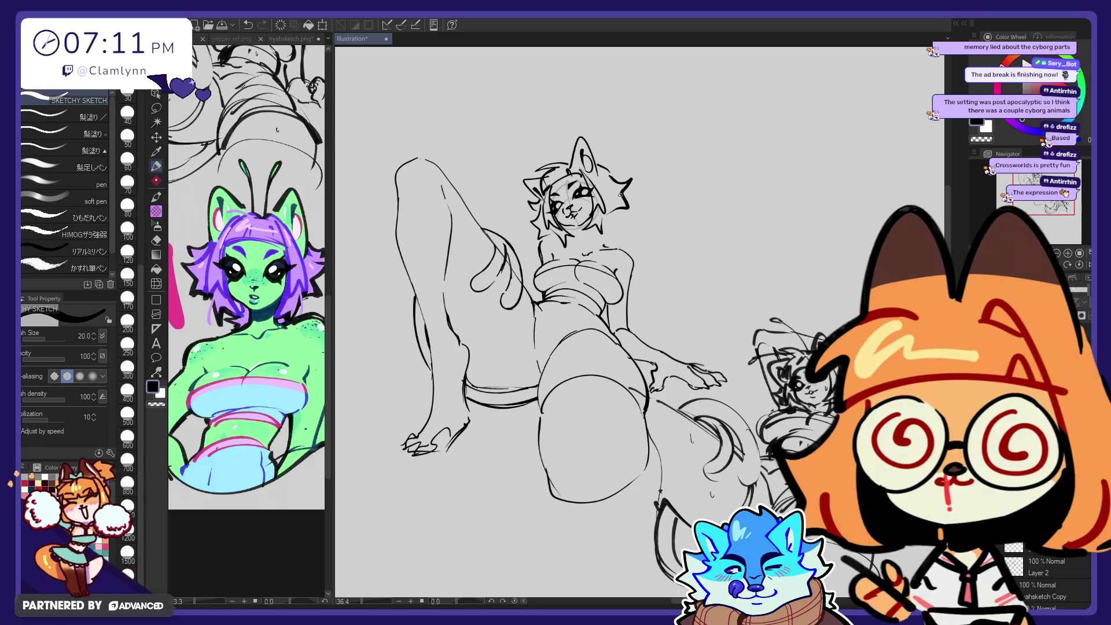
key("e")
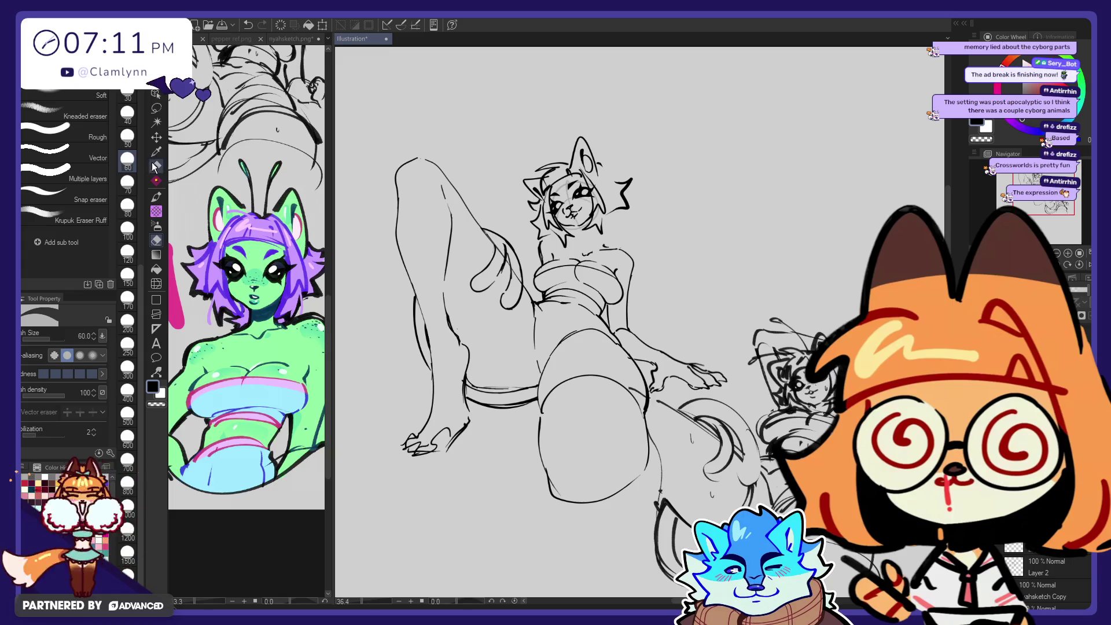
key("p")
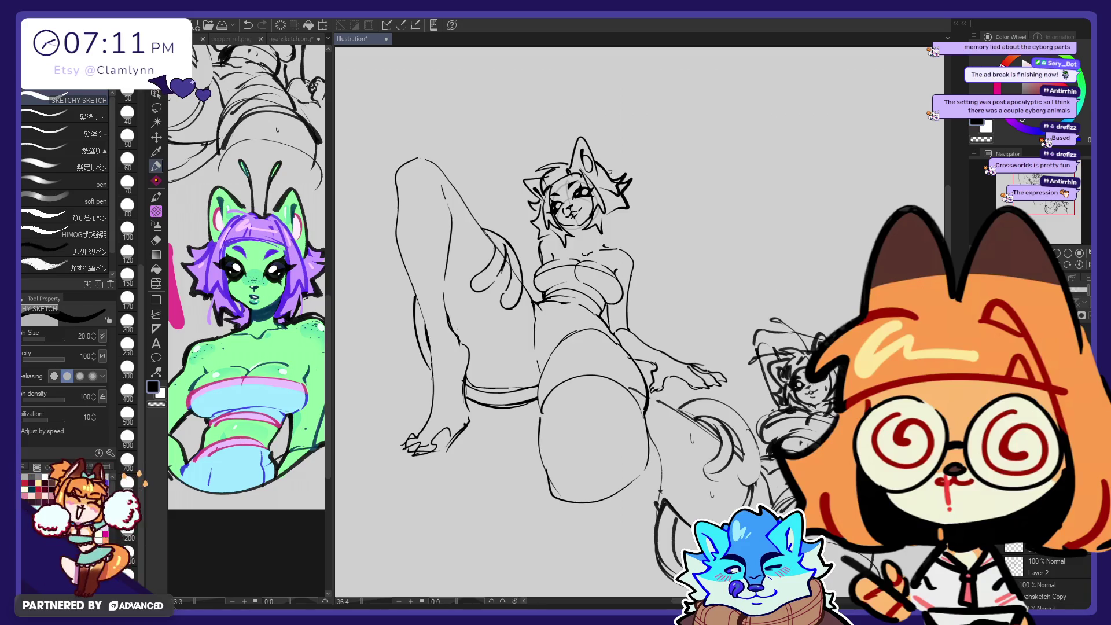
key("e")
left_click(157, 166)
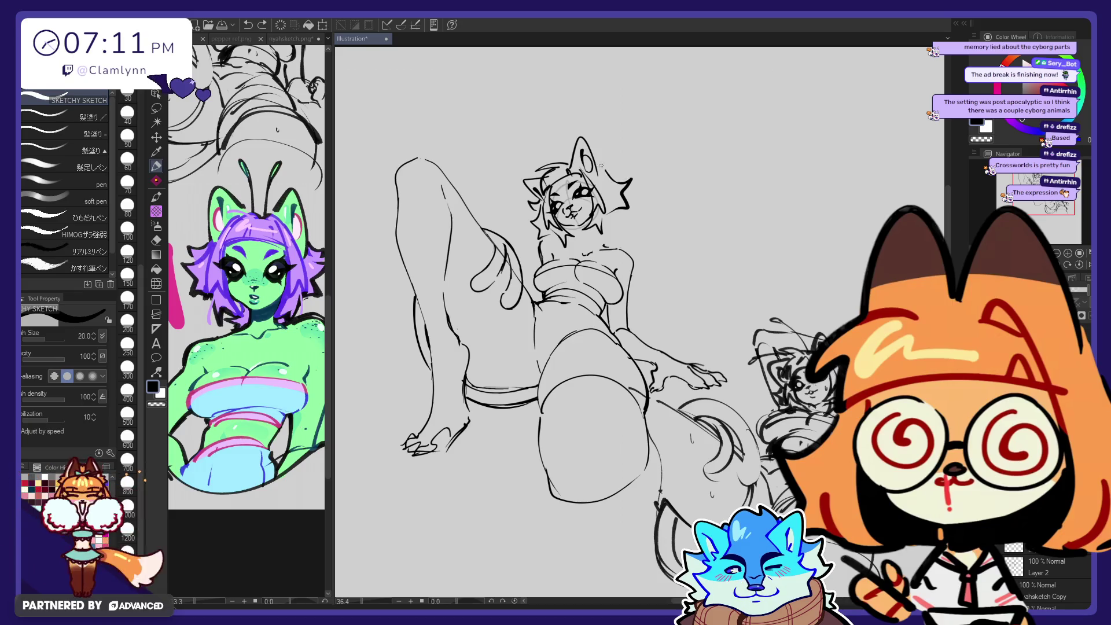
Step: Erase part of the right ear outline and undo the recent ear strokes
key("e")
left_click_drag(632, 190, 622, 192)
key("p")
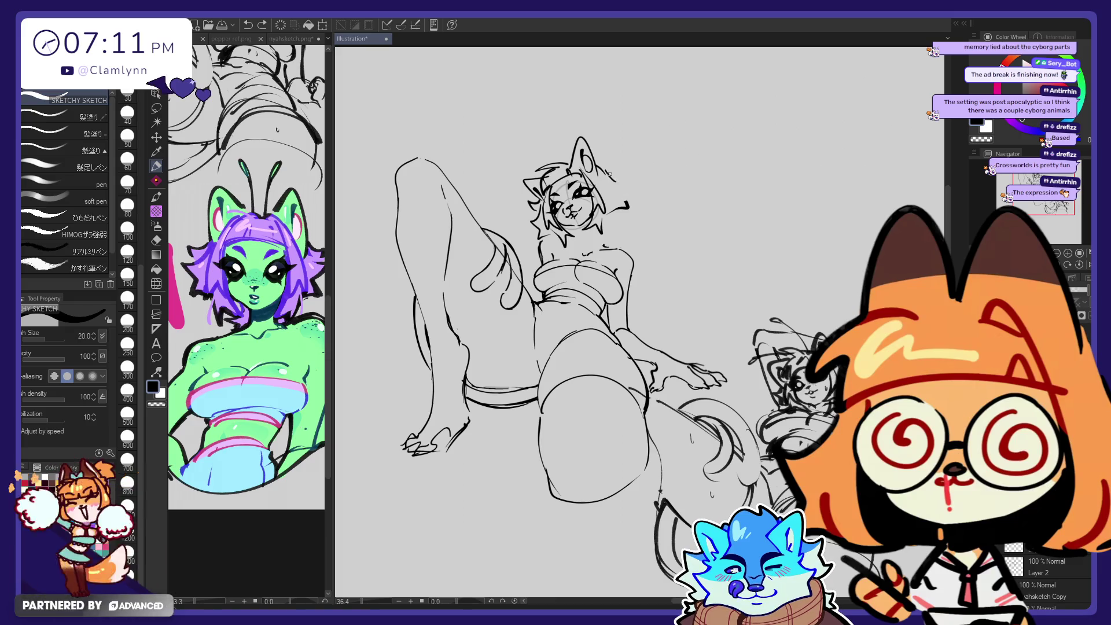
key("ctrl+z")
key("e")
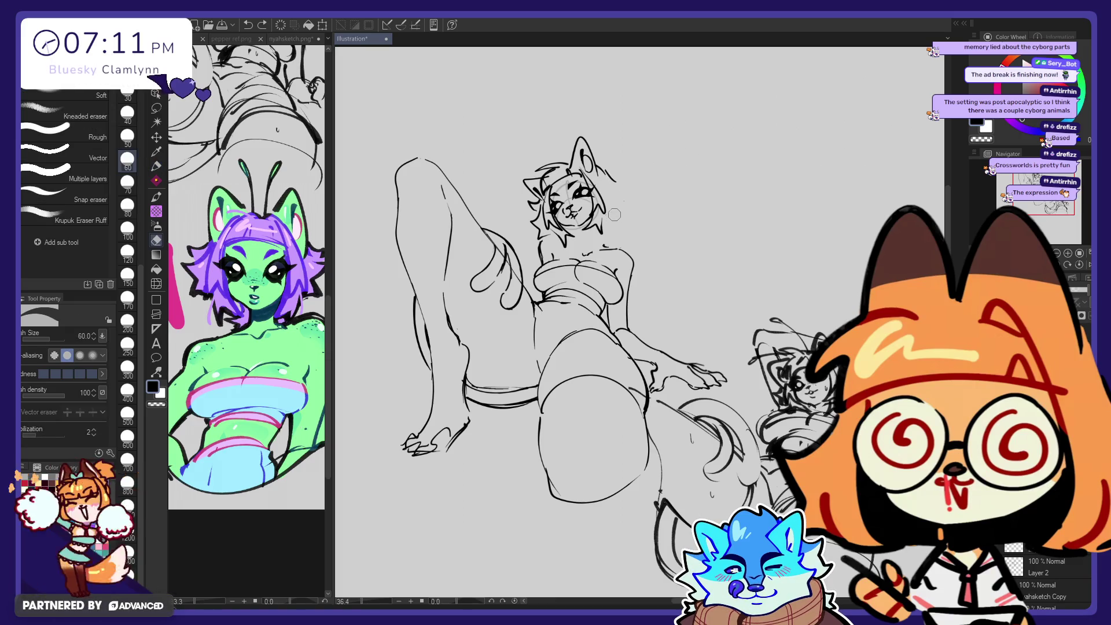
left_click(157, 167)
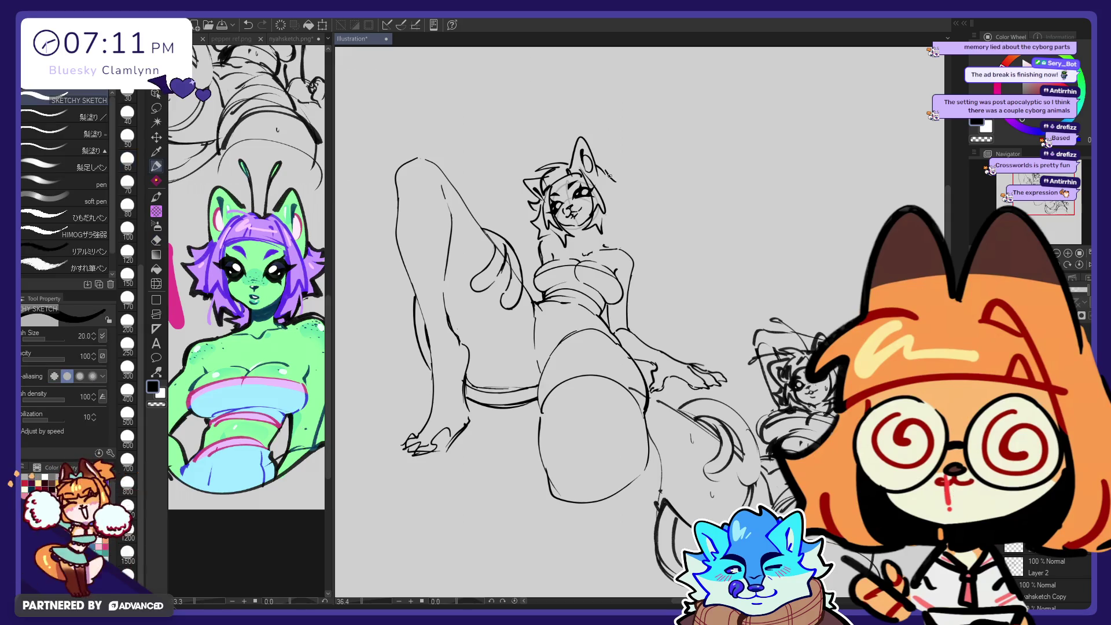
Step: Redraw the right ear outline beside the head with the Sketchy Sketch pen
left_click_drag(609, 175, 608, 211)
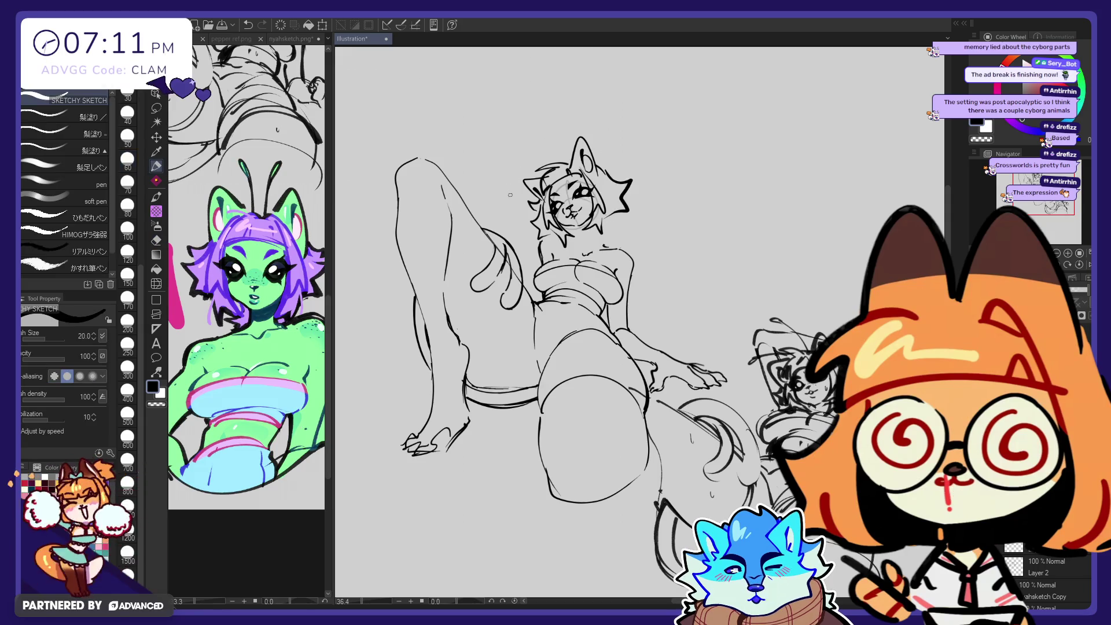
key("e")
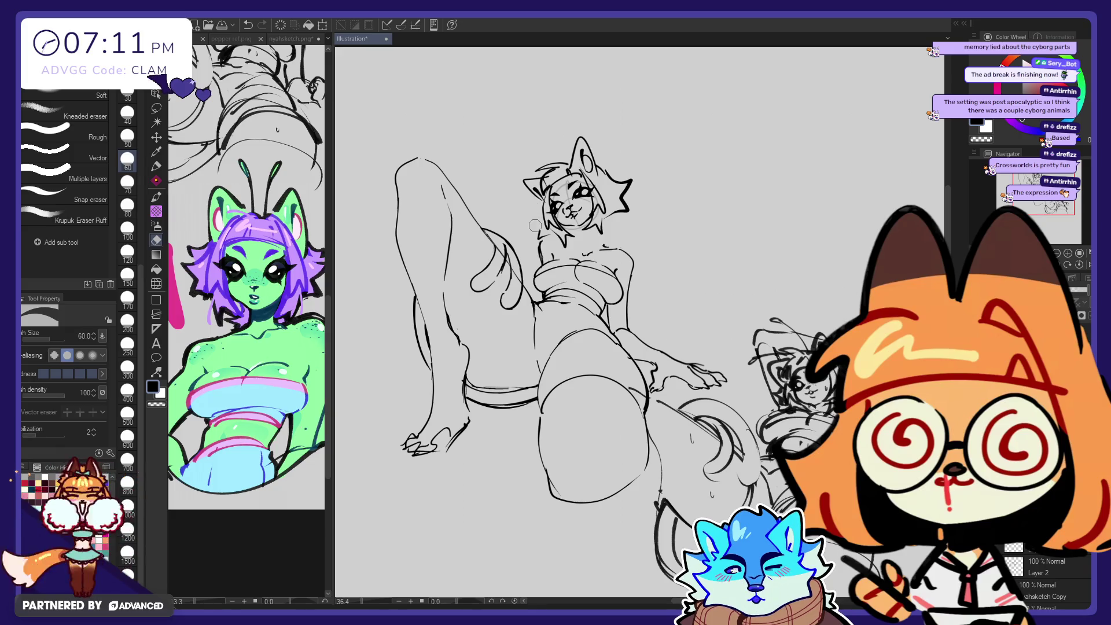
key("p")
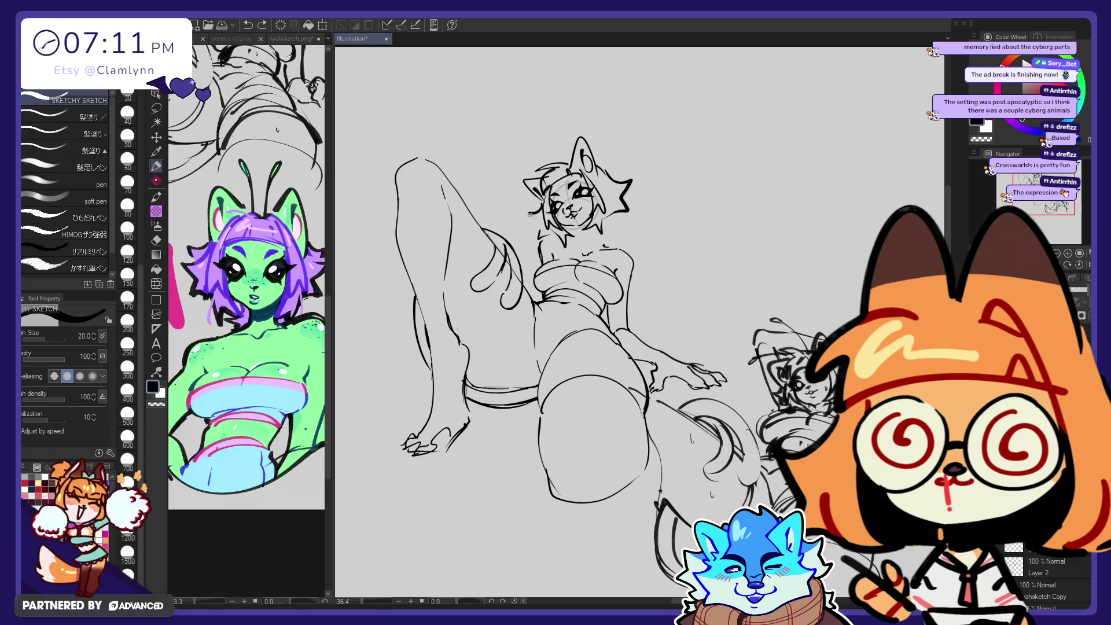
key("e")
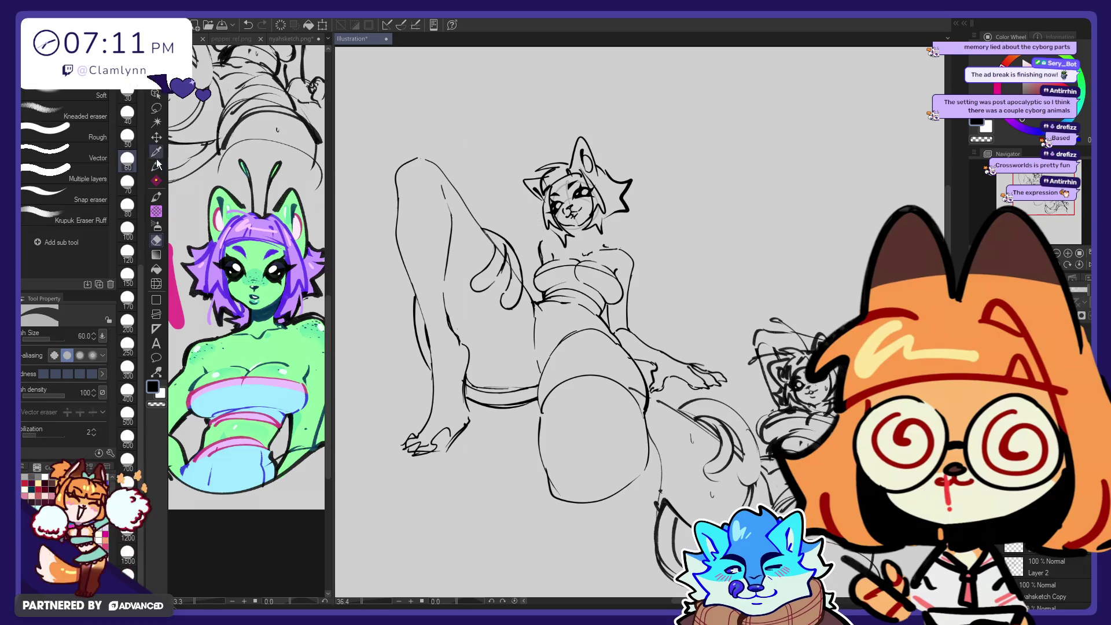
left_click(156, 166)
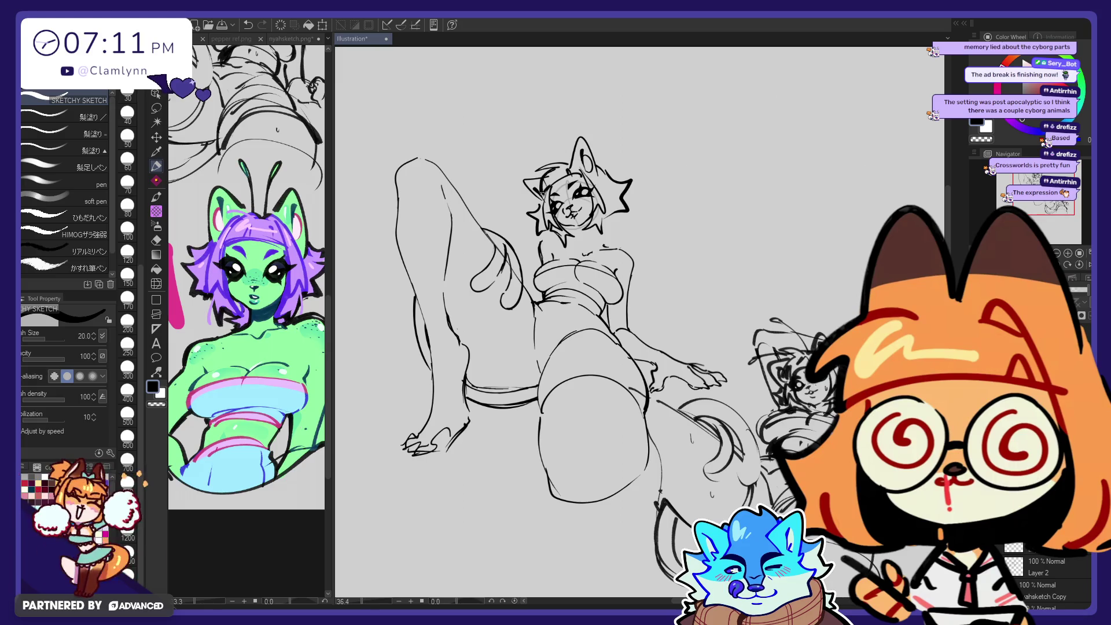
key("e")
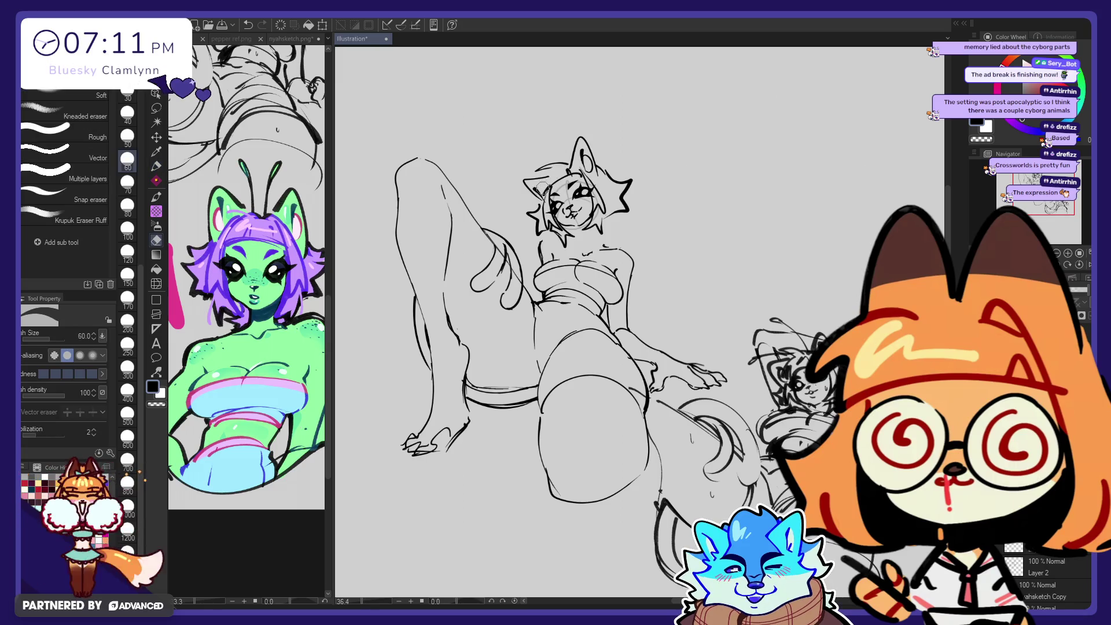
key("p")
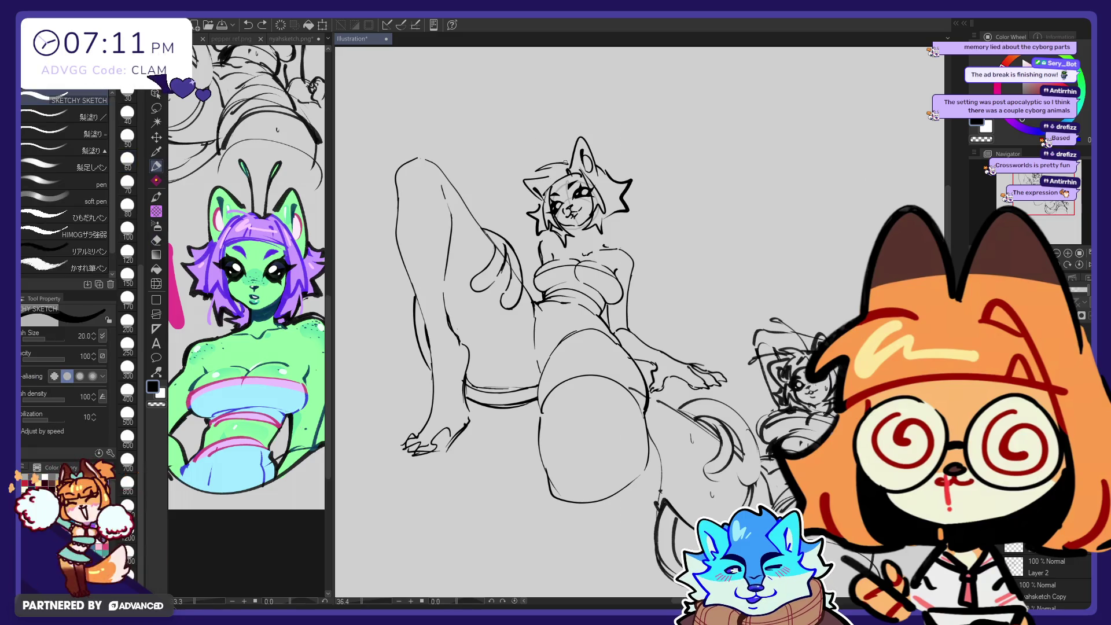
key("e")
left_click(157, 166)
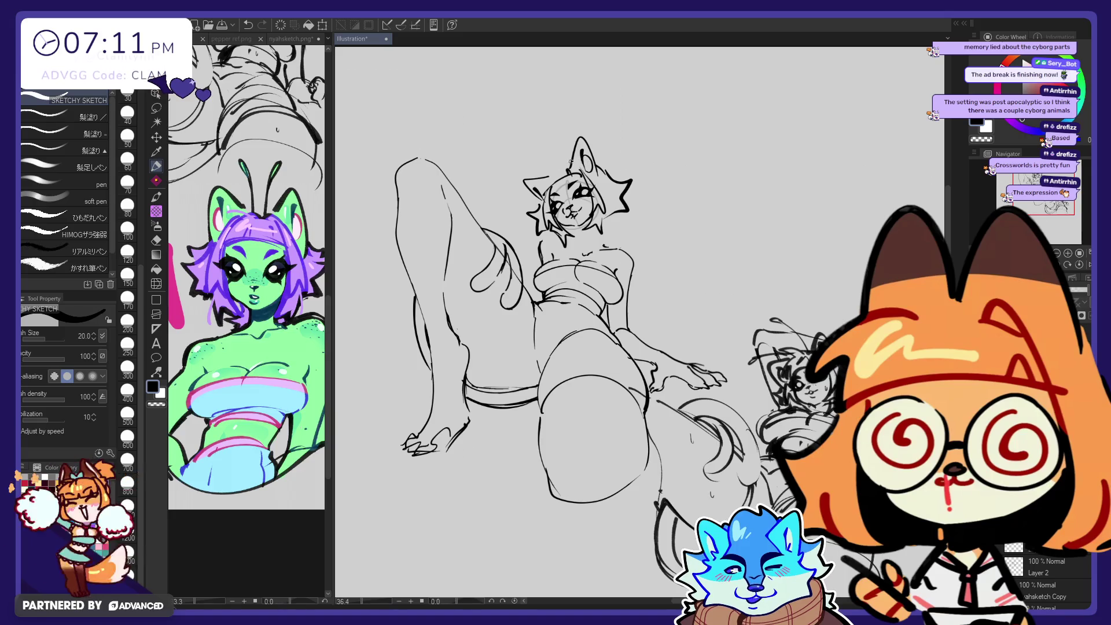
Step: Sketch curved hair strands across the top of the head, redoing several attempts
left_click_drag(537, 165, 575, 157)
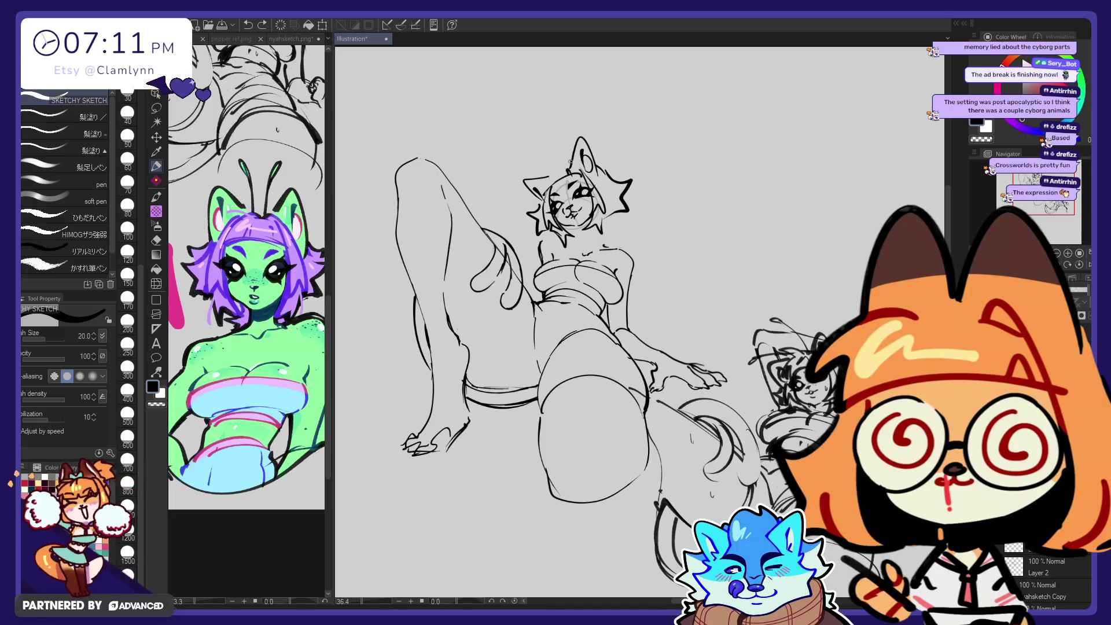
mouse_move(538, 172)
left_mouse_down()
mouse_move(572, 162)
mouse_move(557, 166)
left_mouse_up()
key("ctrl+z")
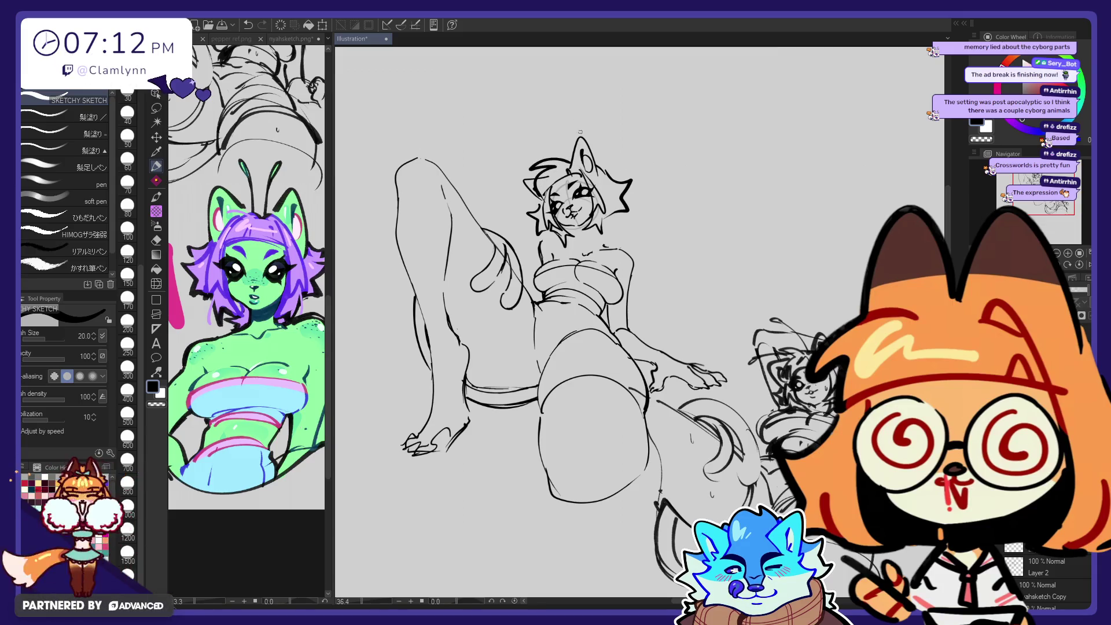
key("ctrl+z")
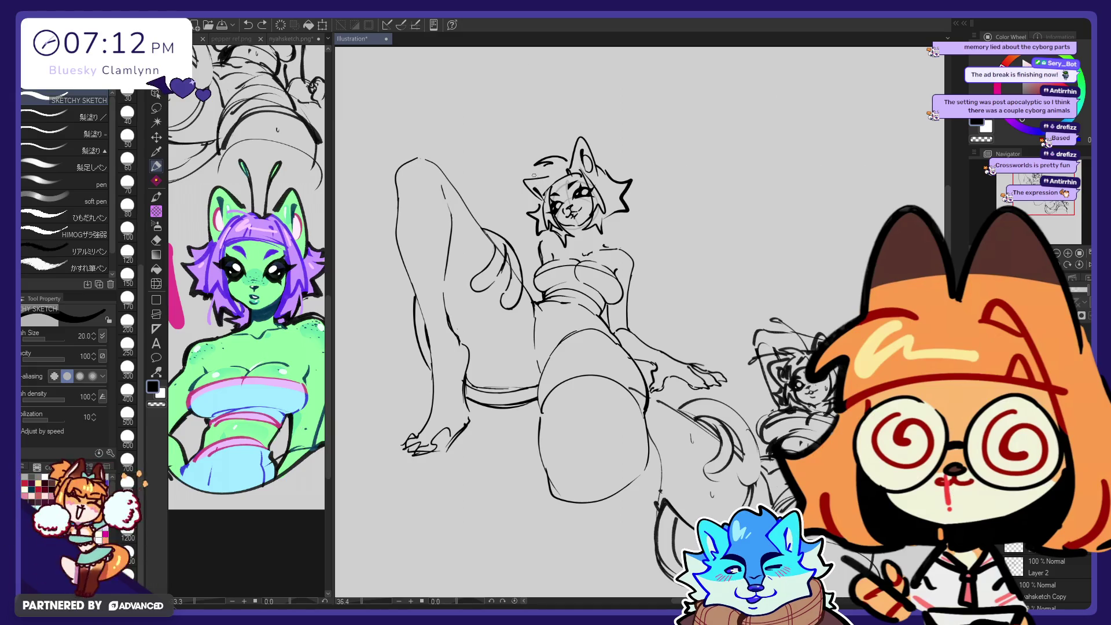
left_click_drag(530, 172, 562, 160)
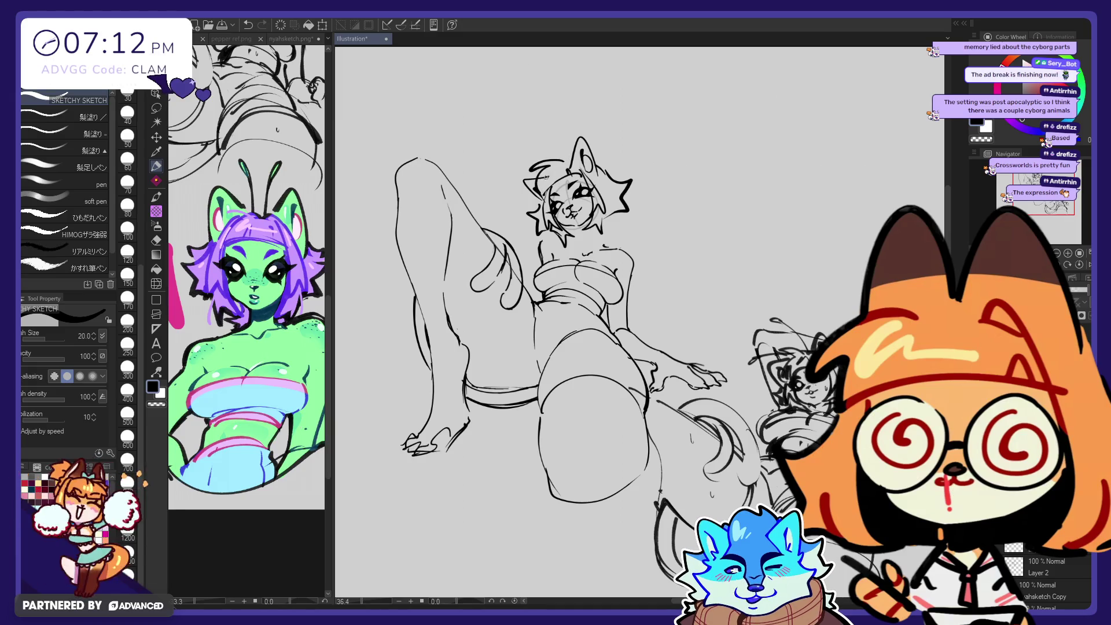
key("ctrl+z")
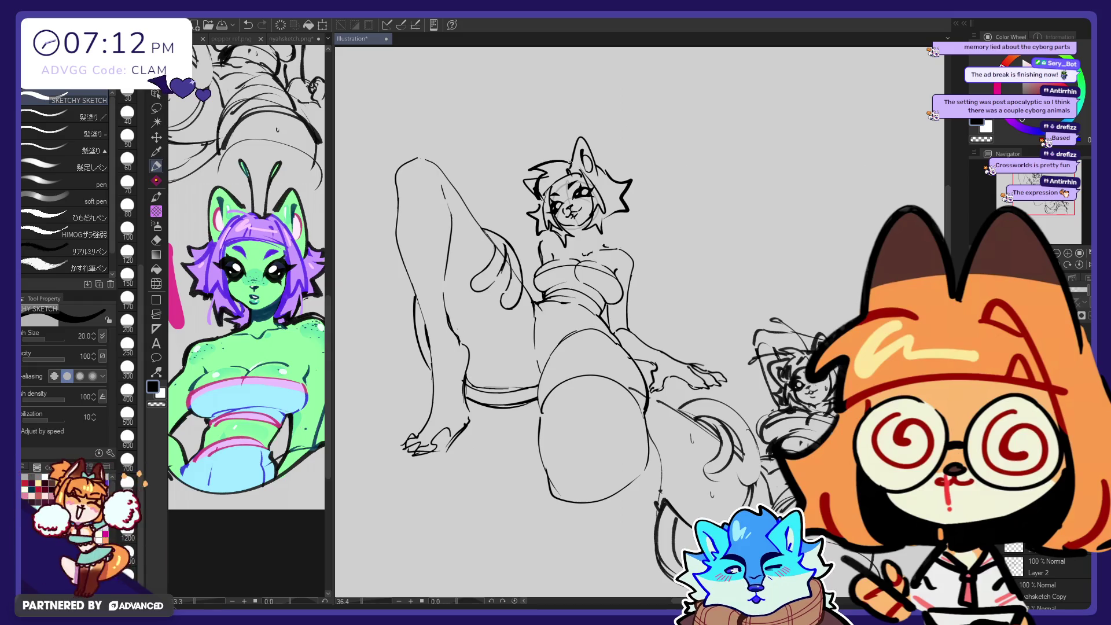
key("e")
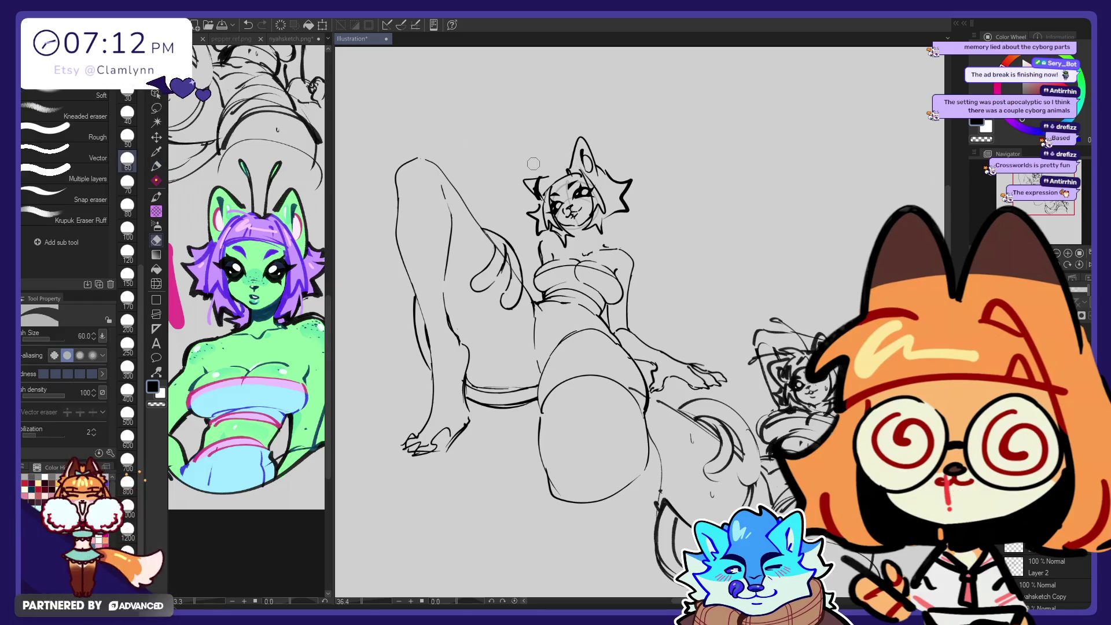
key("p")
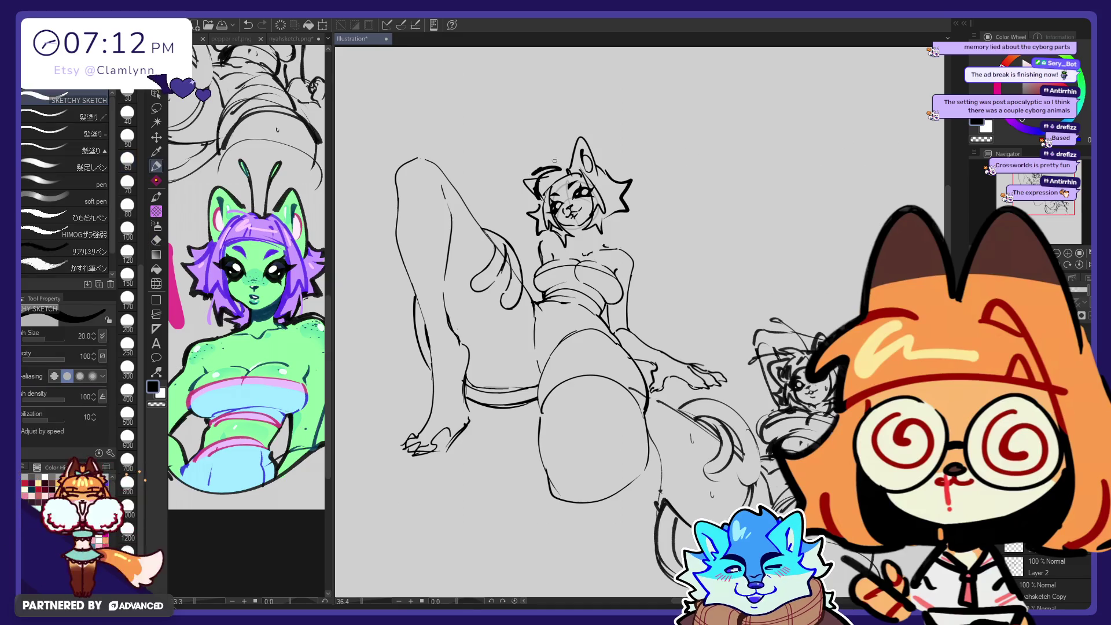
left_click_drag(534, 166, 570, 162)
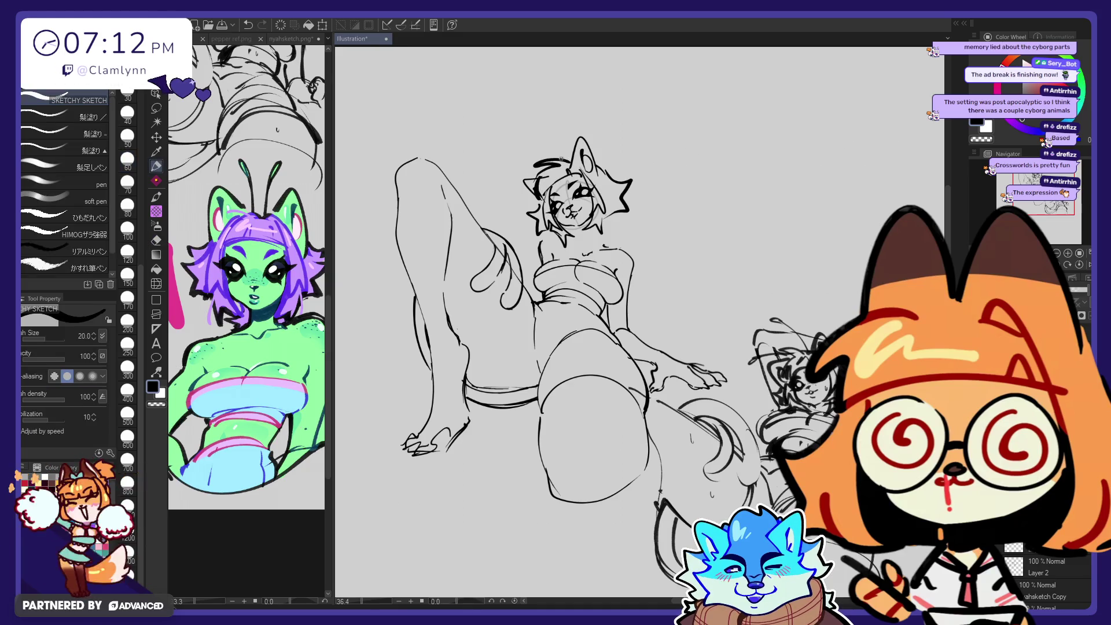
key("ctrl+z")
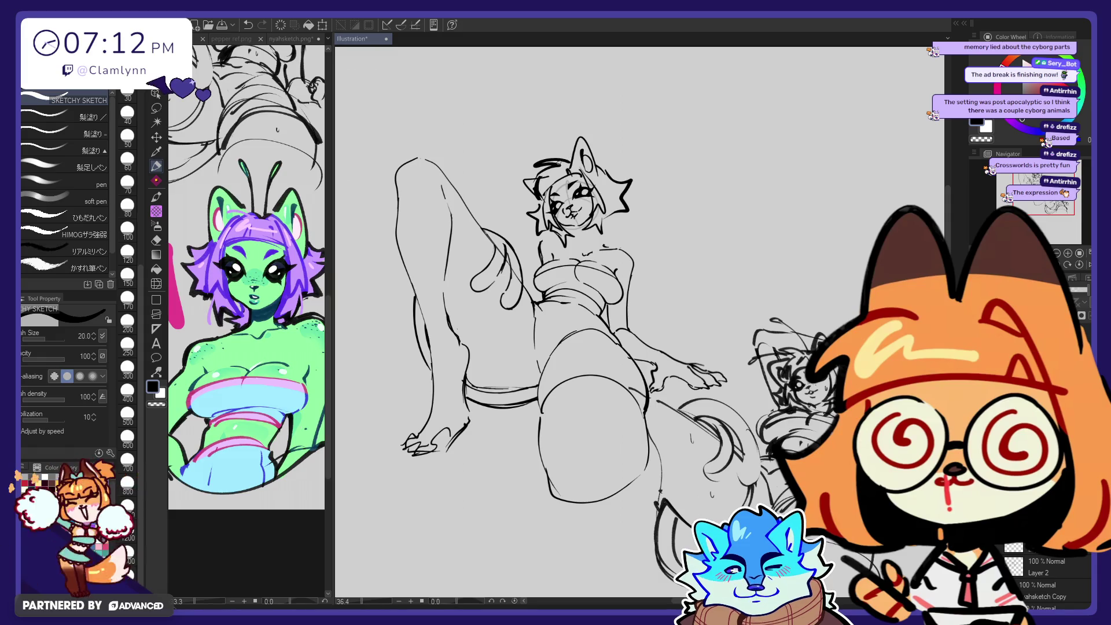
left_click_drag(569, 159, 533, 166)
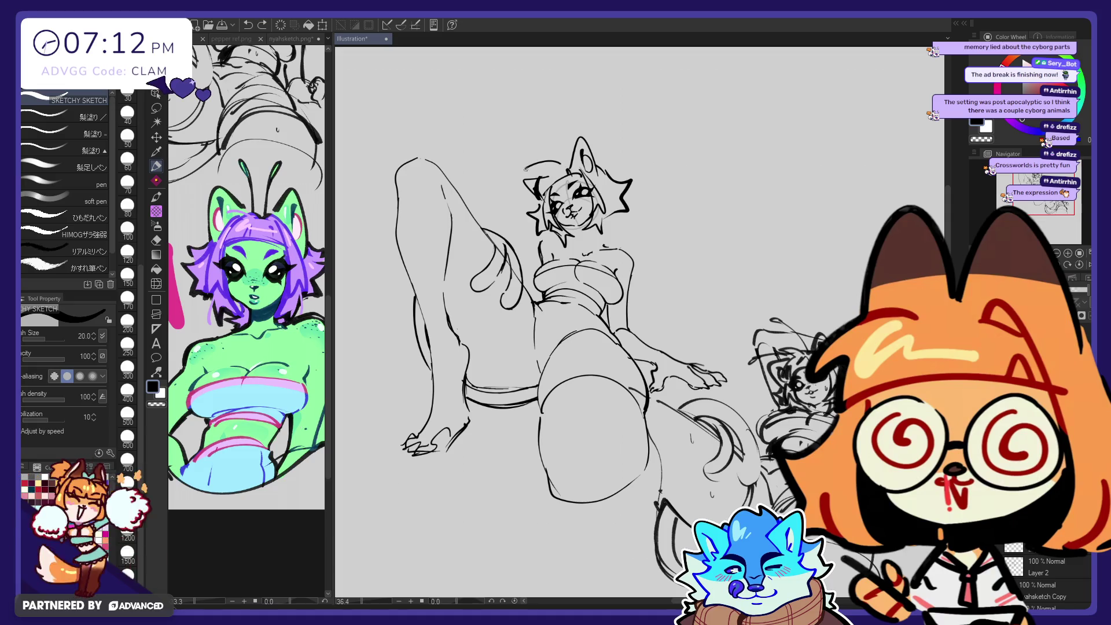
left_click_drag(525, 169, 565, 159)
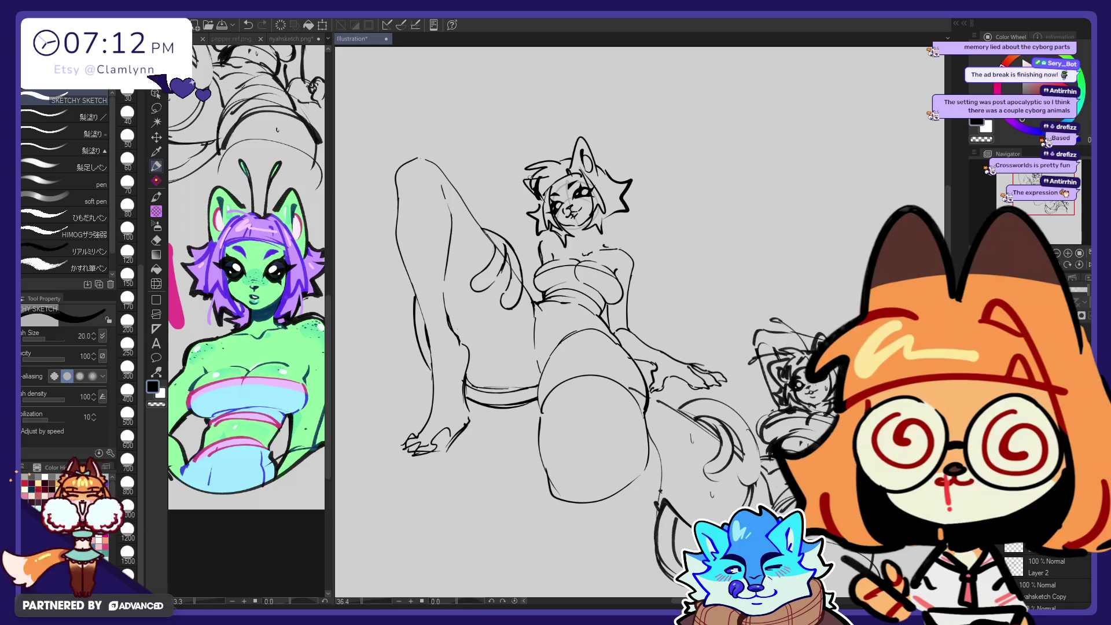
Step: Lasso the head, apply a transform to it, and clear the selection
left_click(156, 108)
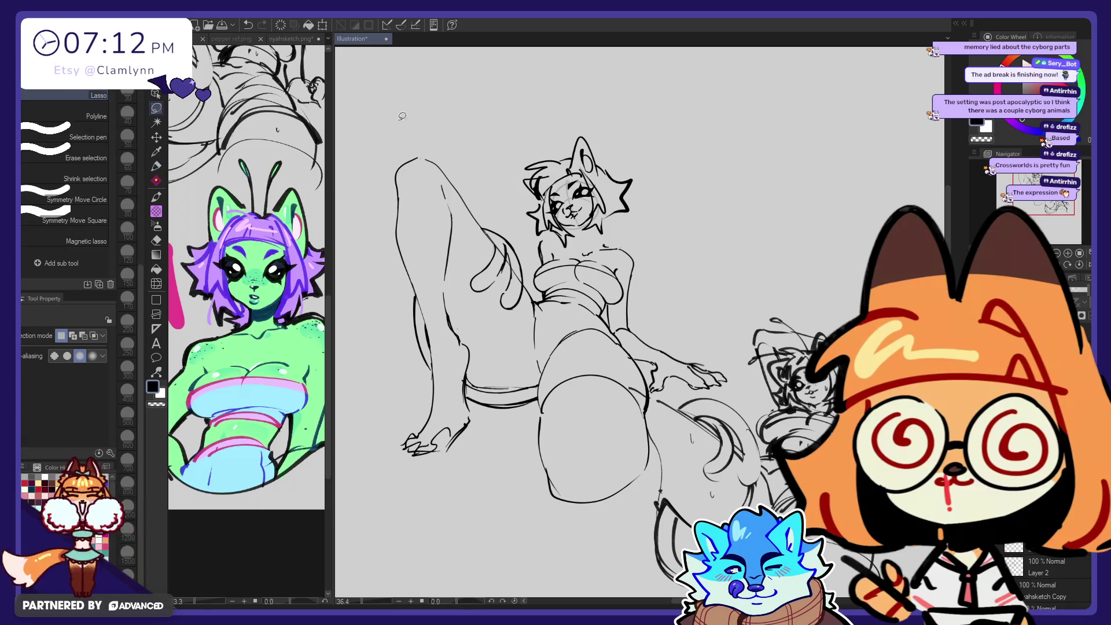
left_click_drag(498, 181, 564, 191)
left_click(575, 236)
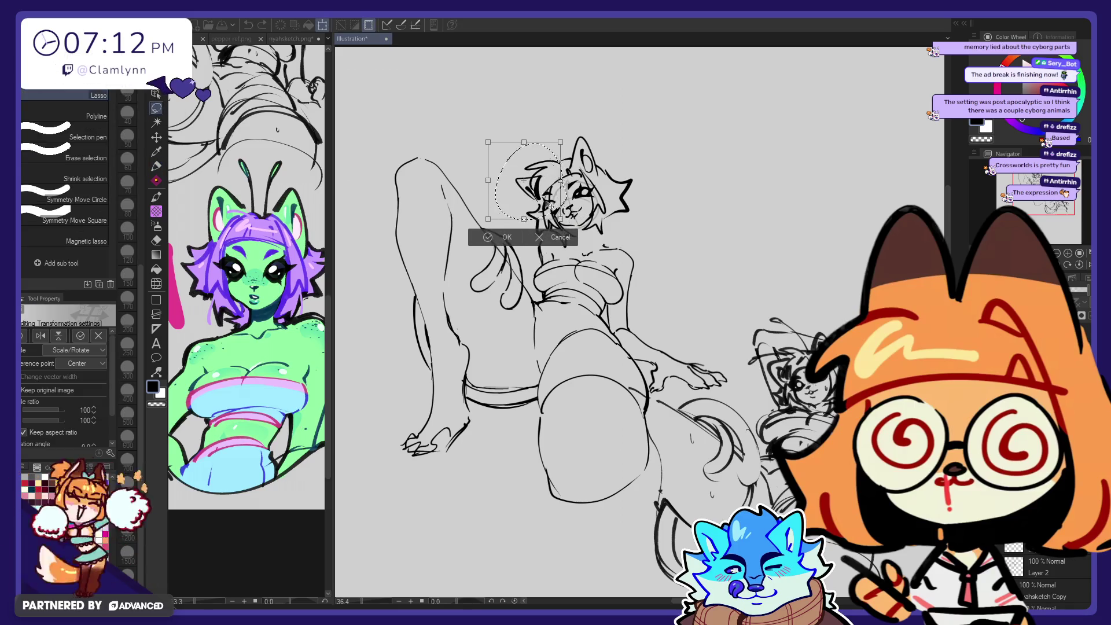
left_click(567, 239)
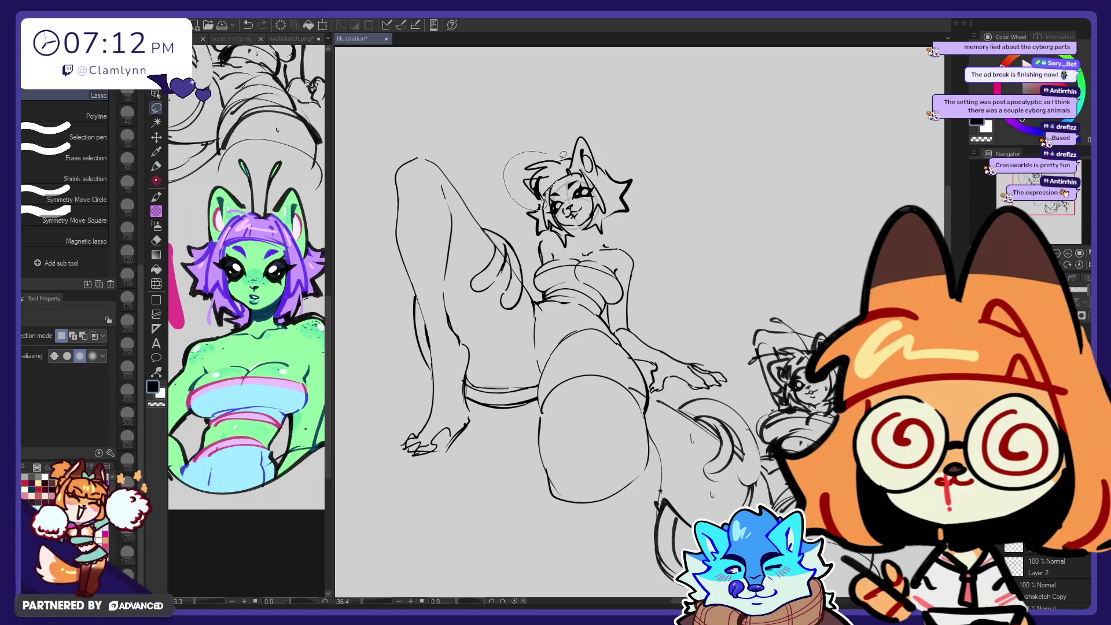
left_click_drag(563, 155, 553, 191)
left_click(579, 230)
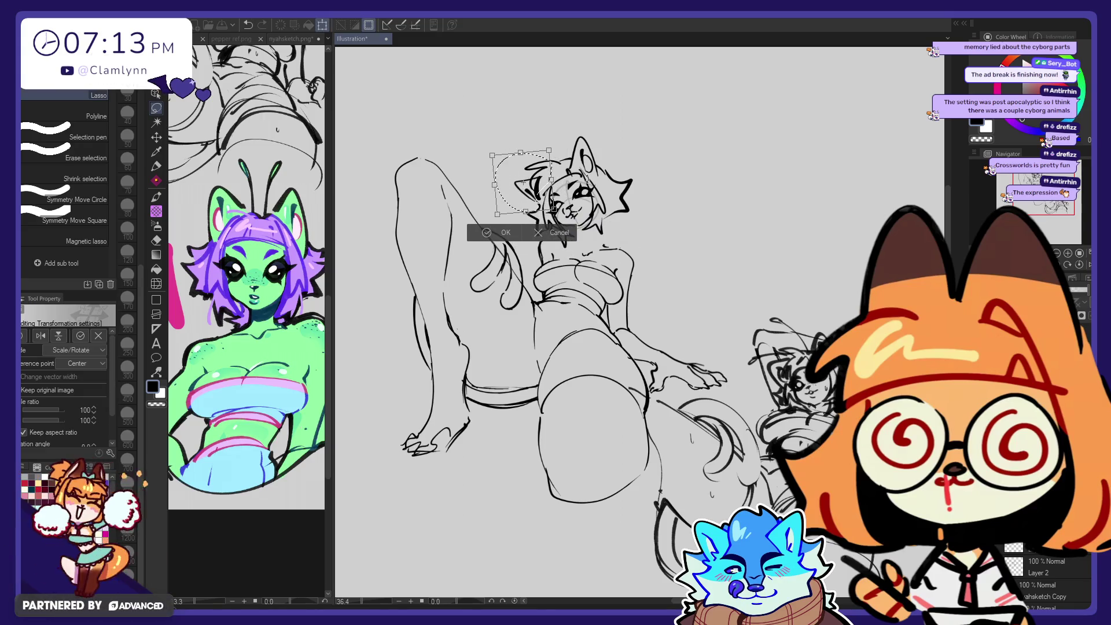
left_click(507, 233)
key("ctrl+d")
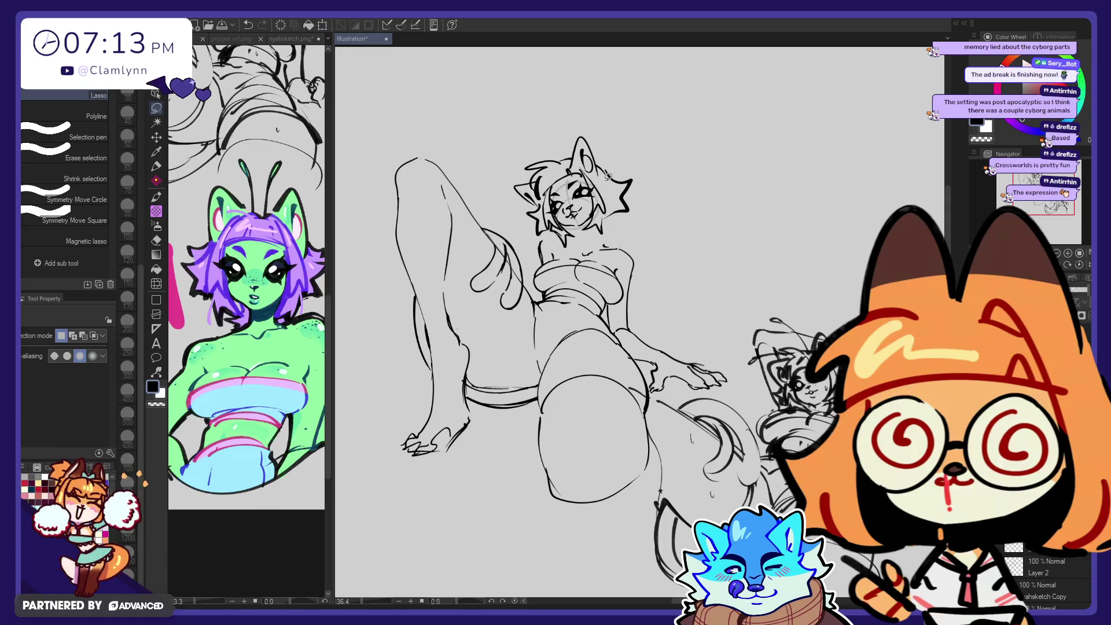
Step: Lasso the cat ear and scale it to 111% with a slight clockwise tilt
left_click_drag(556, 167, 645, 180)
left_click(638, 199)
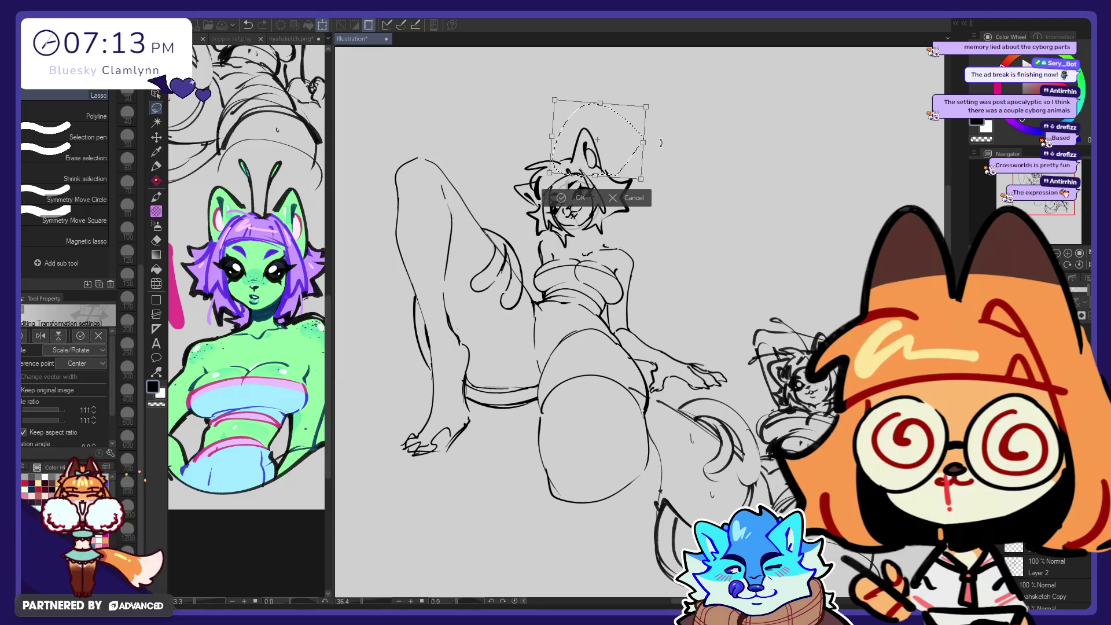
mouse_move(661, 137)
left_mouse_down()
mouse_move(660, 147)
mouse_move(658, 136)
left_mouse_up()
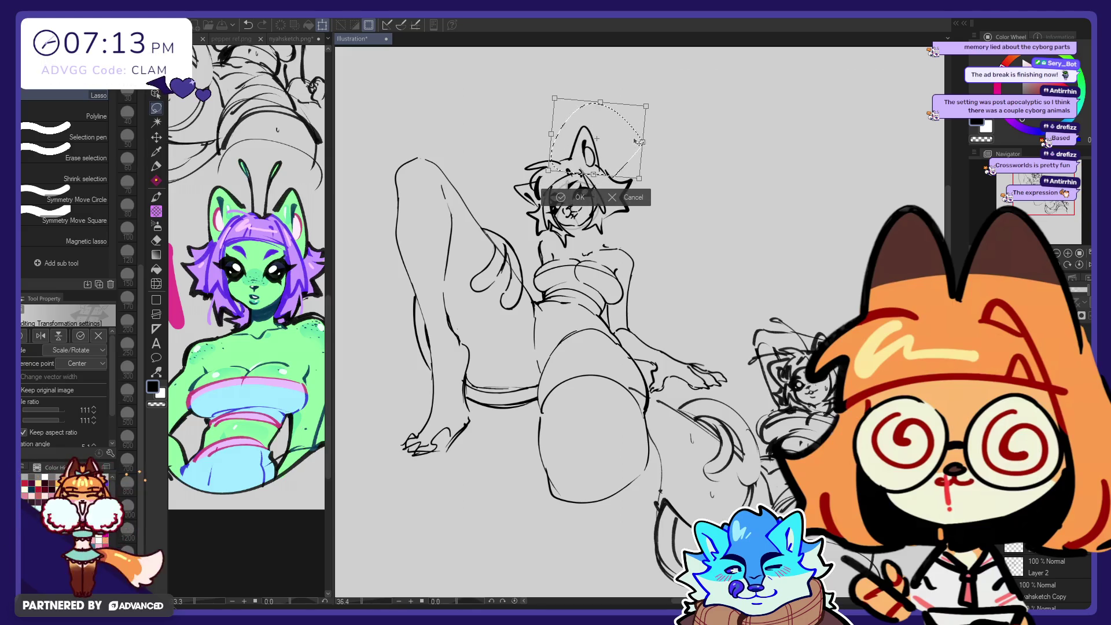
left_click(597, 195)
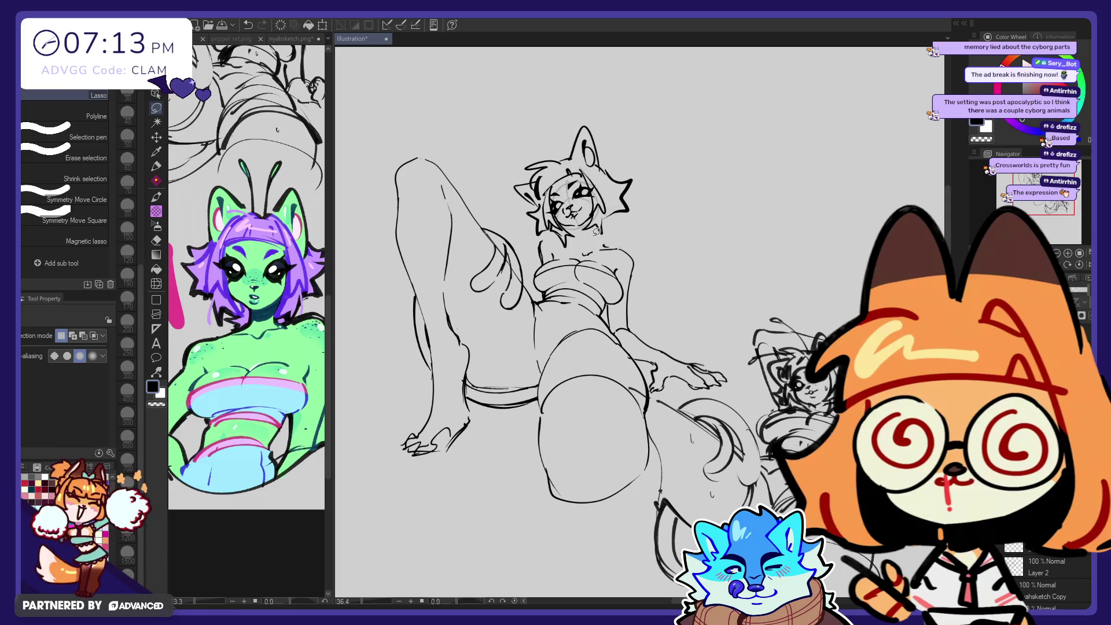
left_click(156, 166)
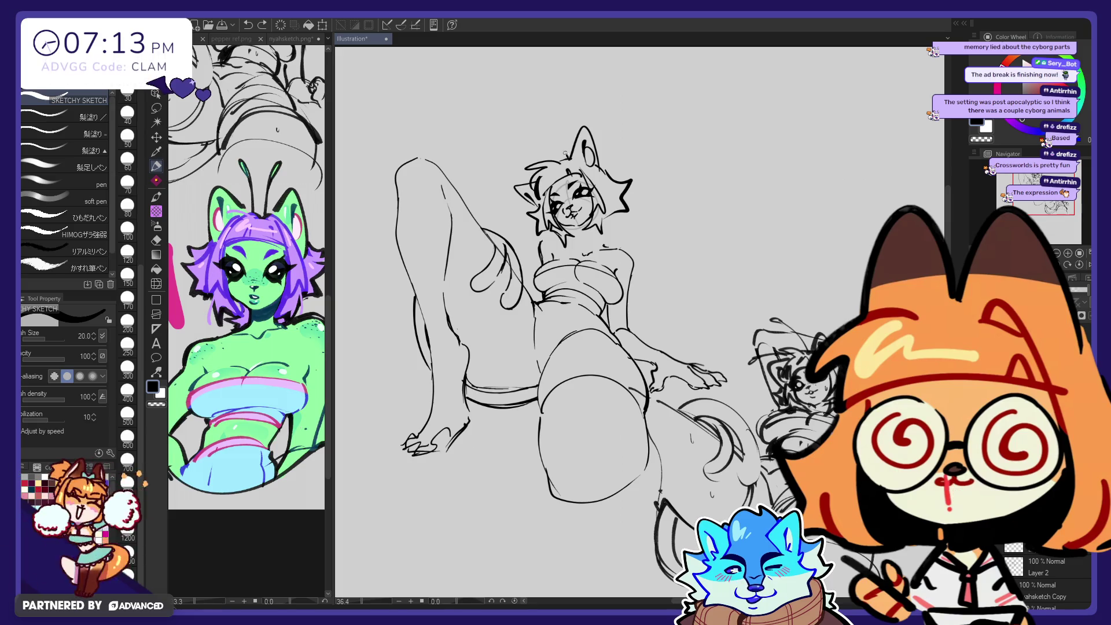
Step: Draw a curved antenna stroke rising from the head, replacing the first attempt
mouse_move(566, 155)
left_mouse_down()
mouse_move(514, 129)
mouse_move(482, 181)
left_mouse_up()
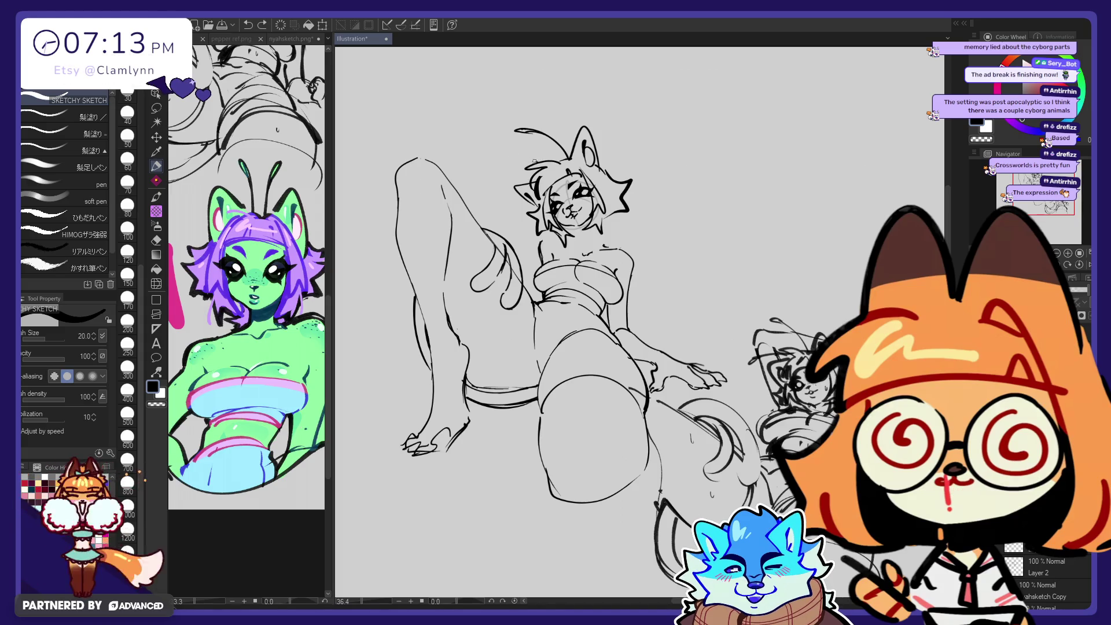
key("ctrl+z")
left_click_drag(493, 168, 576, 163)
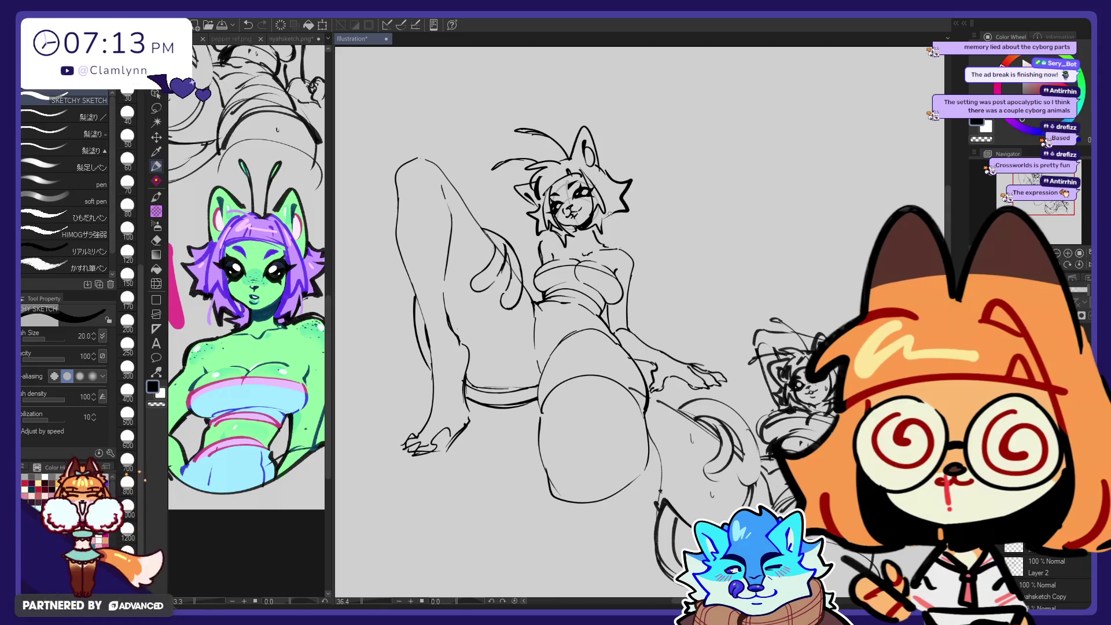
left_click(156, 137)
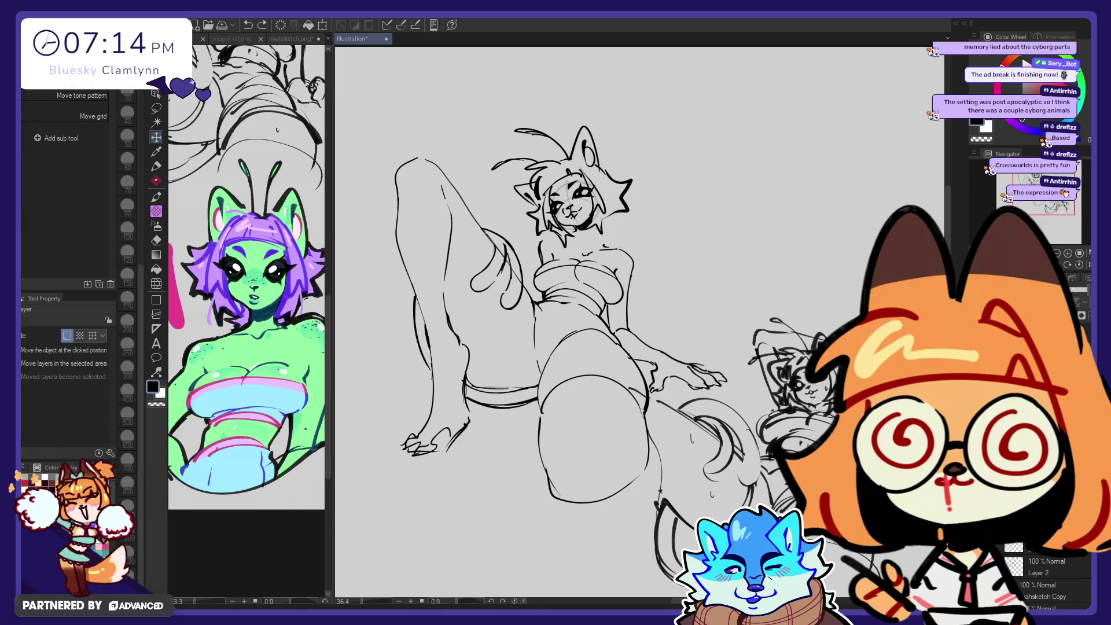
Step: Merge the layer down, nudge the head lower, and scale it to 94%
key("ctrl+e")
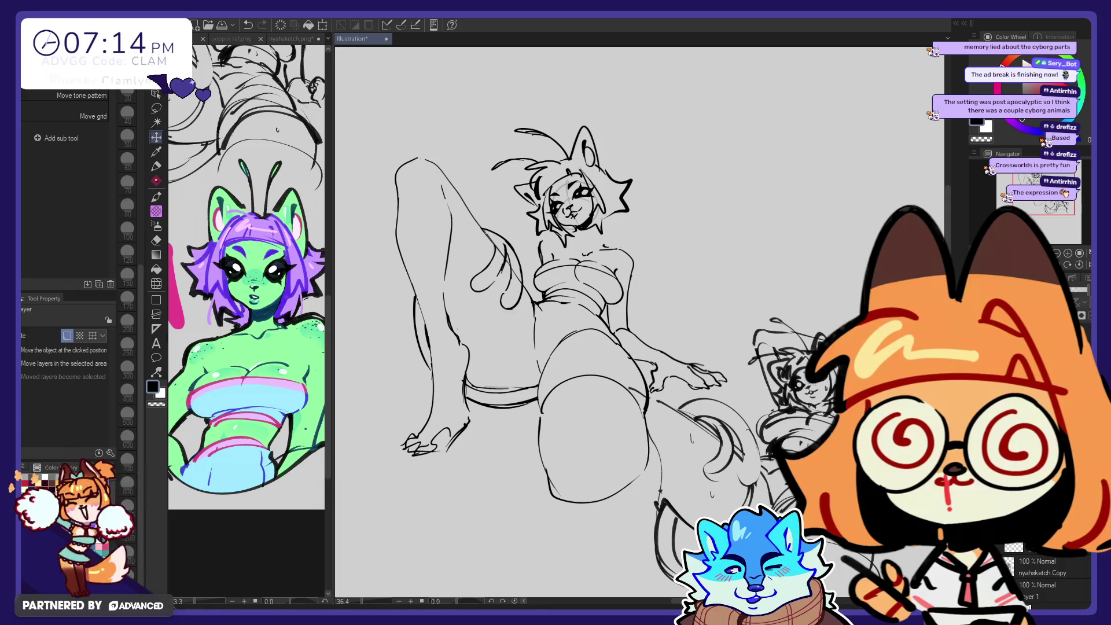
left_click_drag(700, 359, 701, 369)
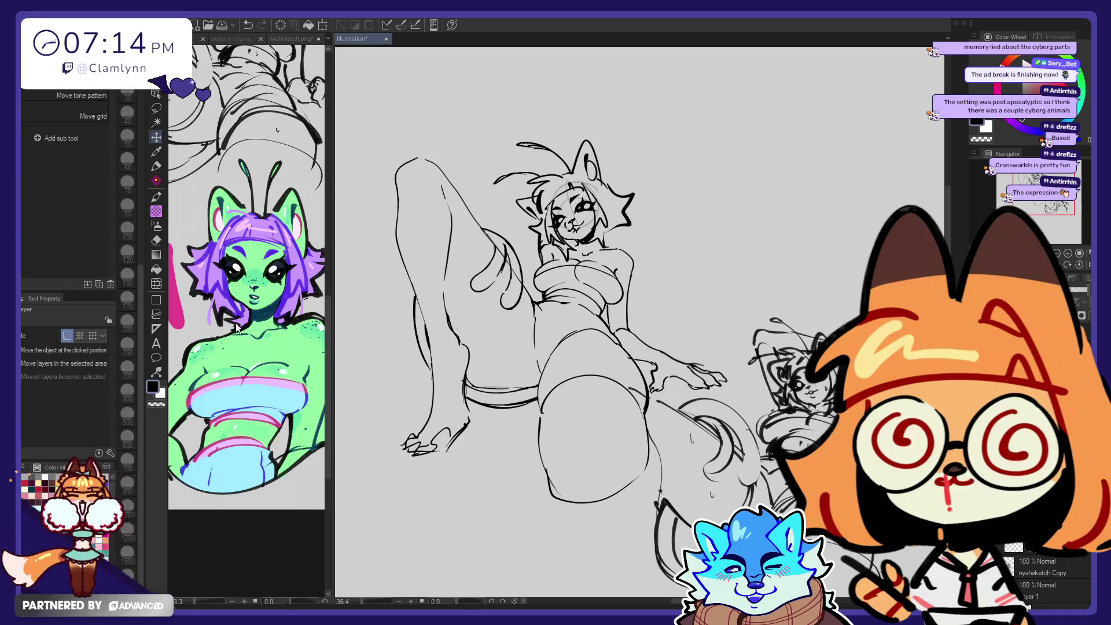
key("ctrl+t")
left_click_drag(493, 201, 501, 201)
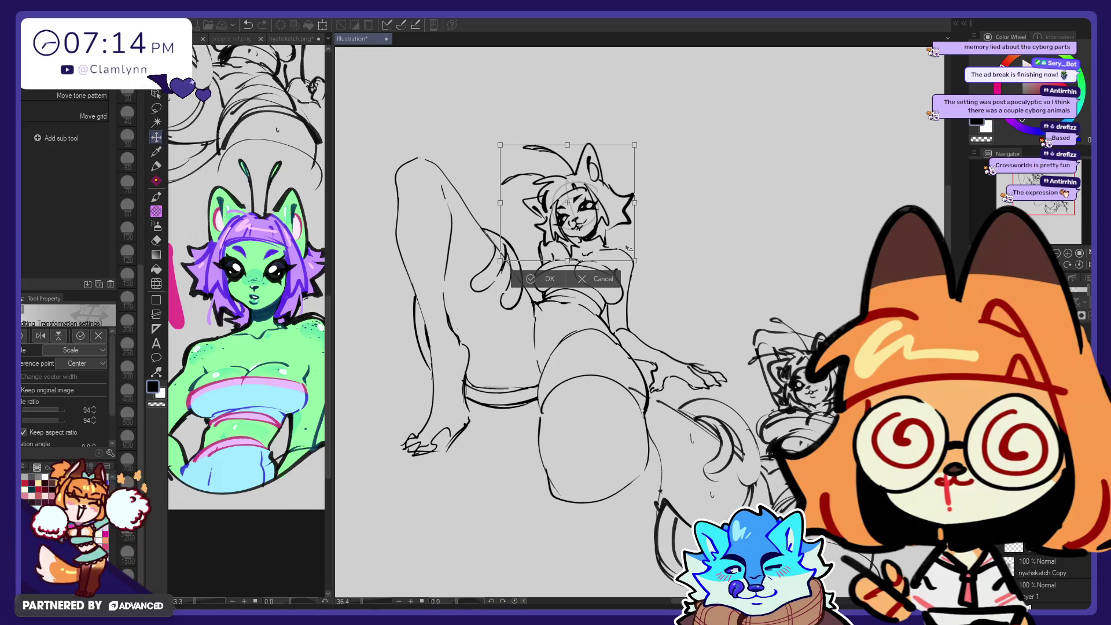
left_click_drag(630, 245, 630, 250)
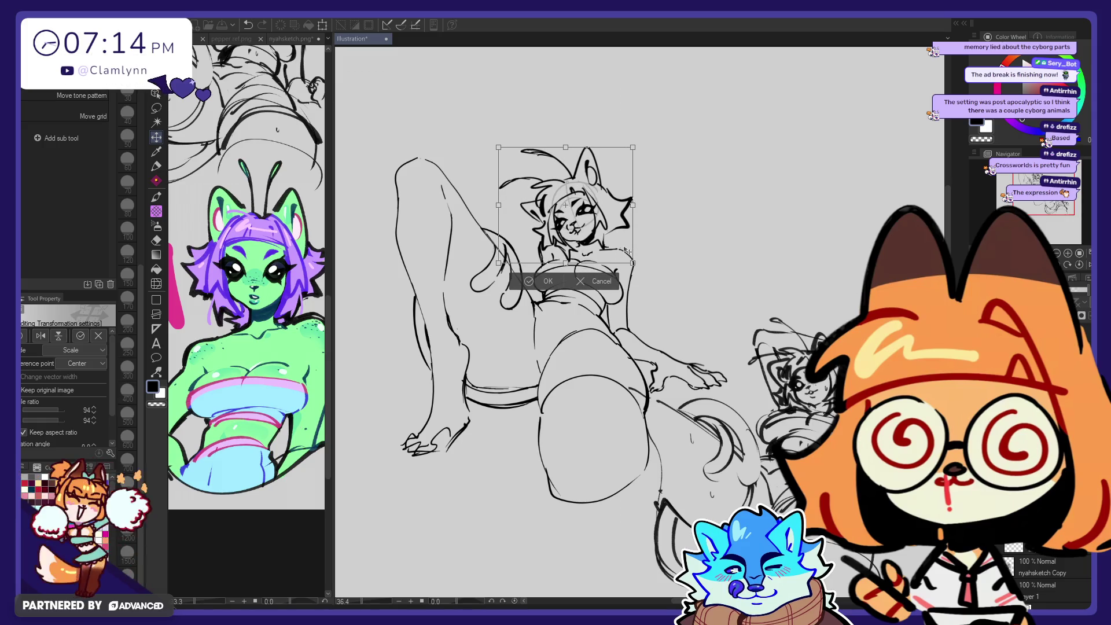
key("Return")
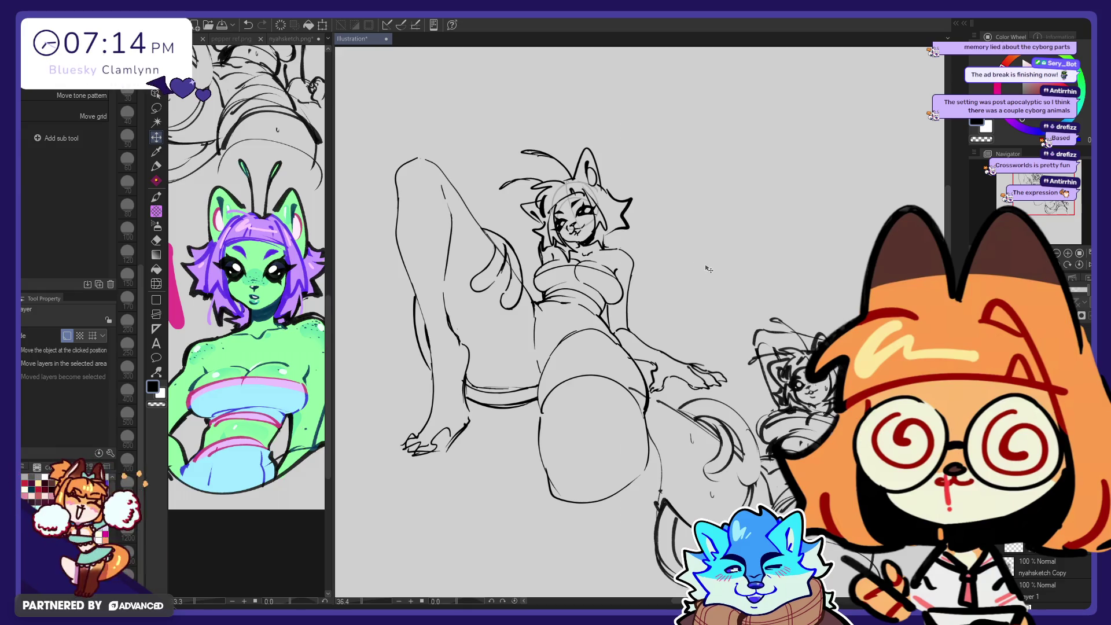
key("e")
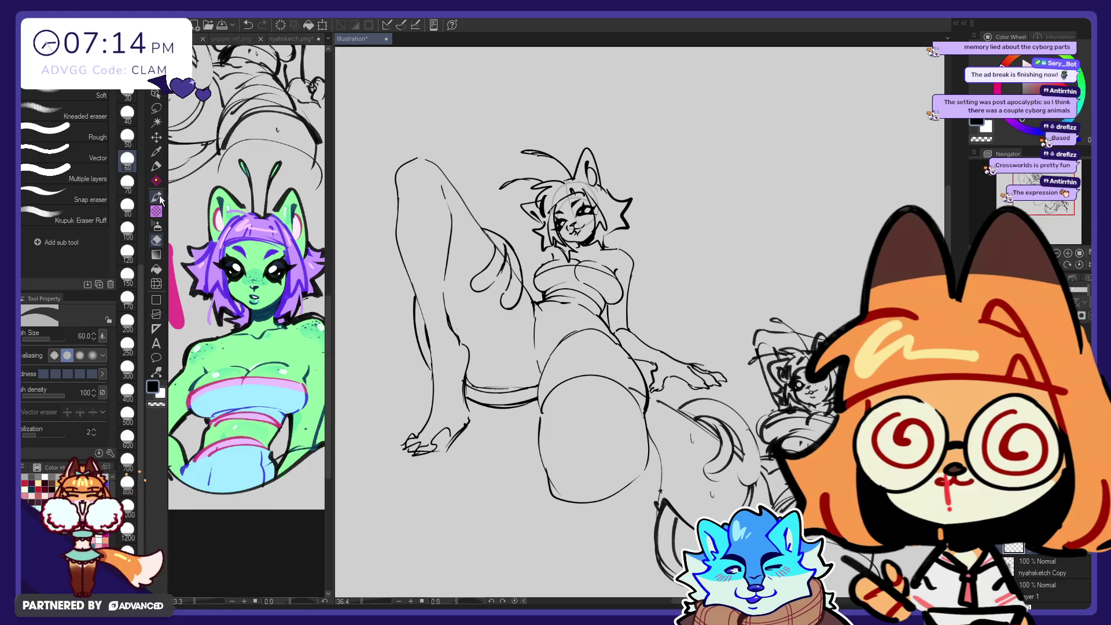
Step: Sketch a curve down the hair's left side, then paste the Kitt Kanto card as new canvas Illustration2
key("p")
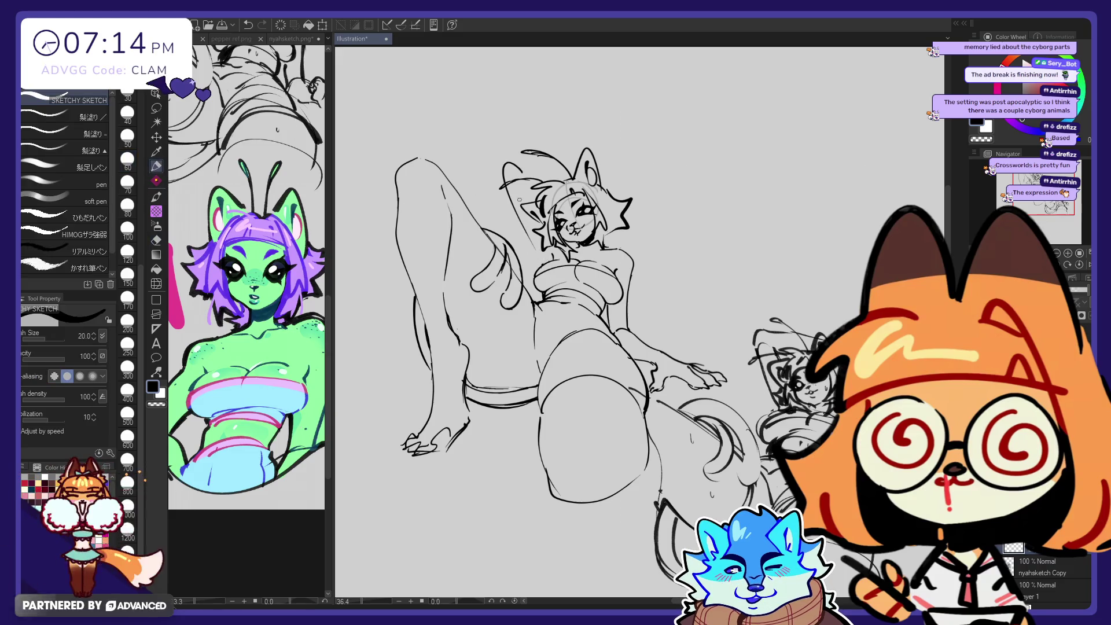
left_click_drag(535, 246, 517, 163)
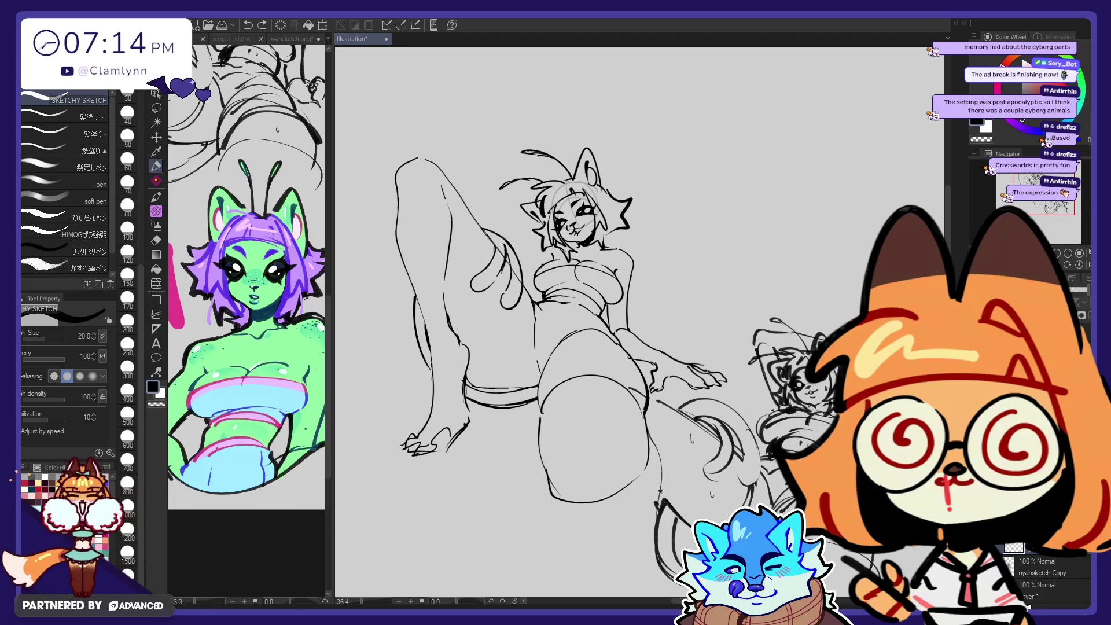
key("ctrl+shift+v")
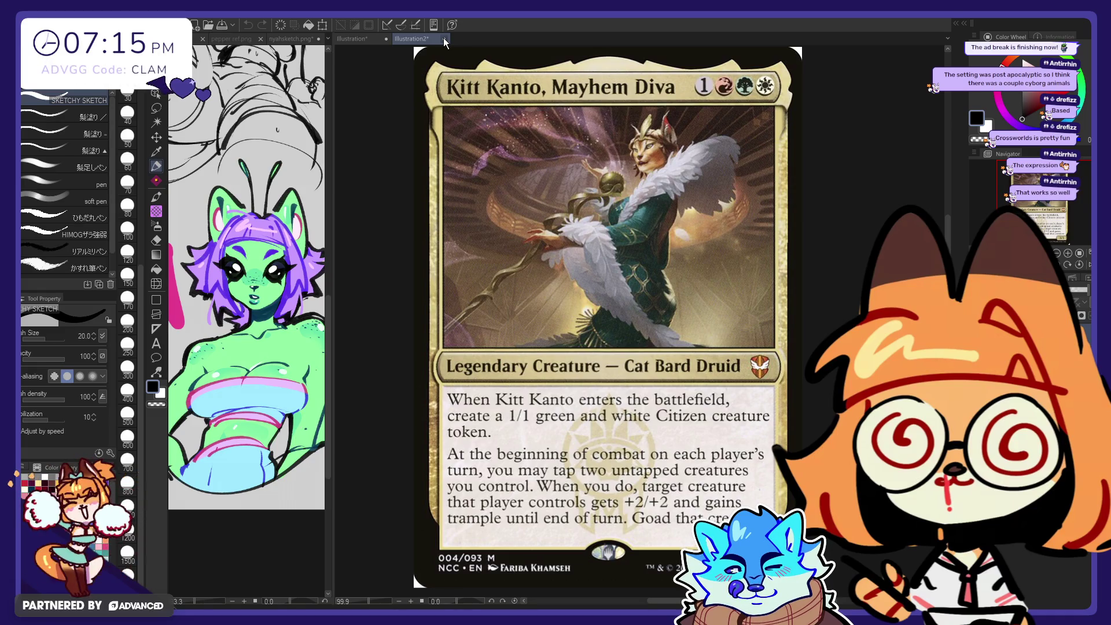
Step: Close the Illustration2 card document with Ctrl+W
key("ctrl+w")
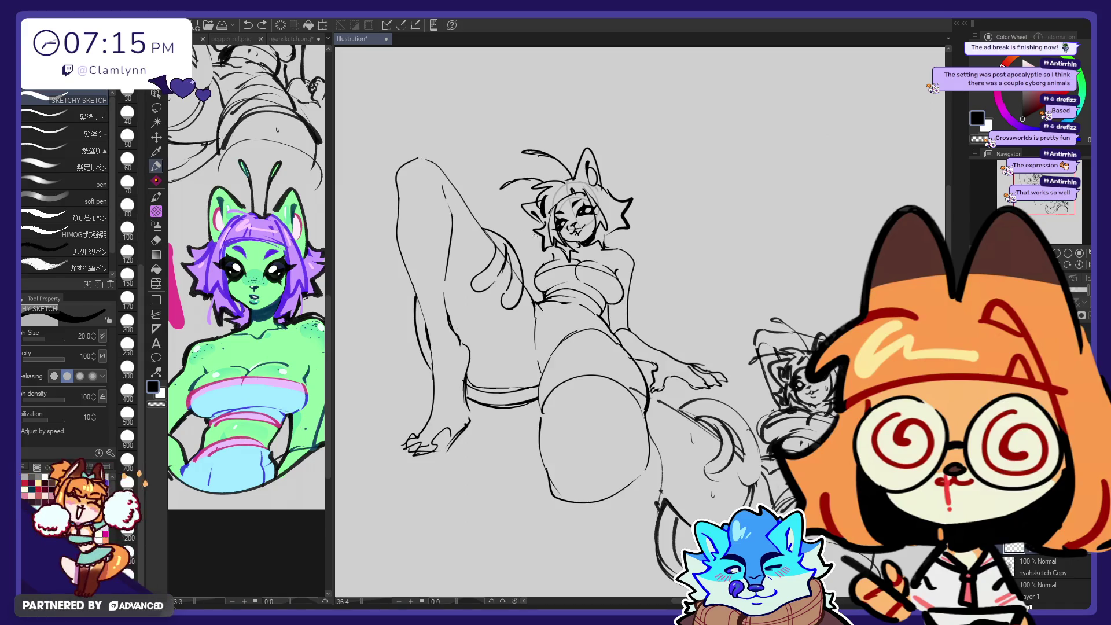
Step: Sketch curves down the left side of the hair, undoing a short stray stroke
key("e")
key("p")
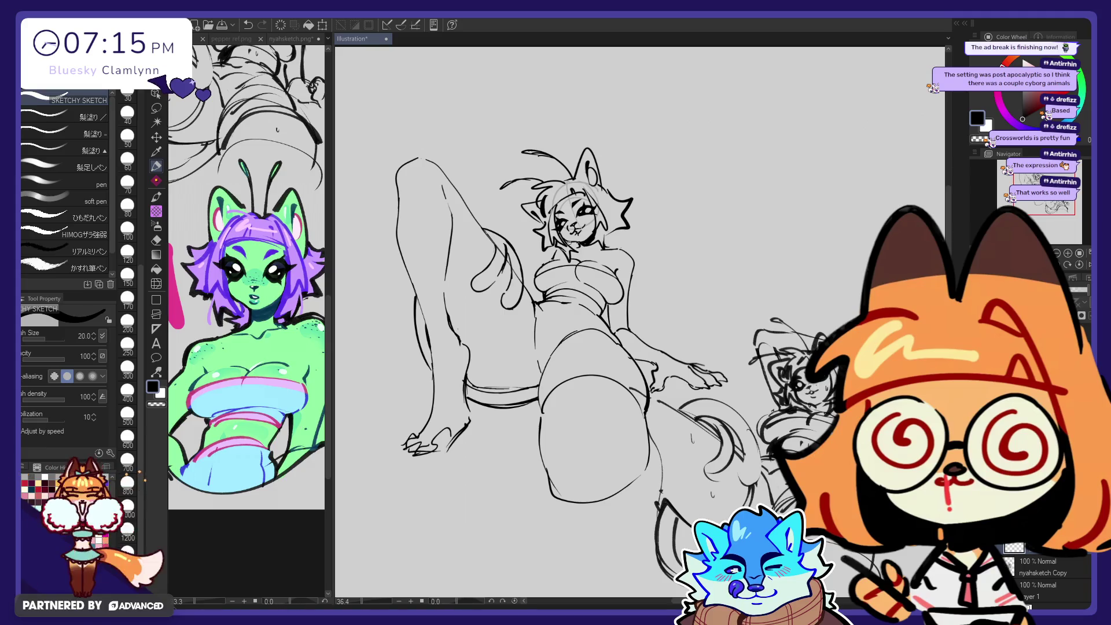
left_click_drag(512, 183, 548, 250)
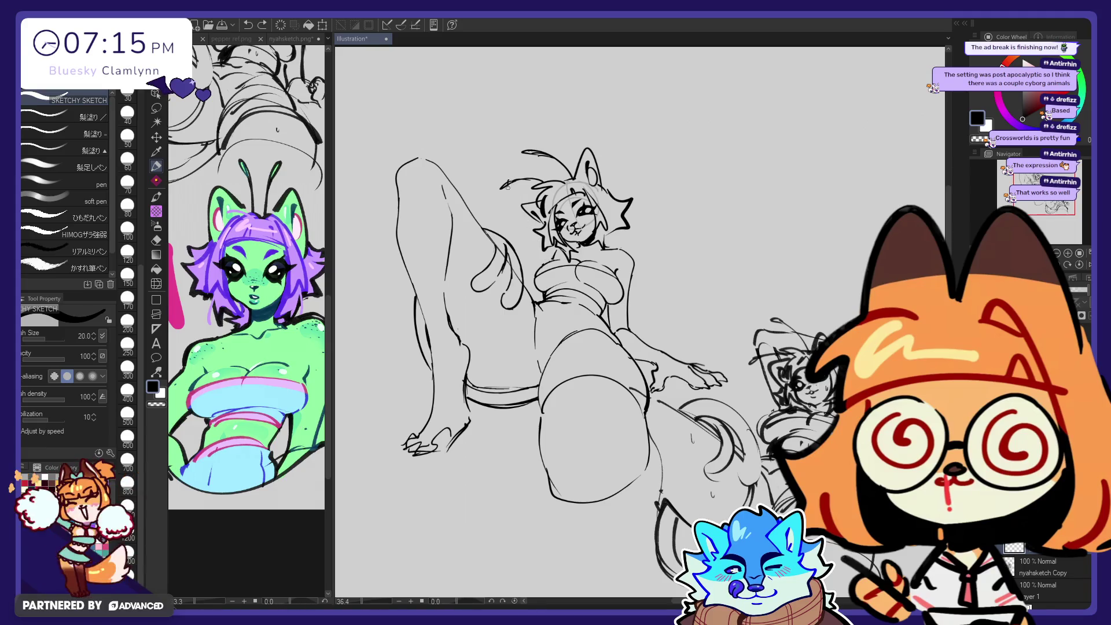
left_click_drag(508, 185, 543, 260)
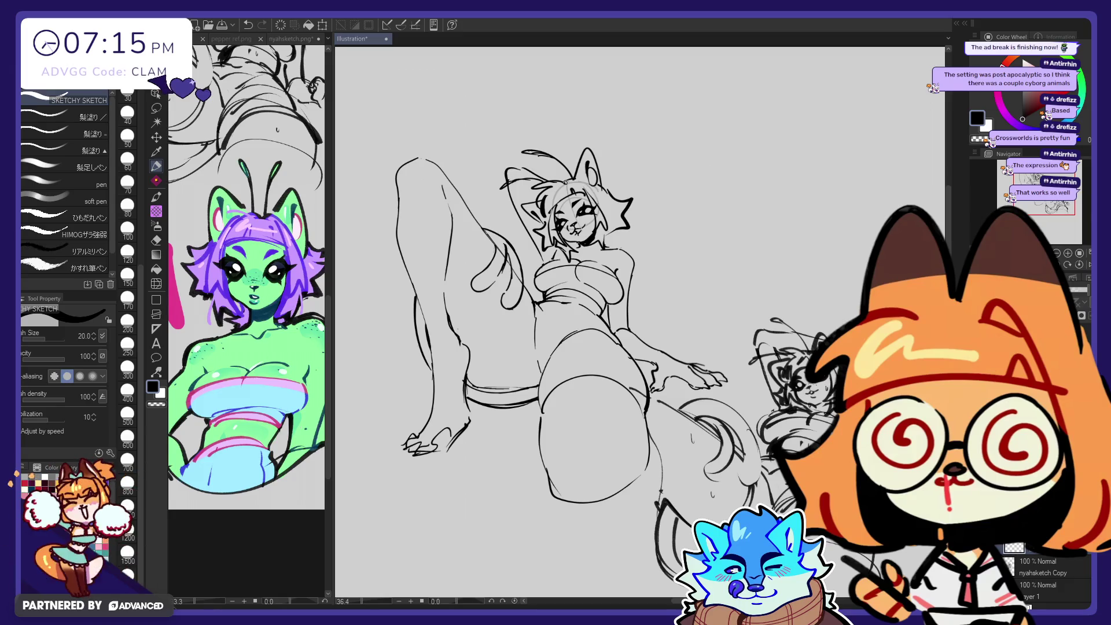
key("ctrl+z")
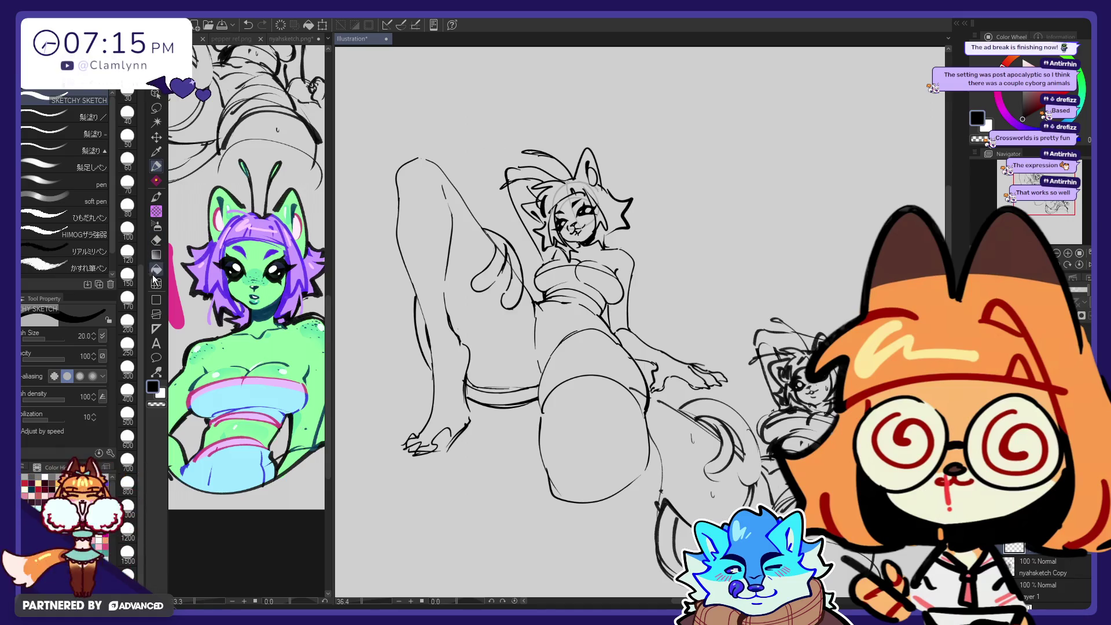
key("j")
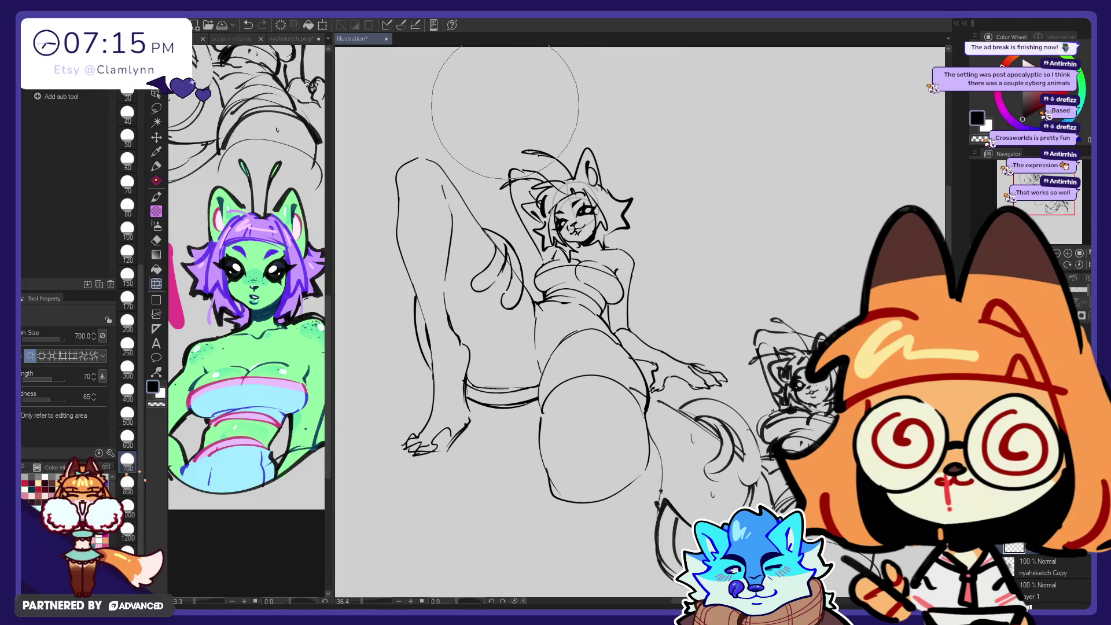
Step: Reshape the sketch with Liquify, narrowing the brush from 500 to 300 to 170
left_click(127, 413)
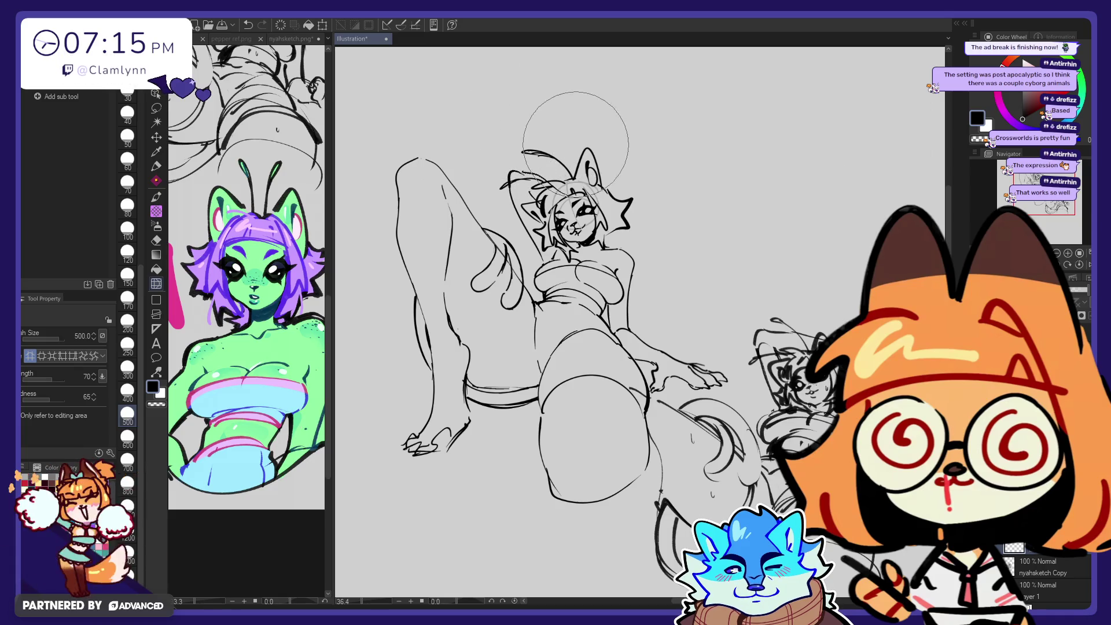
key("e")
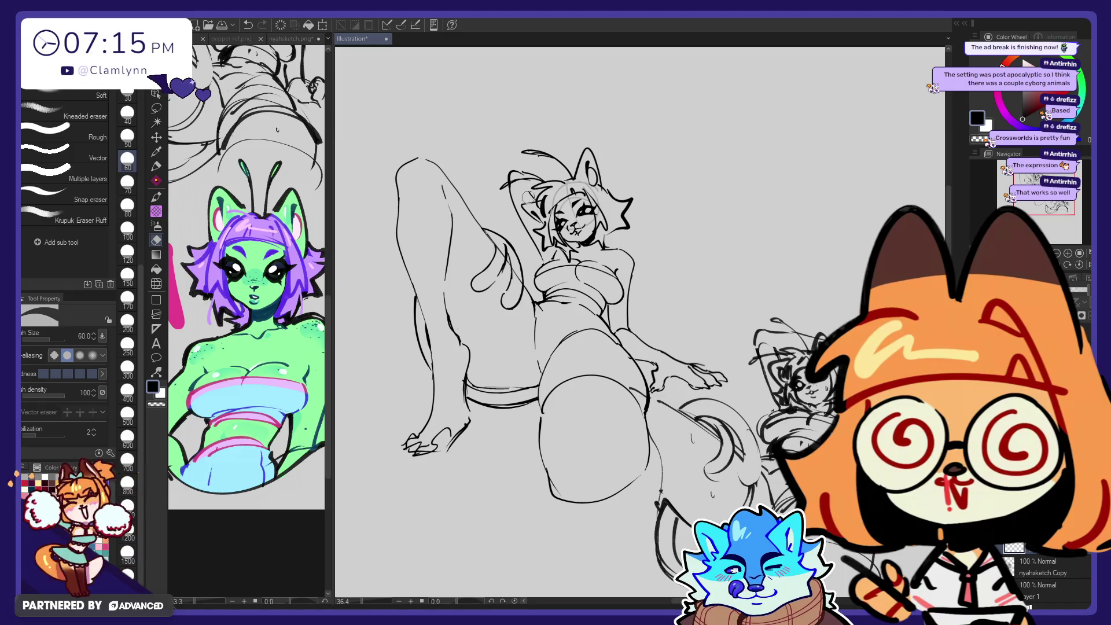
key("p")
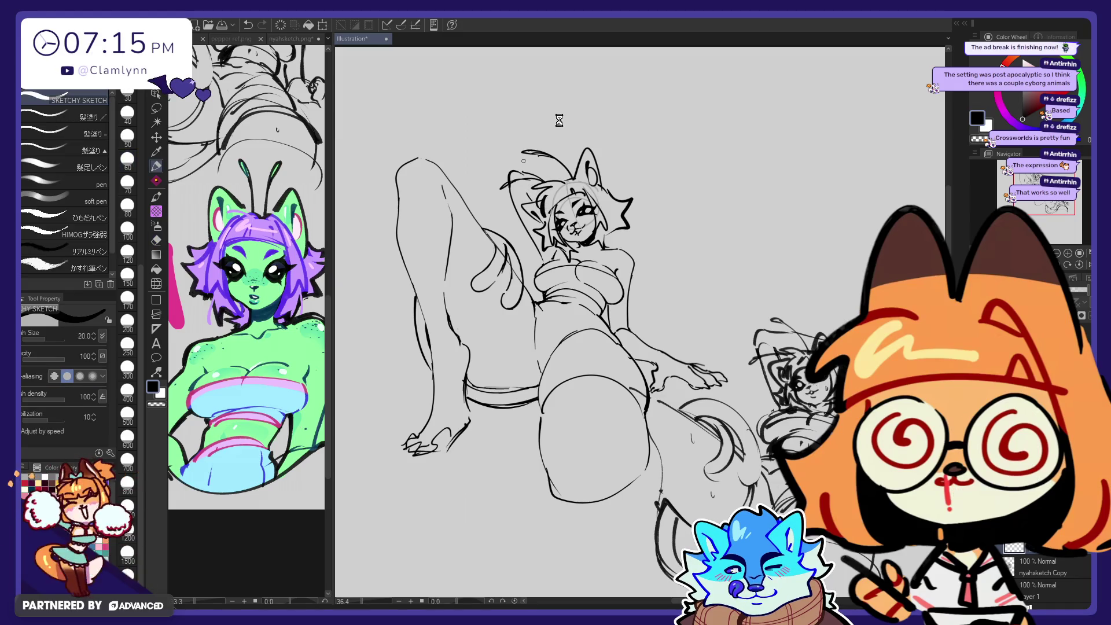
left_click(157, 285)
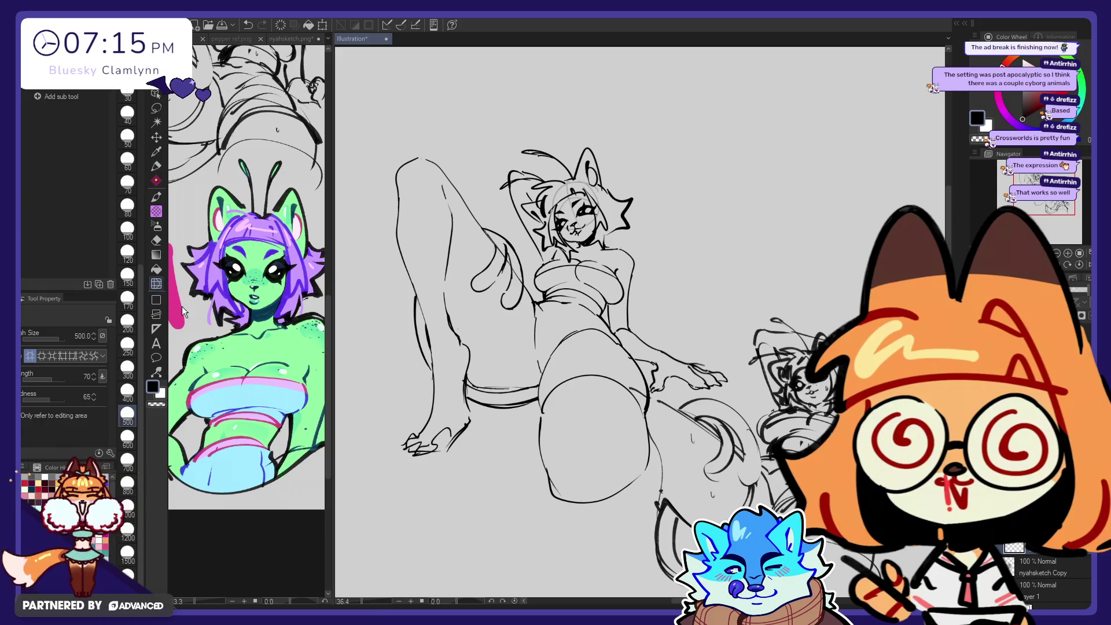
left_click(132, 368)
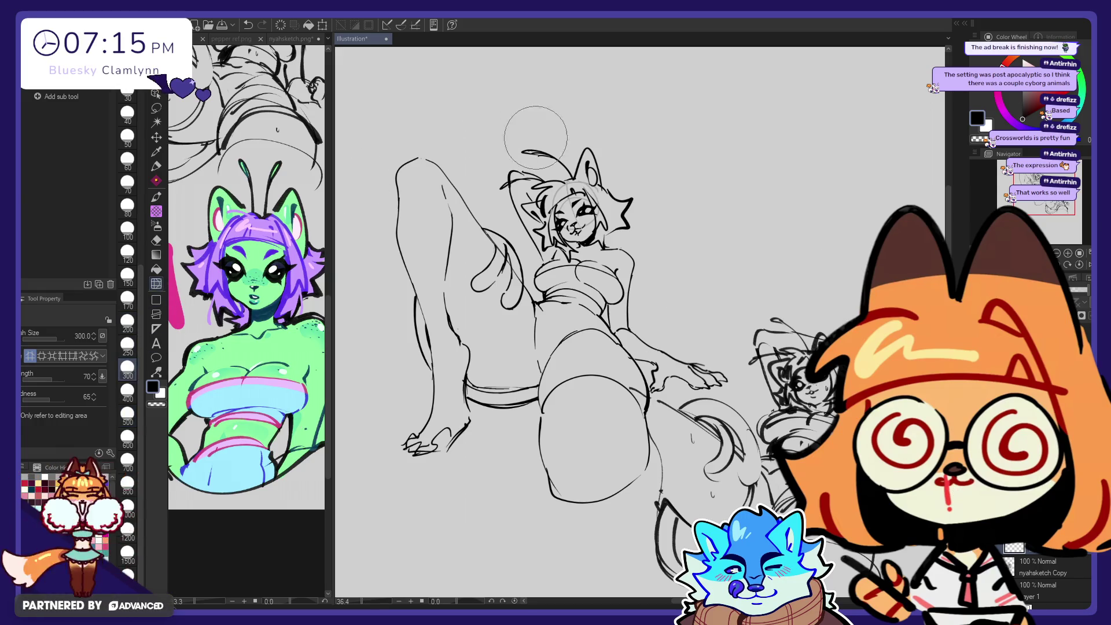
left_click(127, 299)
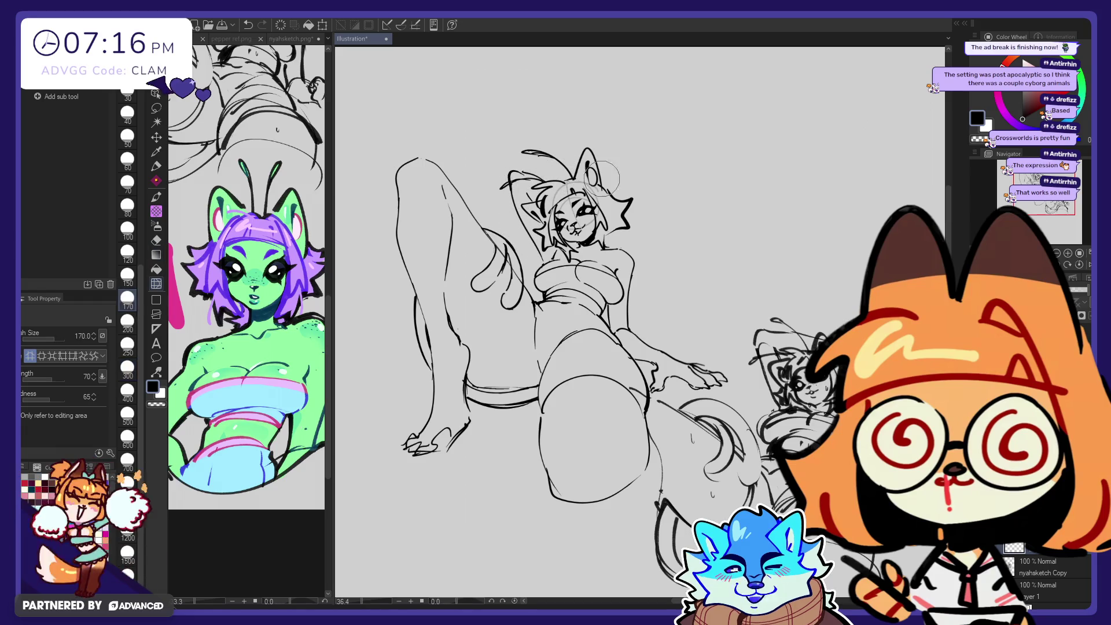
Step: Touch up lines with pen and eraser, then reshape with a 500 Liquify brush
key("e")
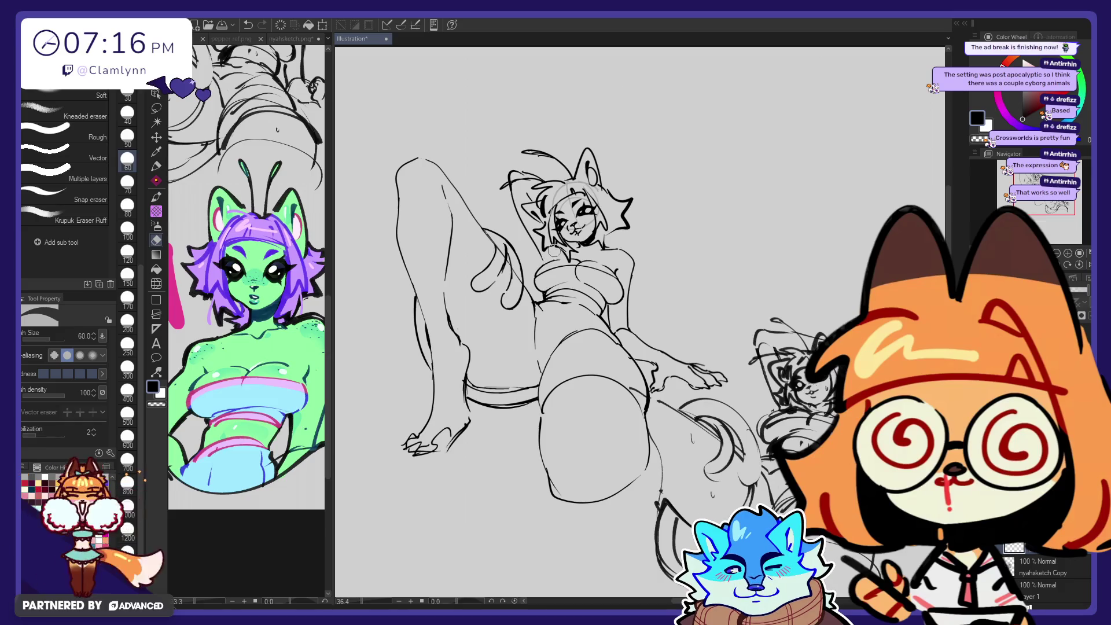
key("p")
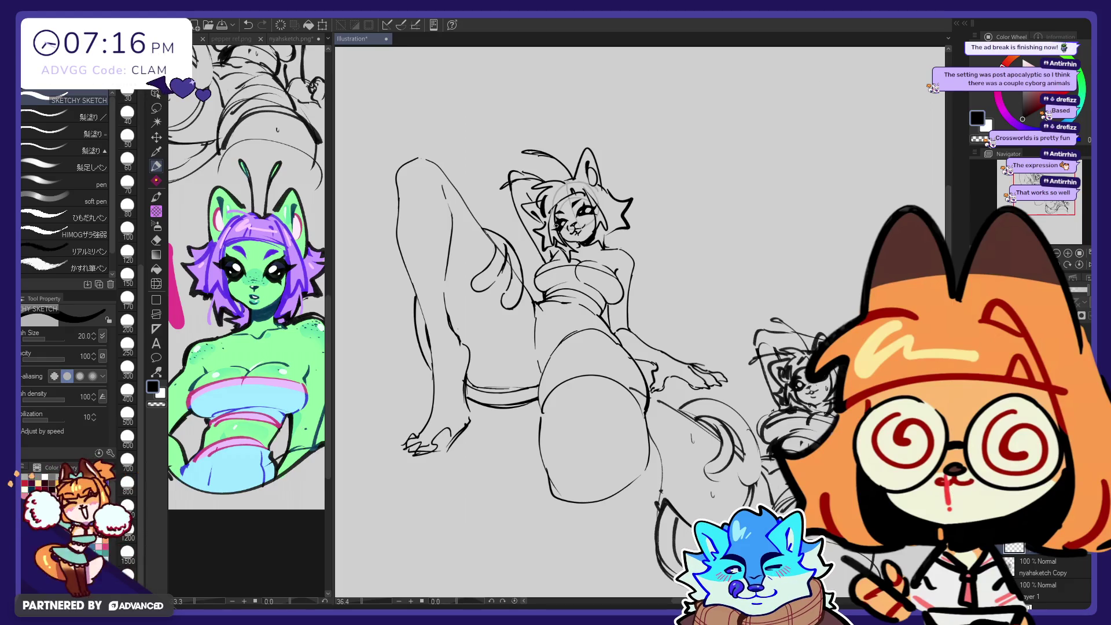
key("e")
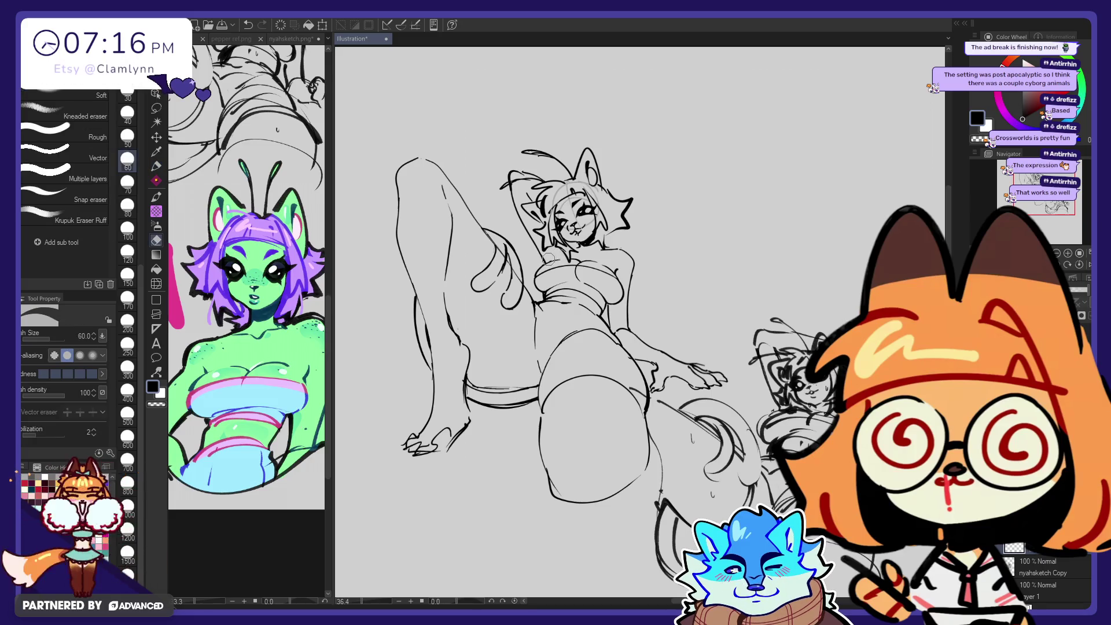
key("p")
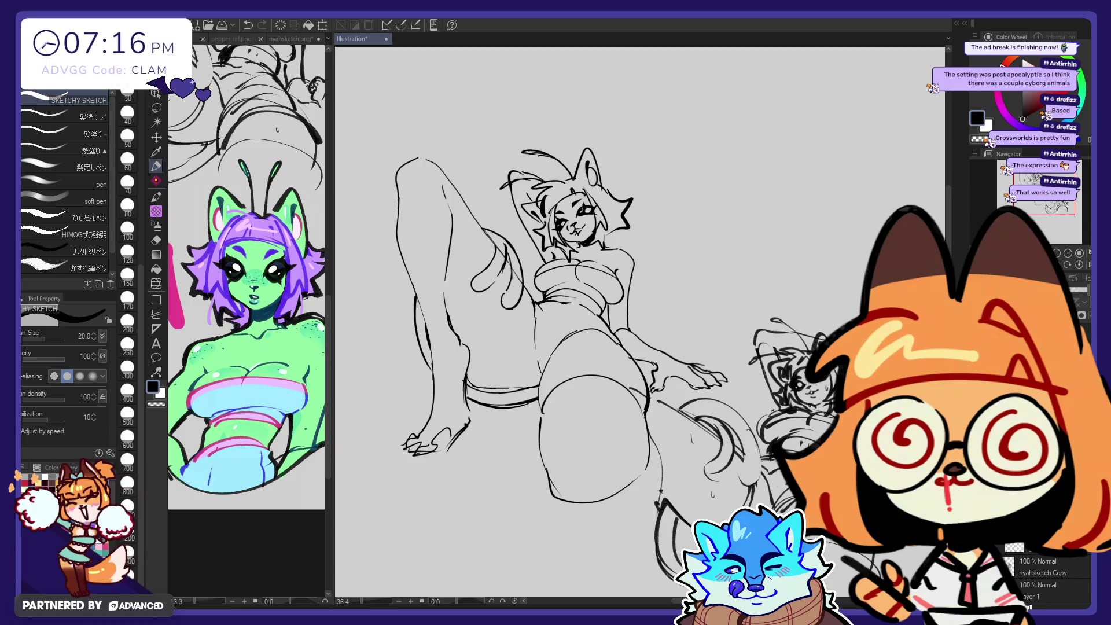
left_click(157, 284)
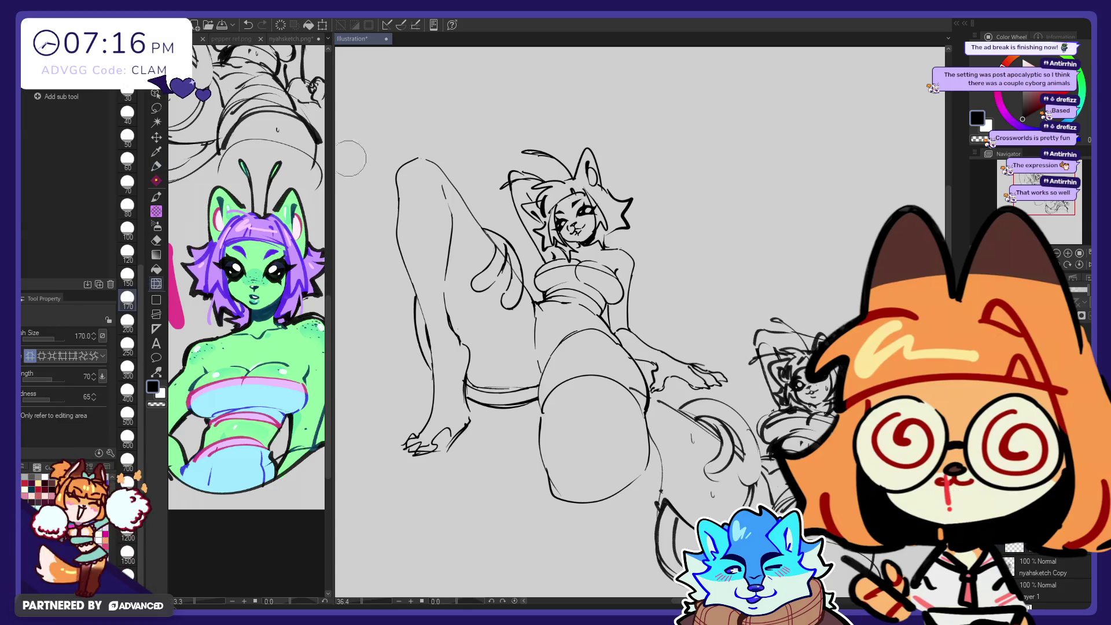
left_click(126, 414)
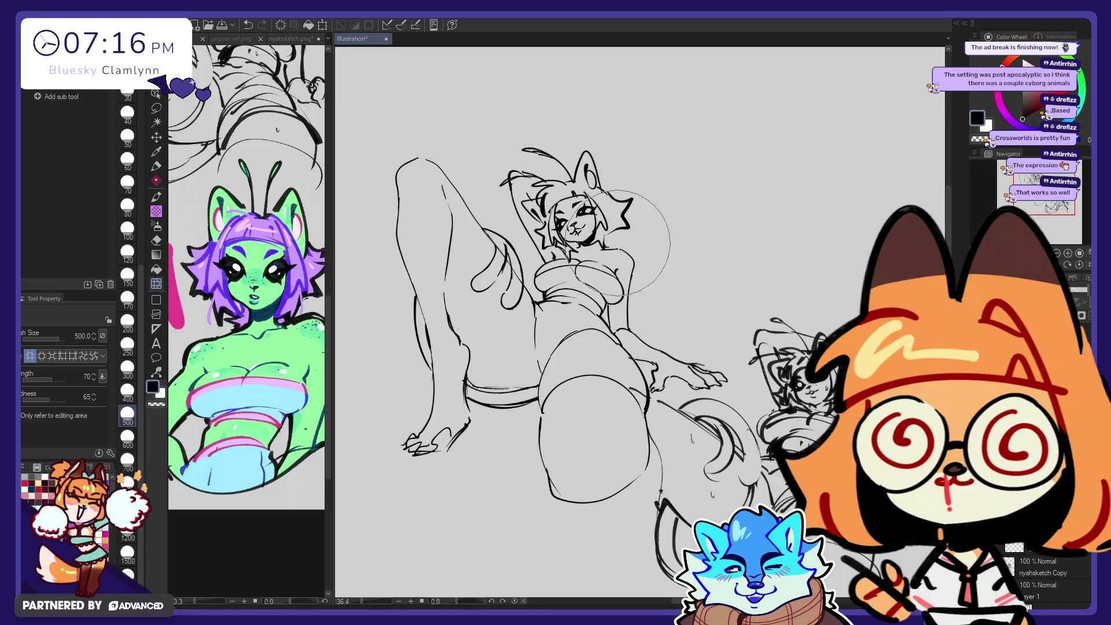
Step: Redraw head and hair lines, alternating the Sketchy Sketch pen and eraser
left_click(157, 166)
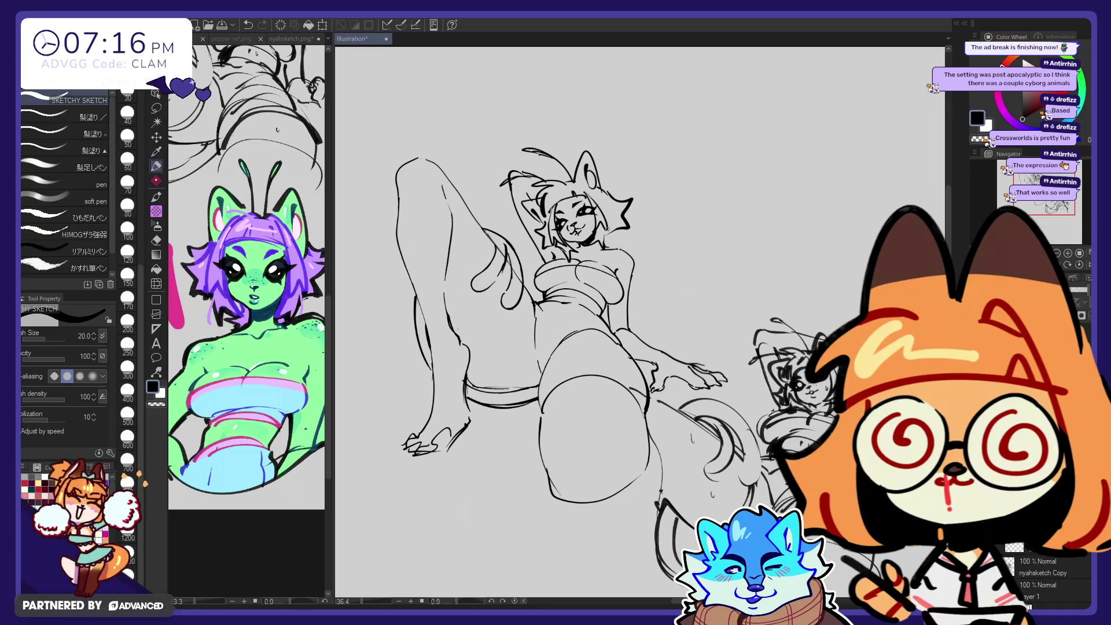
key("e")
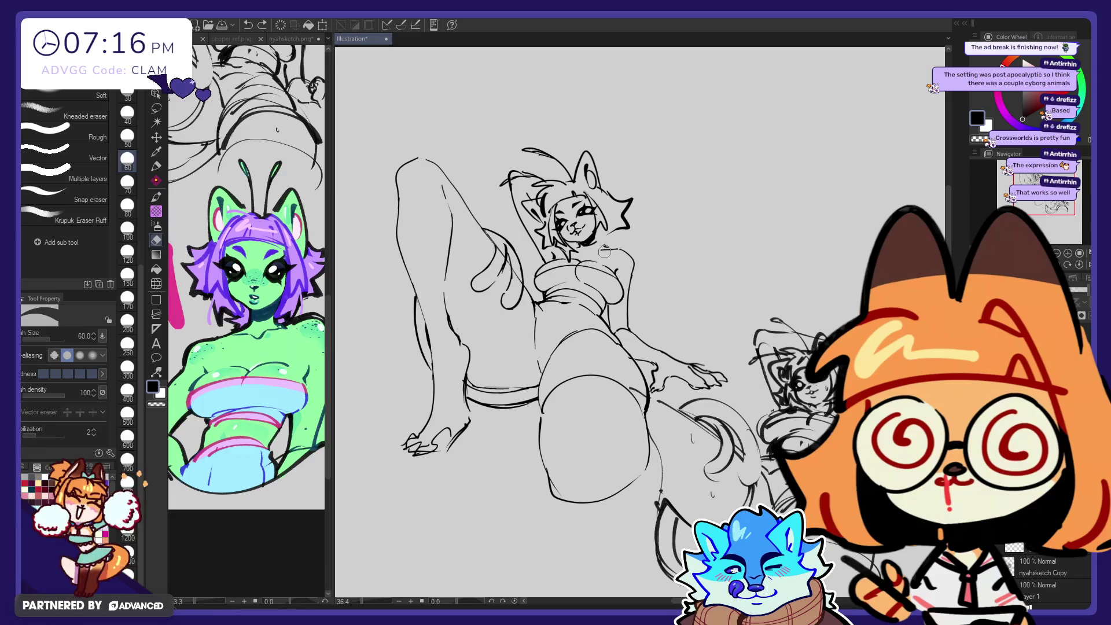
left_click(157, 167)
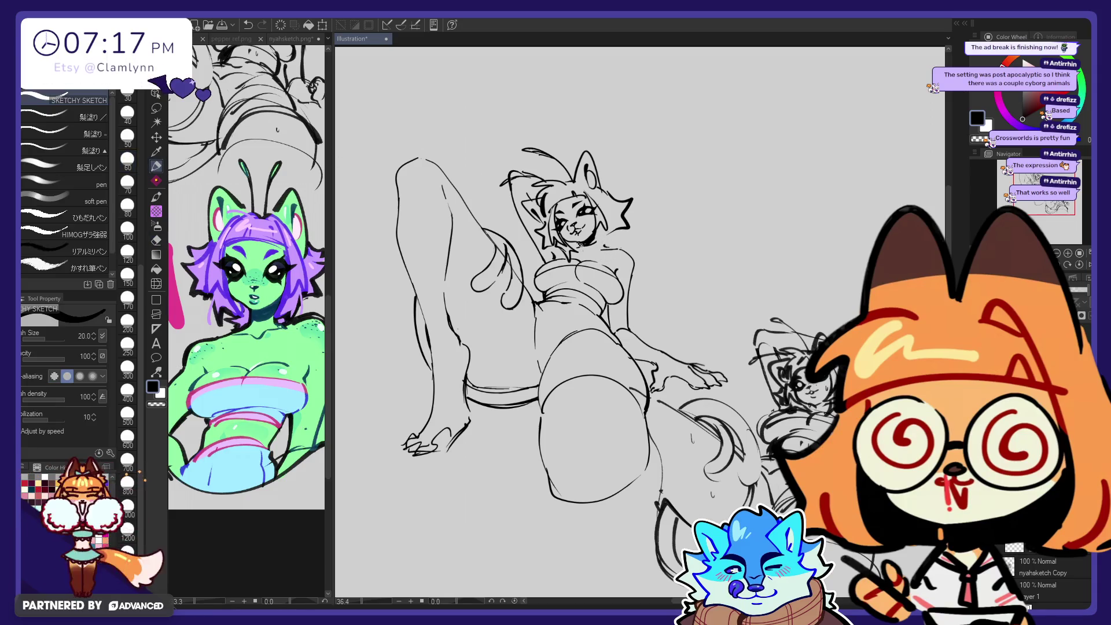
key("e")
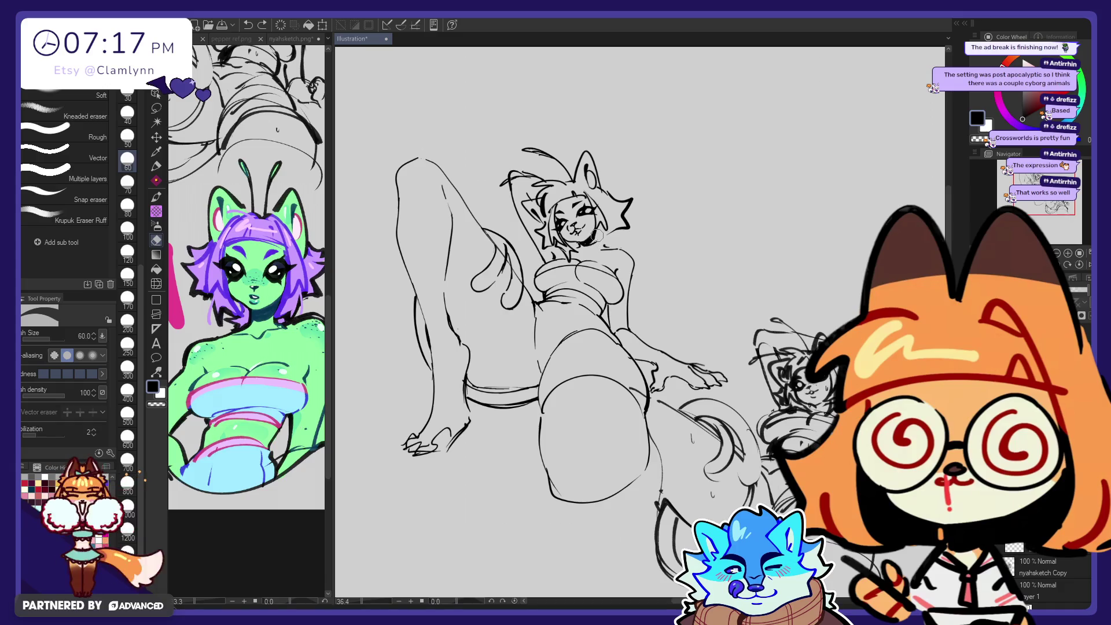
key("p")
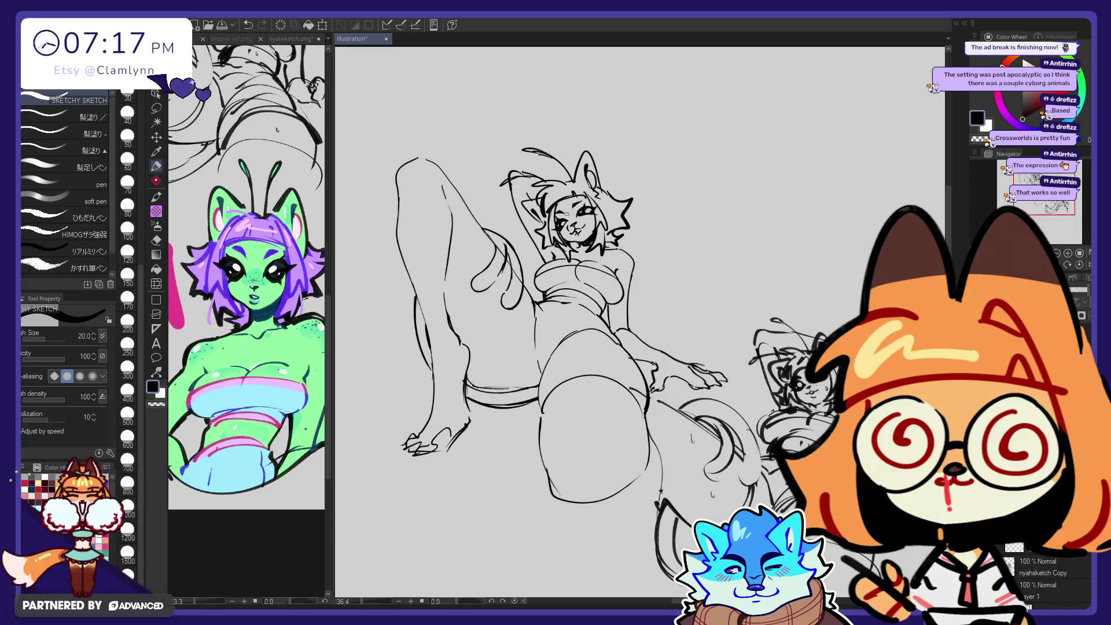
key("e")
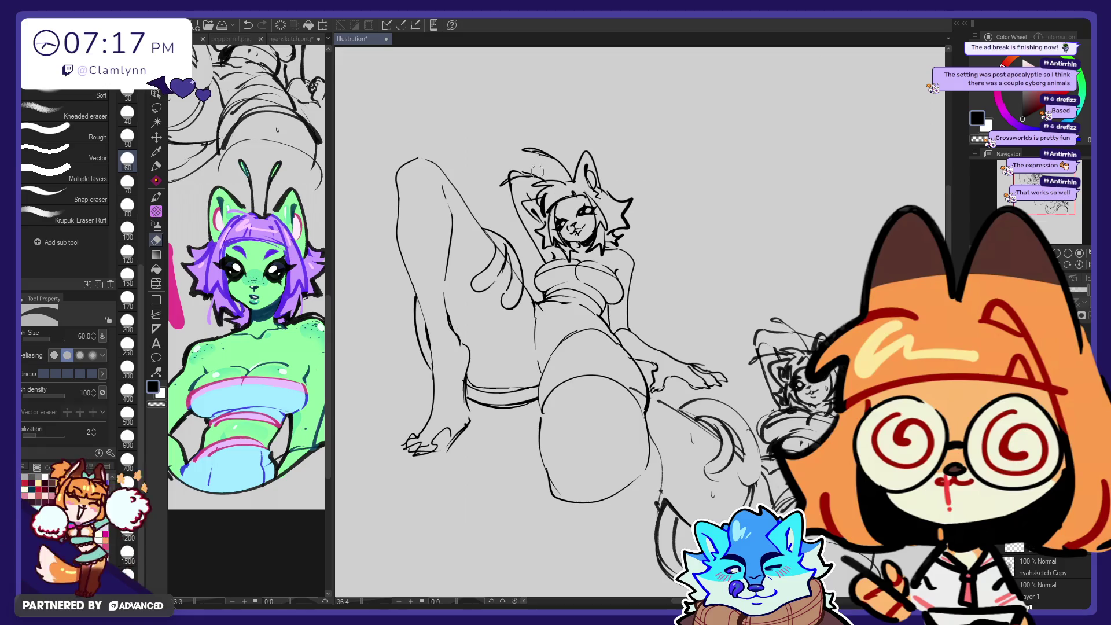
left_click(156, 167)
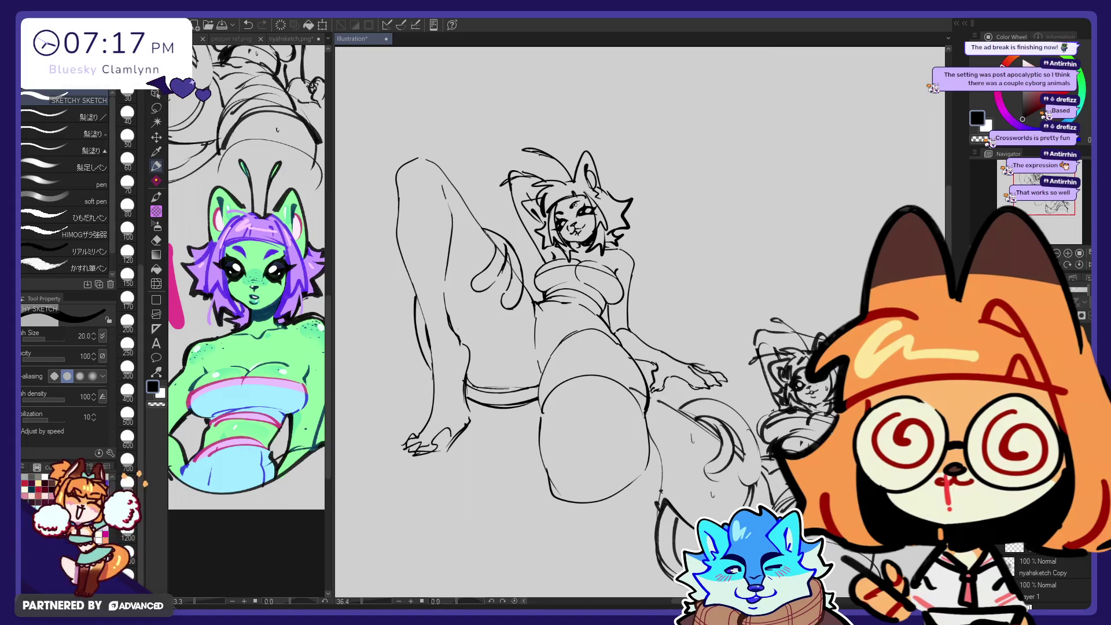
key("e")
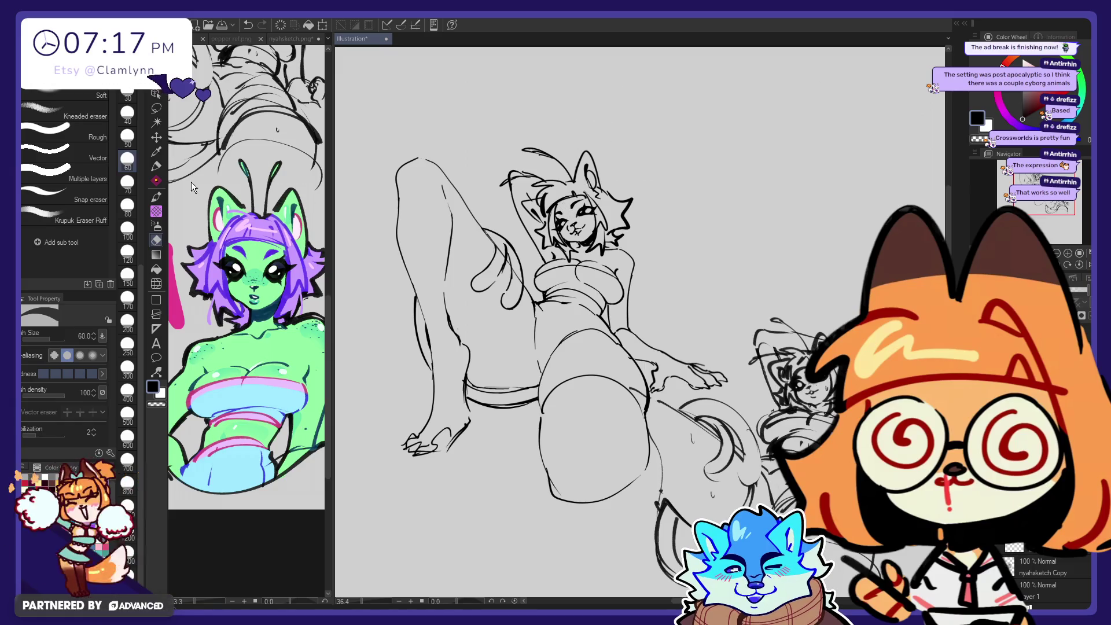
key("p")
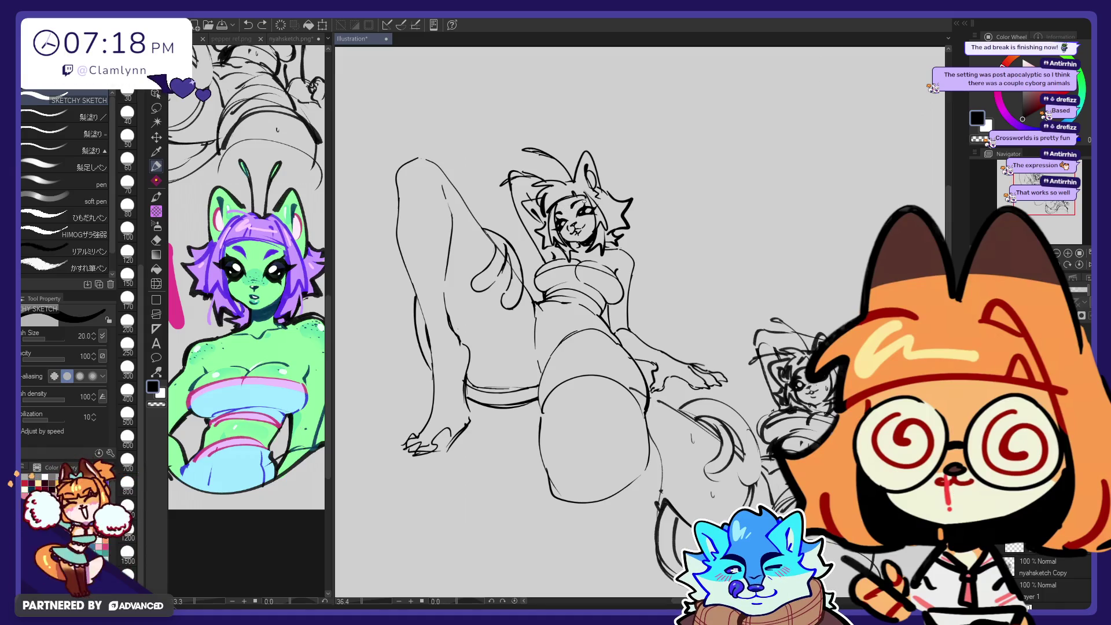
key("e")
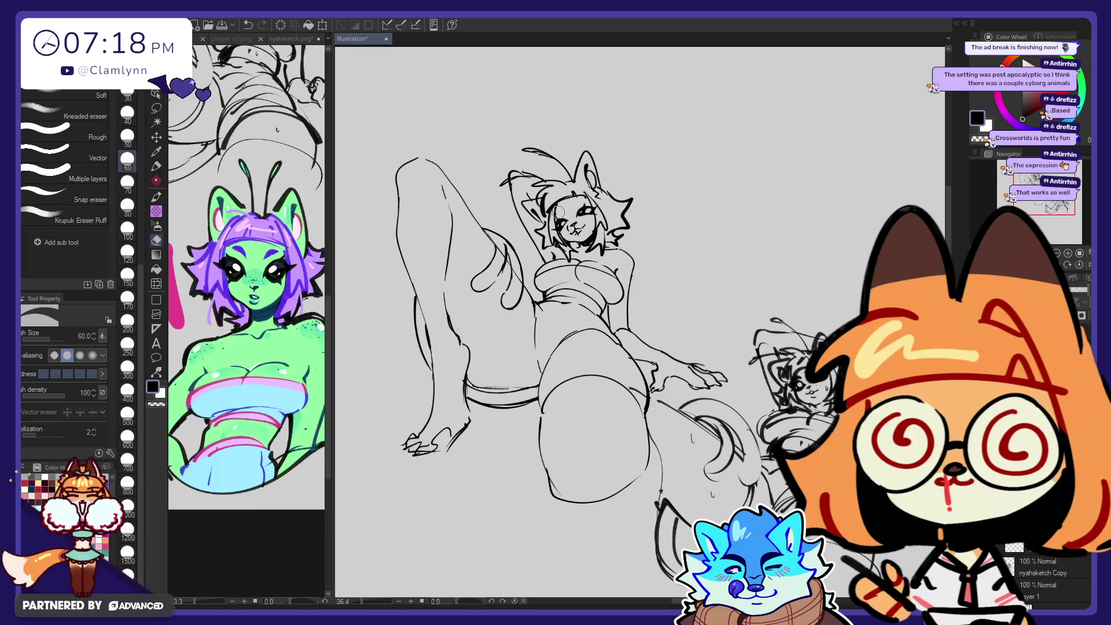
key("p")
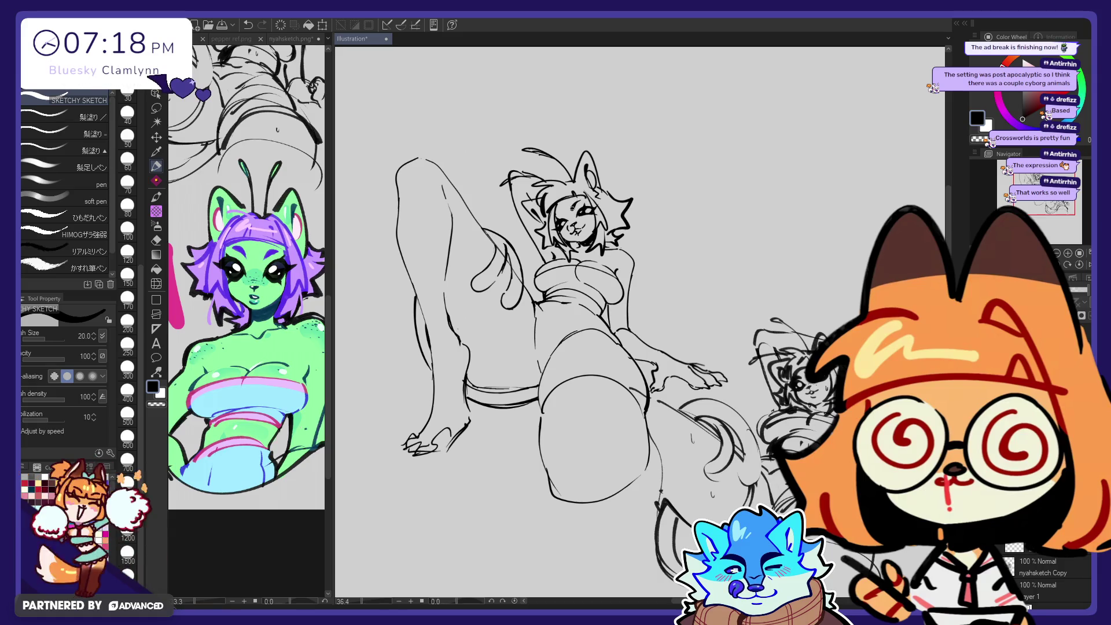
Step: Add a small stroke near the face and erase stray marks around it
left_click_drag(594, 195, 598, 200)
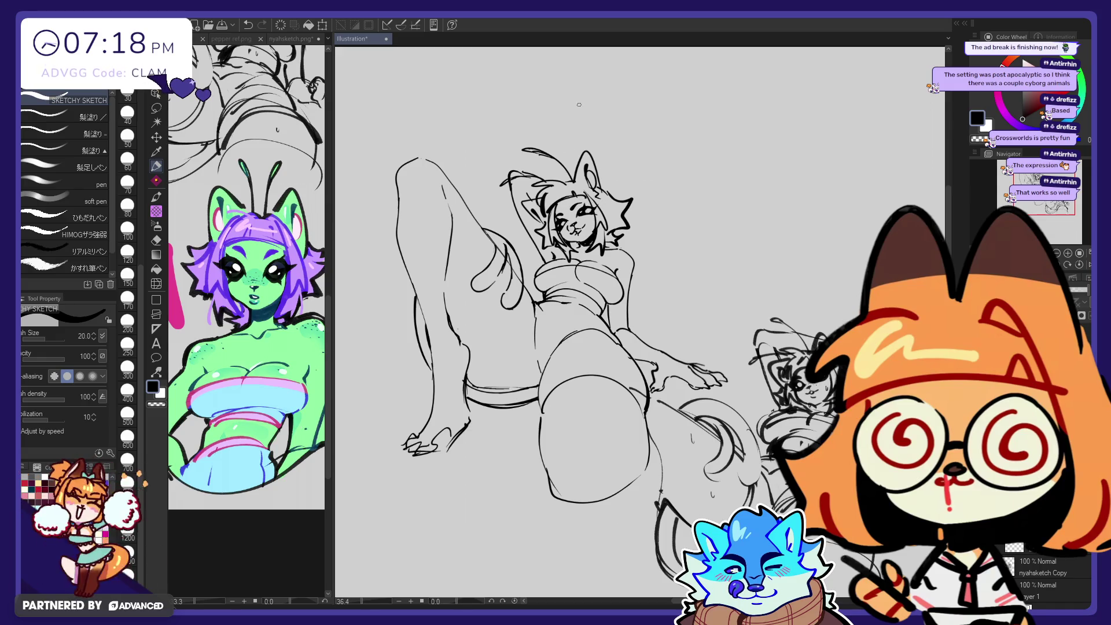
key("e")
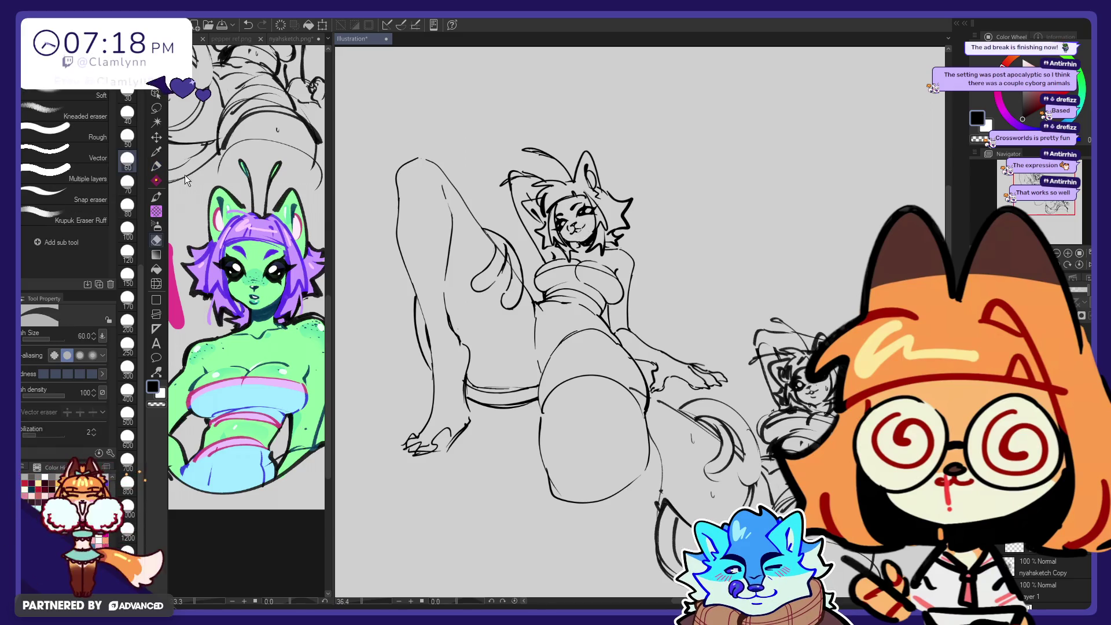
left_click(157, 167)
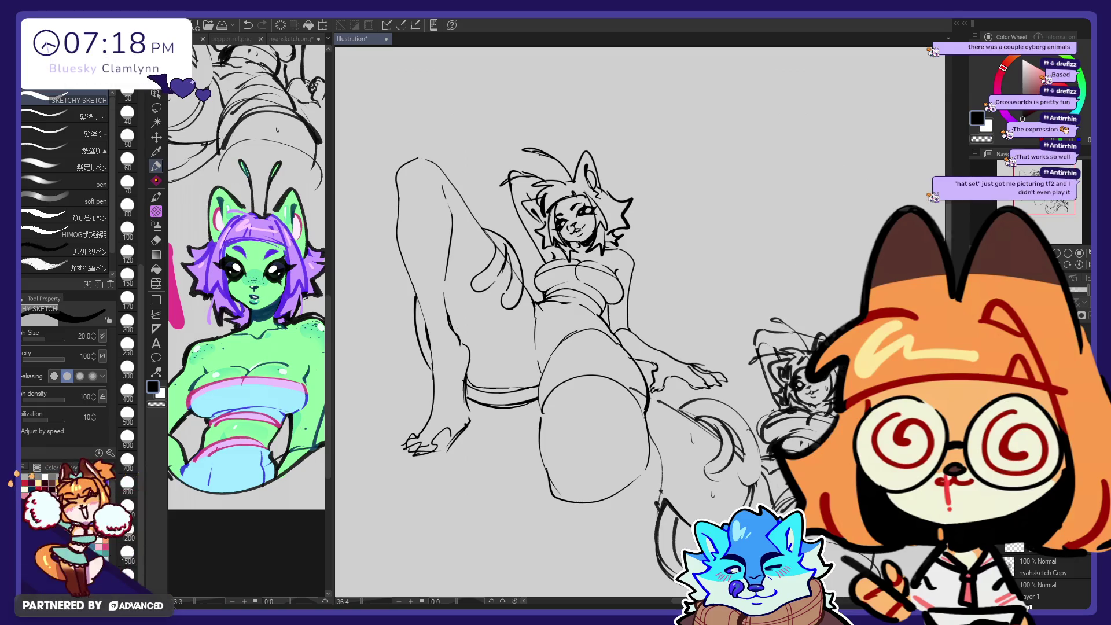
key("e")
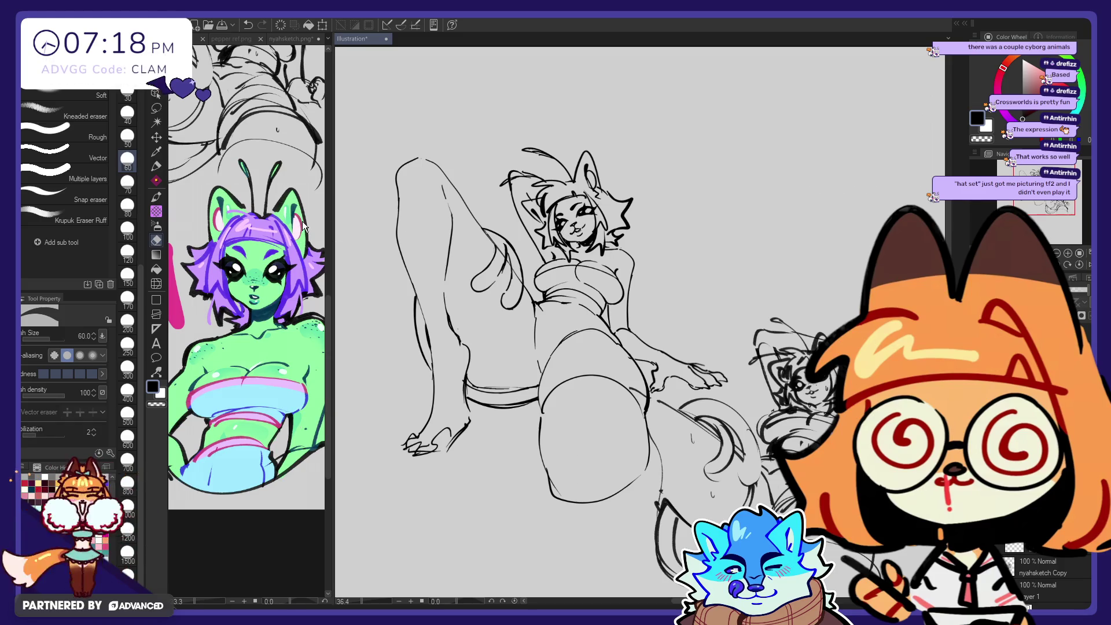
key("p")
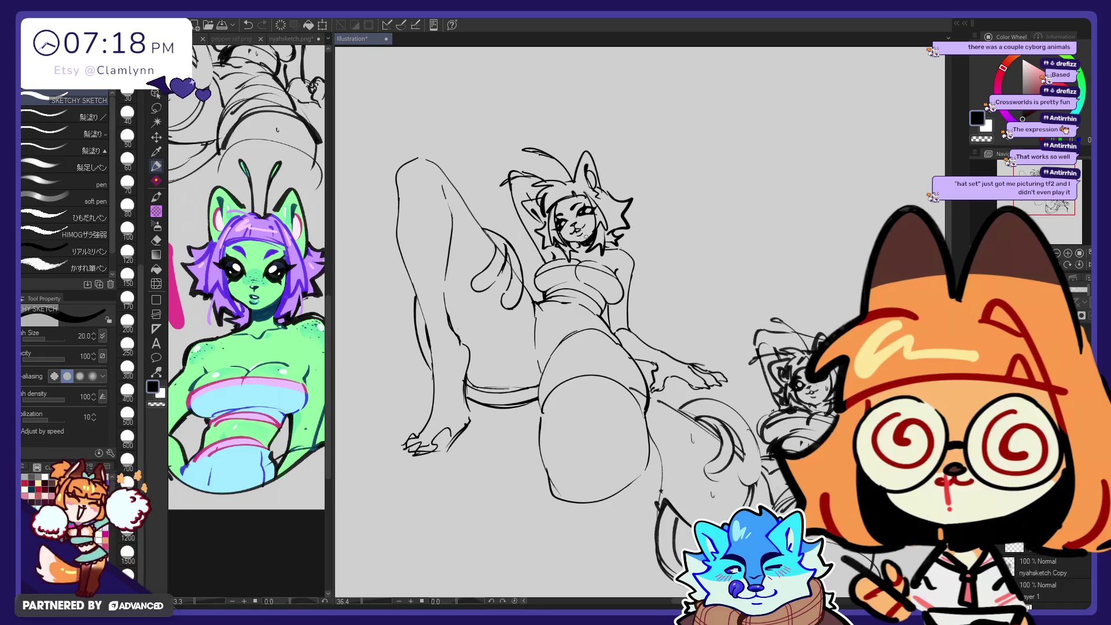
key("e")
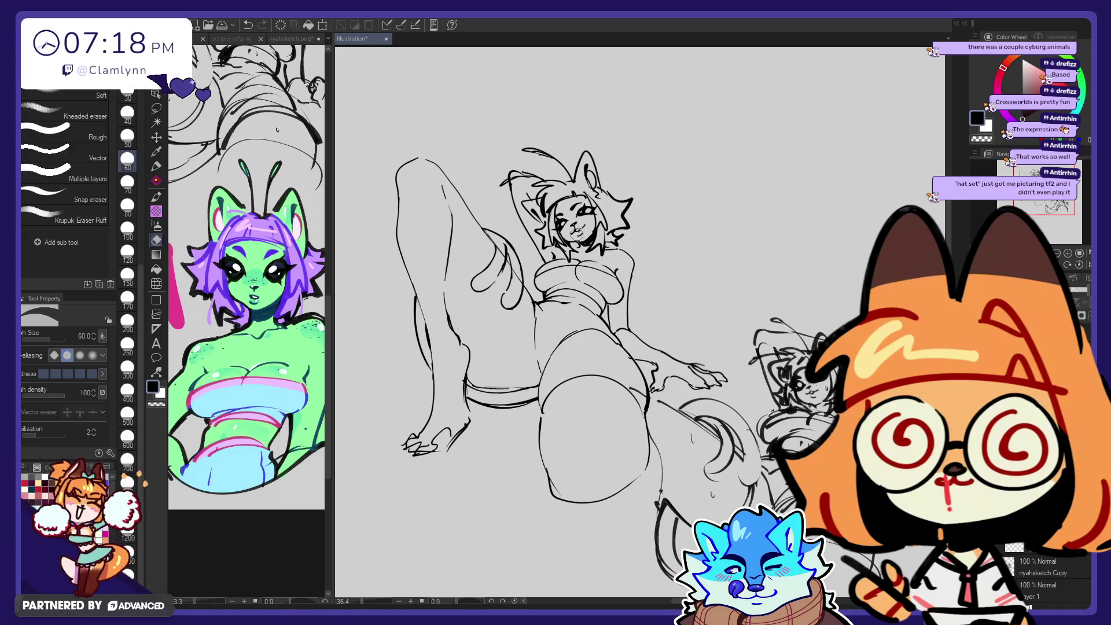
key("p")
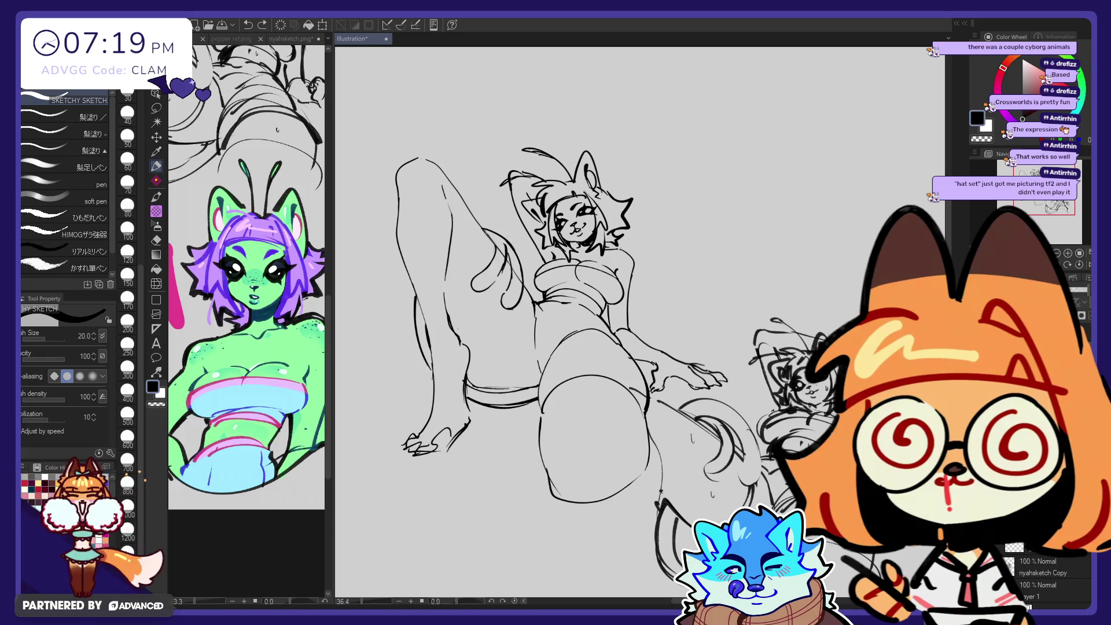
key("j")
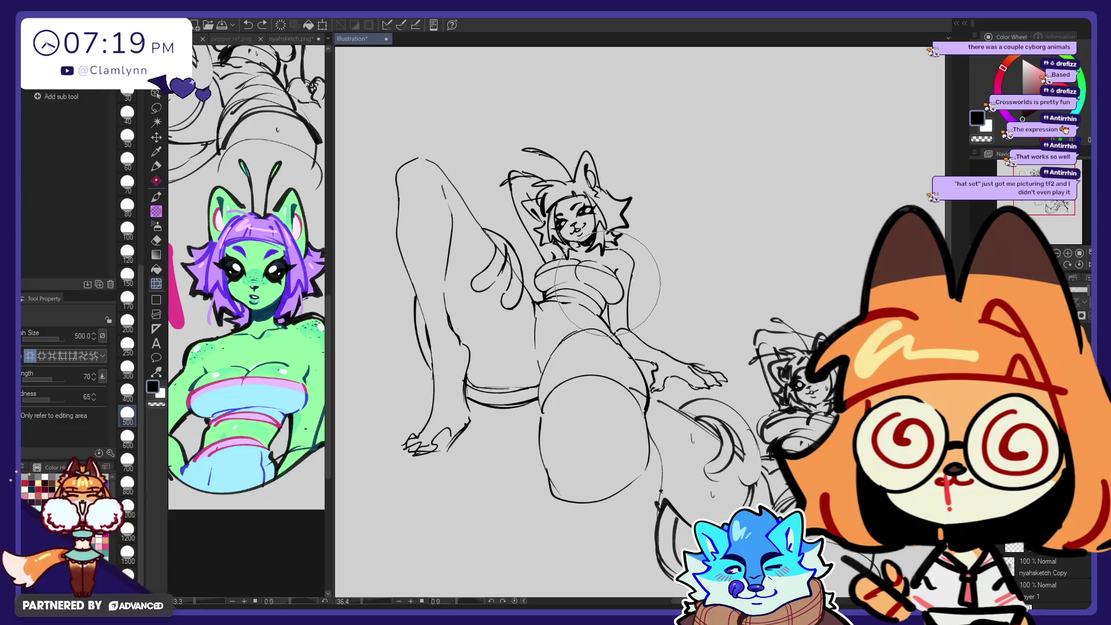
Step: Push the sketch lines with a 250-size Liquify brush, then resume the SKETCHY SKETCH pen
left_click(127, 345)
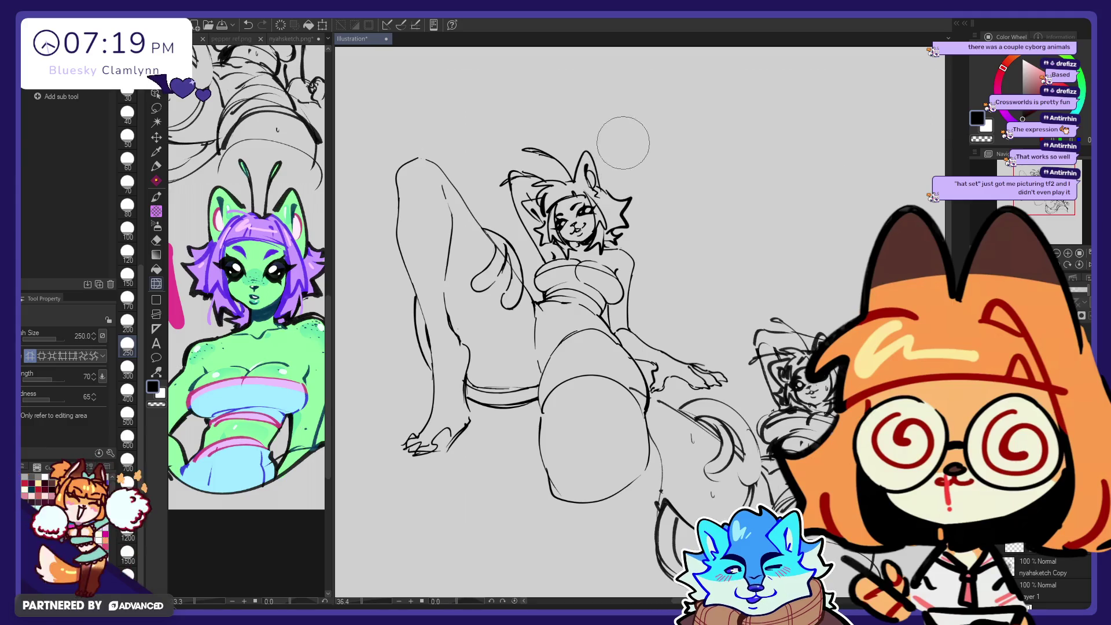
key("p")
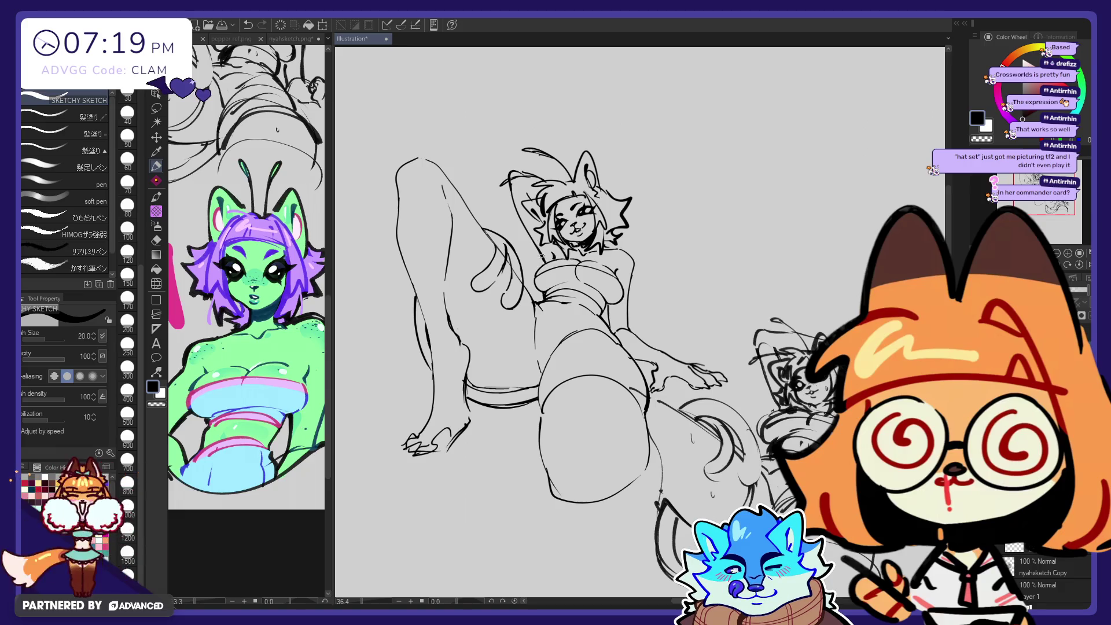
Step: Undo the erasing of the leg and tail lines, return to the pen, and add Layer 2 above the sketch copy
key("e")
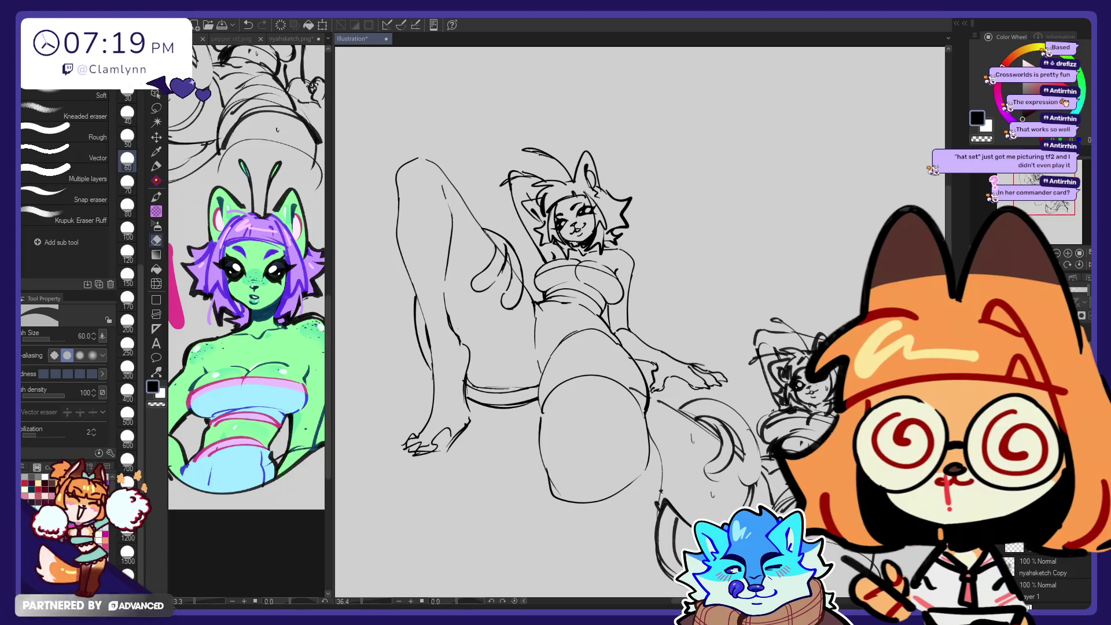
left_click_drag(504, 269, 498, 402)
key("ctrl+z")
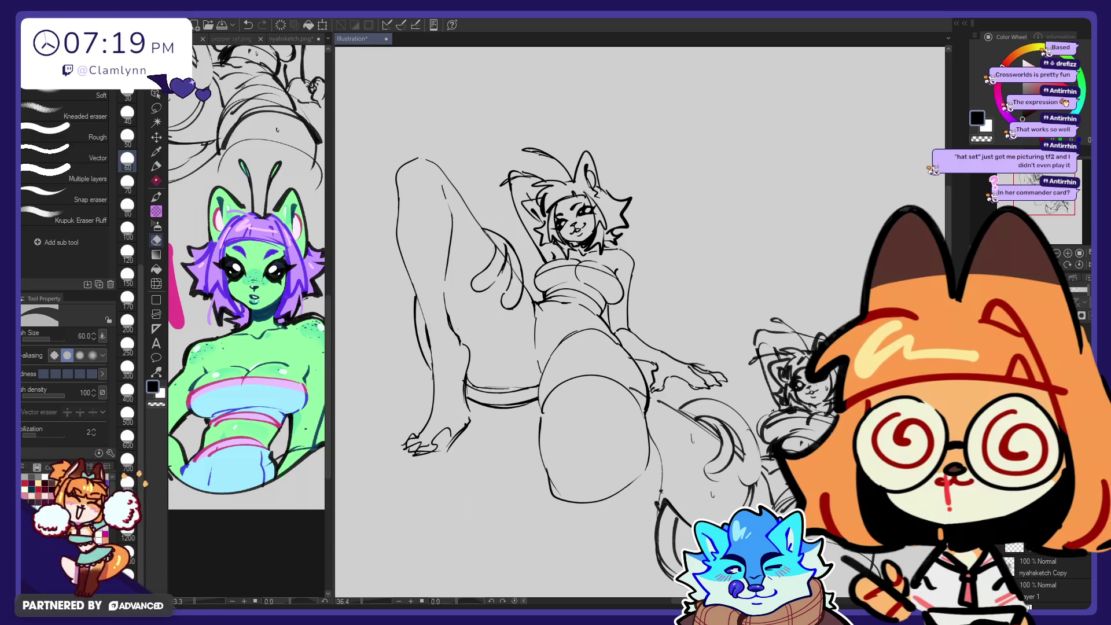
key("ctrl+z")
key("ctrl+y")
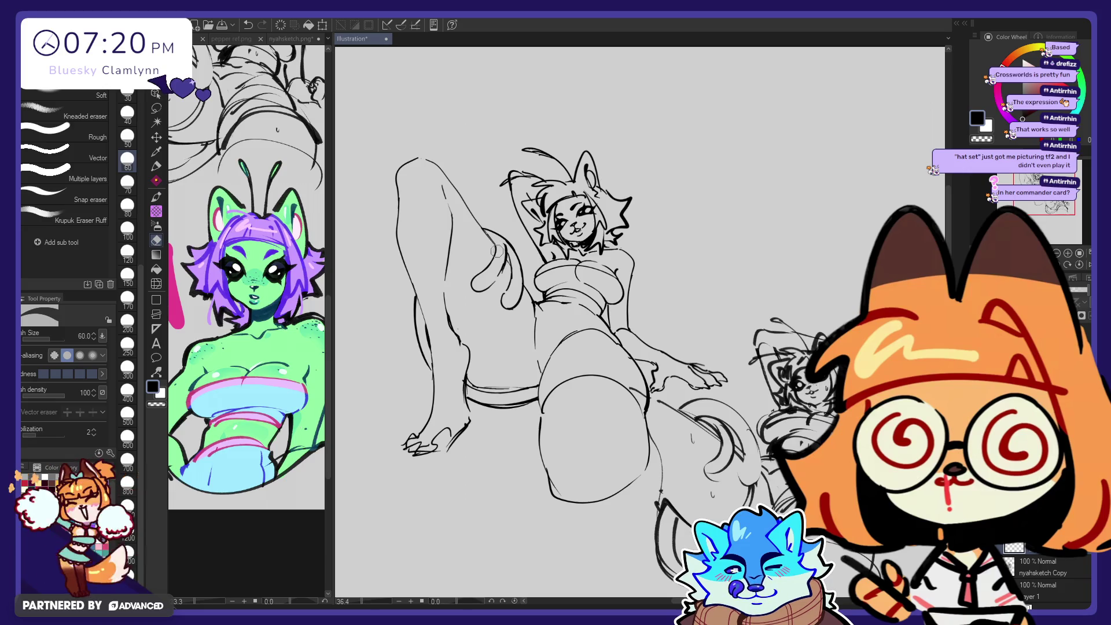
key("p")
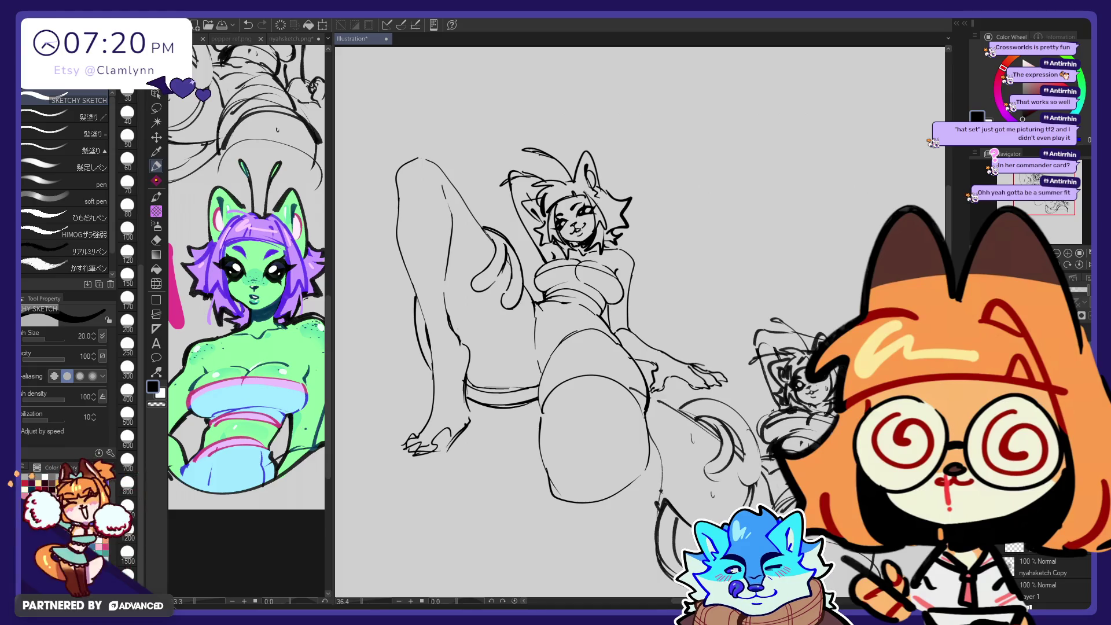
key("ctrl+shift+n")
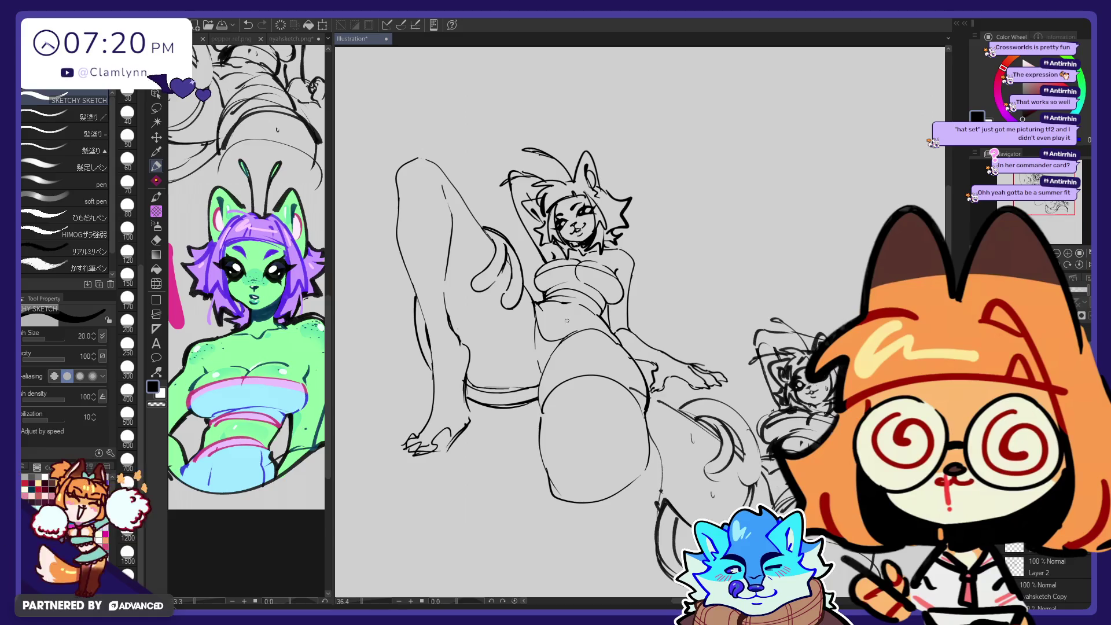
Step: Undo the last two strokes on the sketch
key("ctrl+z")
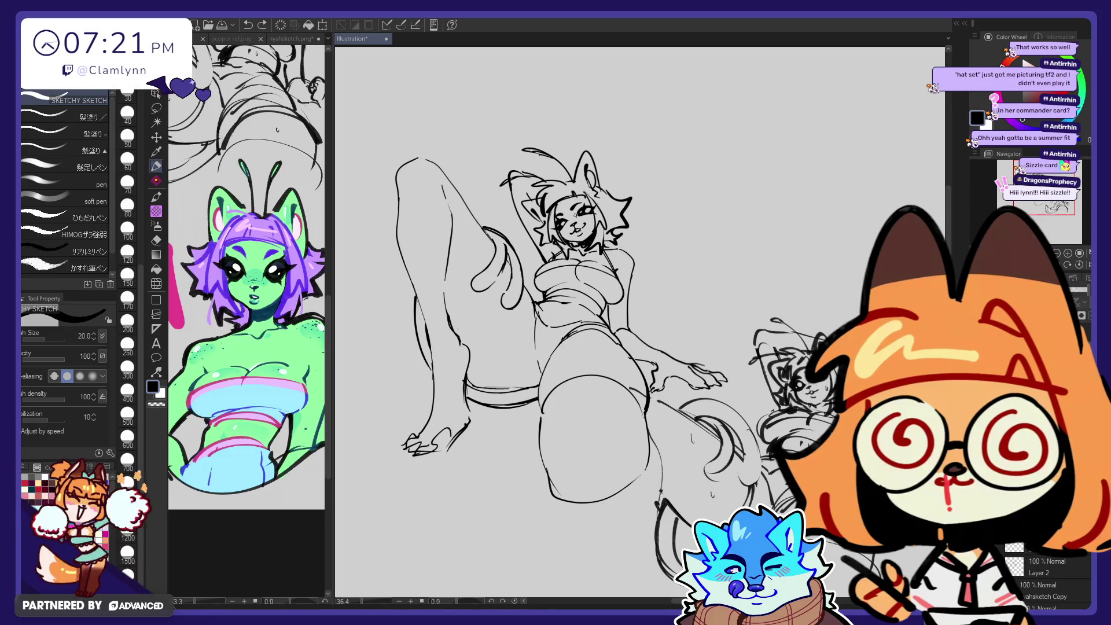
key("ctrl+z")
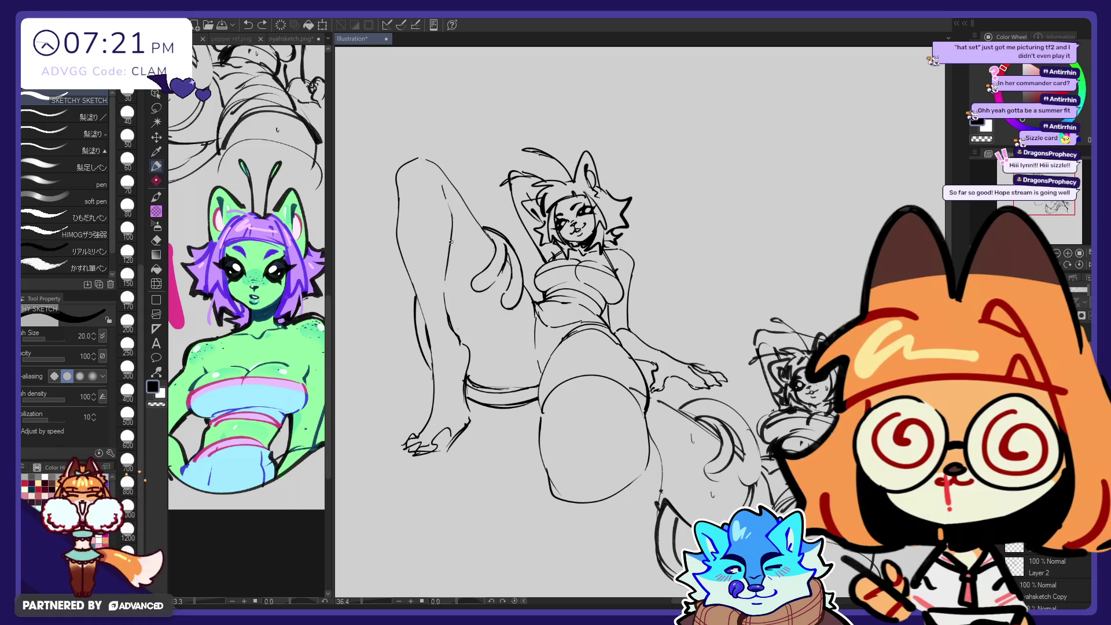
key("e")
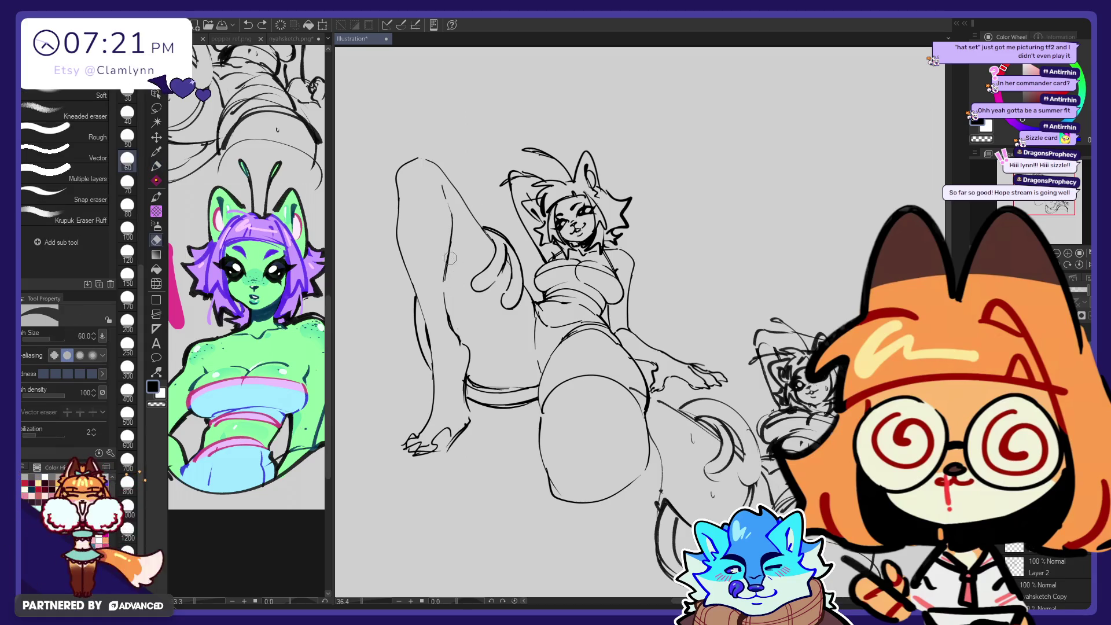
key("p")
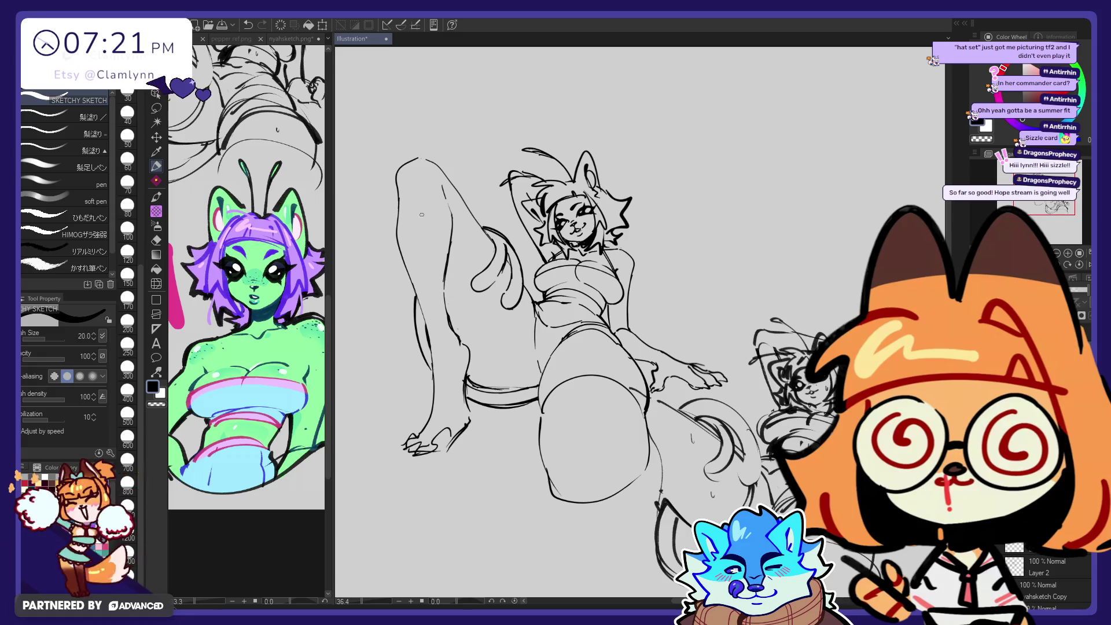
Step: Redraw the left leg line and remove the stray tail strokes and side figure
left_click_drag(405, 252, 415, 298)
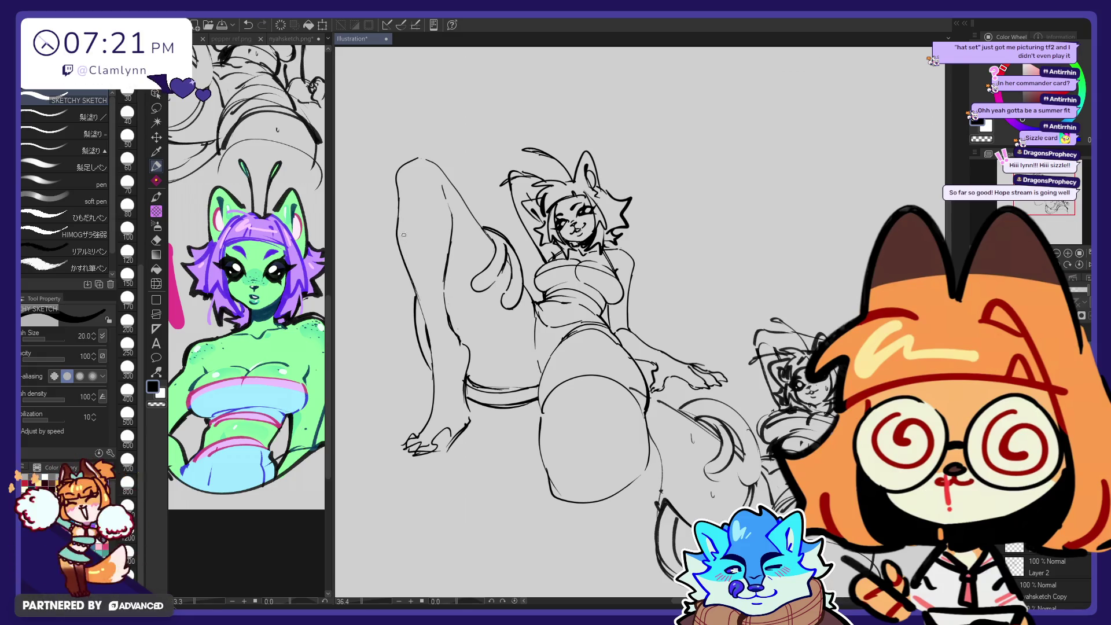
key("ctrl+z")
left_click_drag(398, 215, 433, 345)
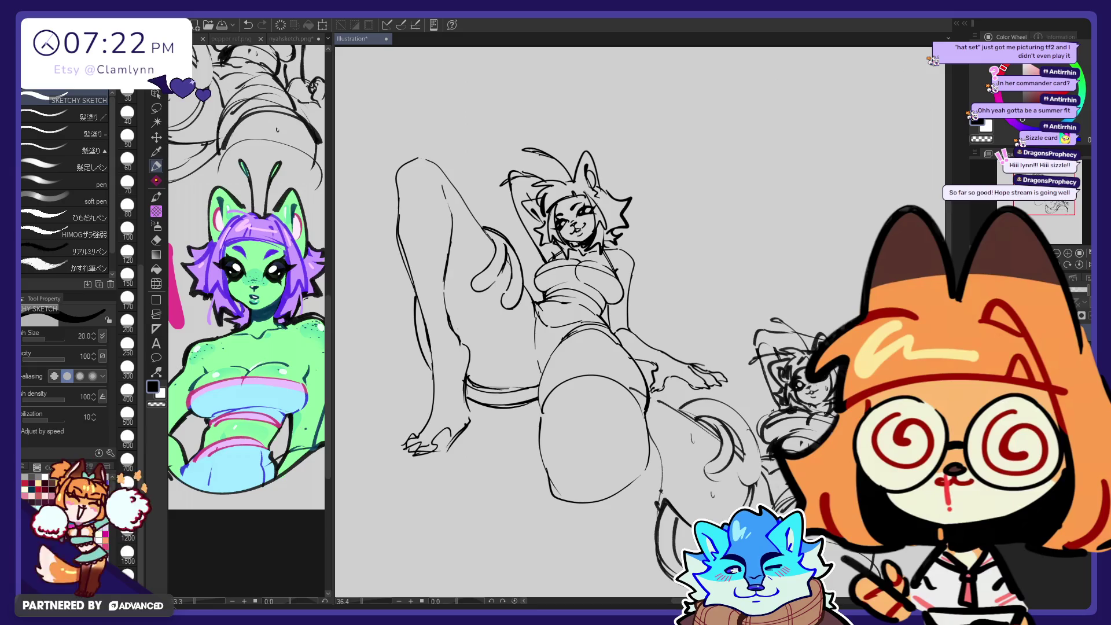
key("ctrl+z")
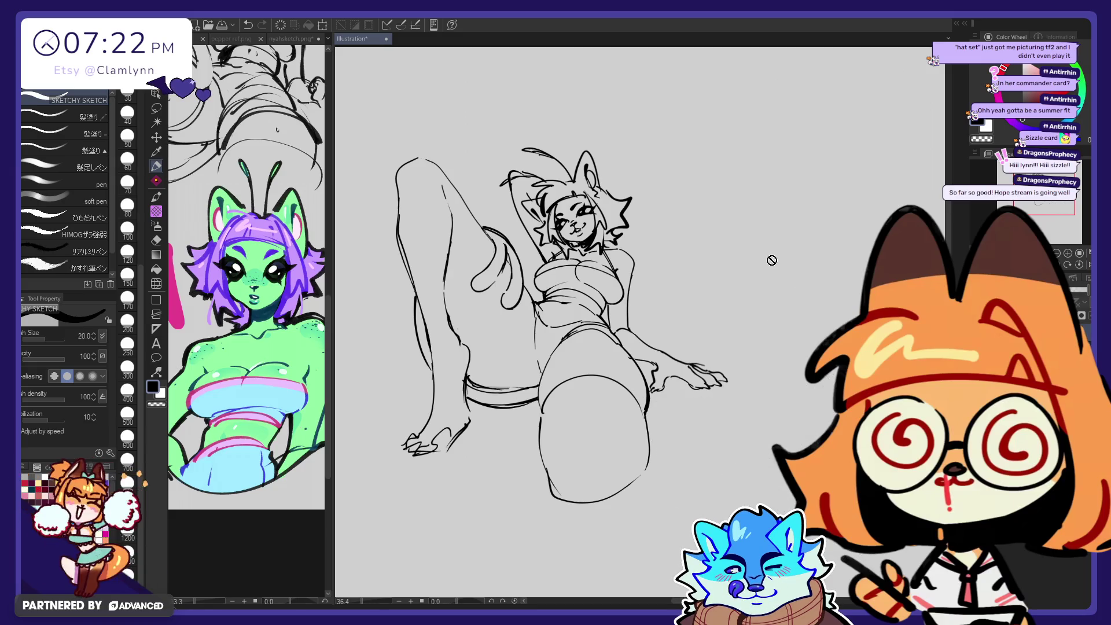
Step: Draw a tall outline-only rectangle frame beside the reclining figure
scroll(789, 367, "up", 1)
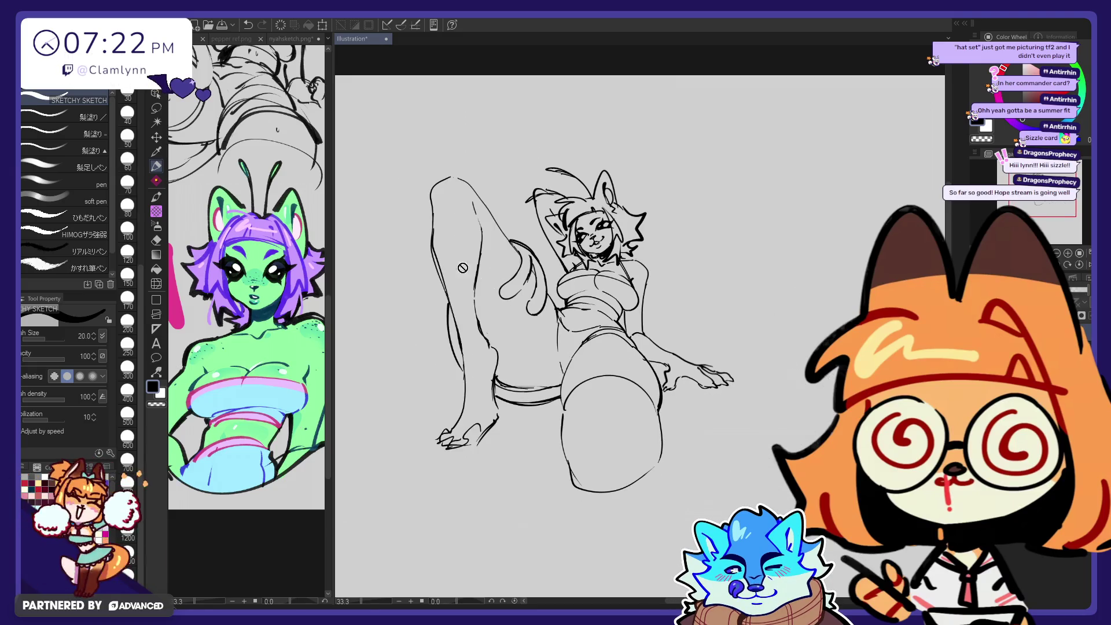
scroll(537, 307, "up", 1)
scroll(538, 295, "up", 1)
scroll(541, 278, "up", 1)
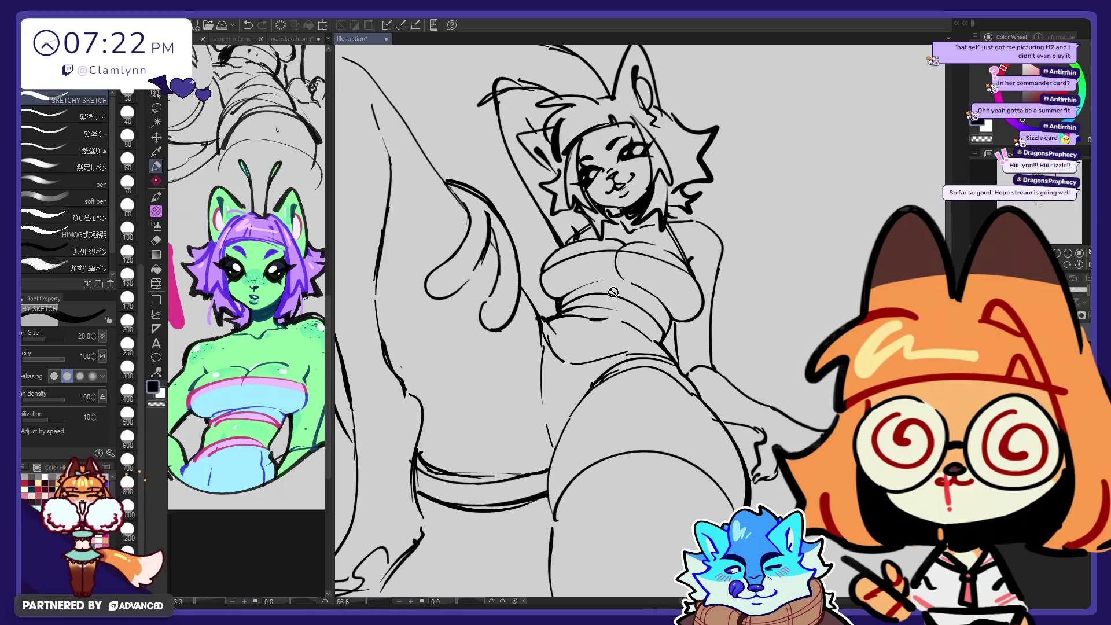
scroll(544, 260, "down", 3)
scroll(544, 260, "down", 2)
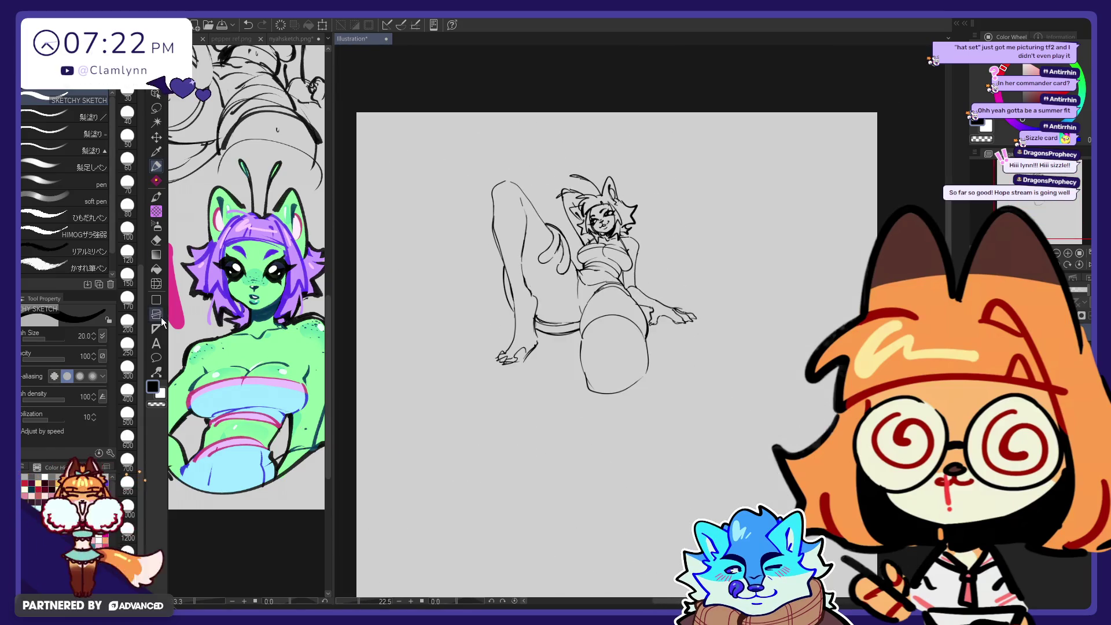
left_click(156, 300)
left_click(92, 353)
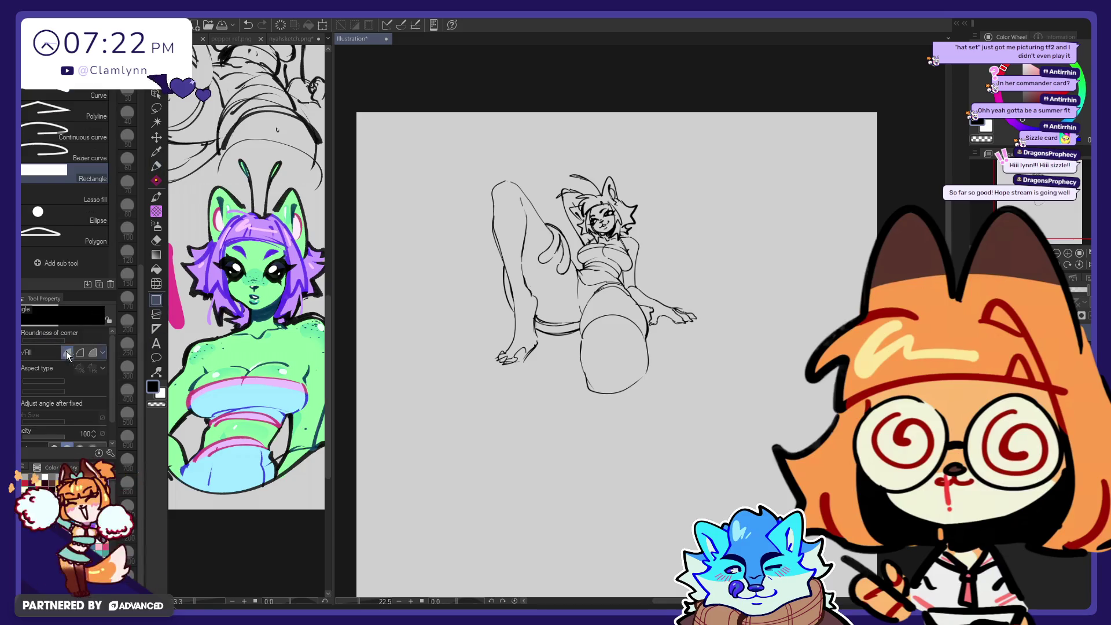
left_click(80, 353)
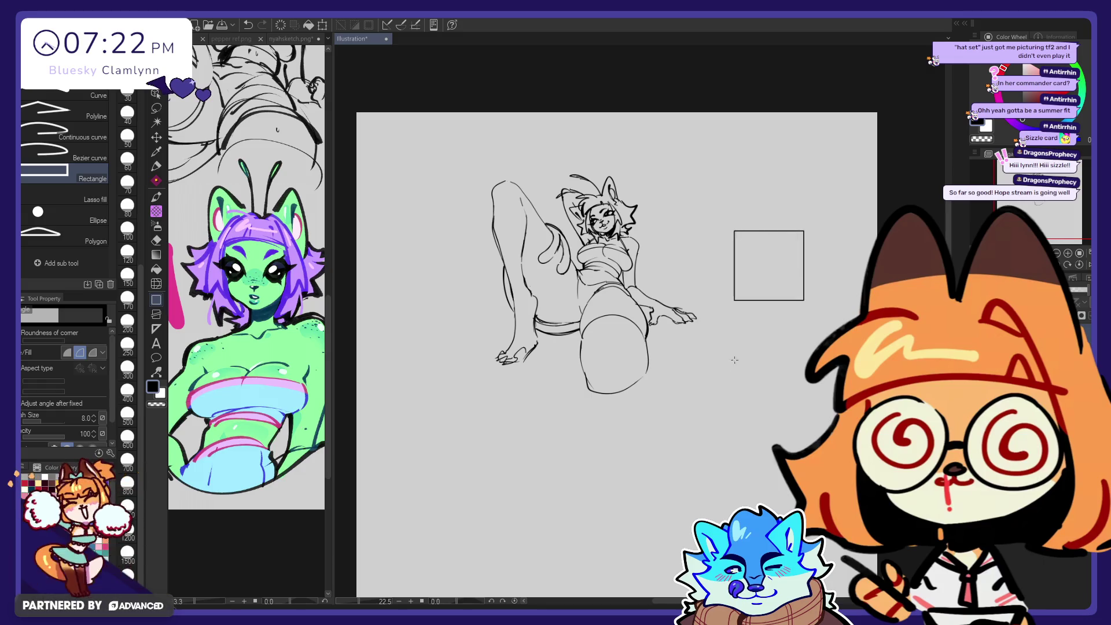
left_click_drag(734, 360, 662, 450)
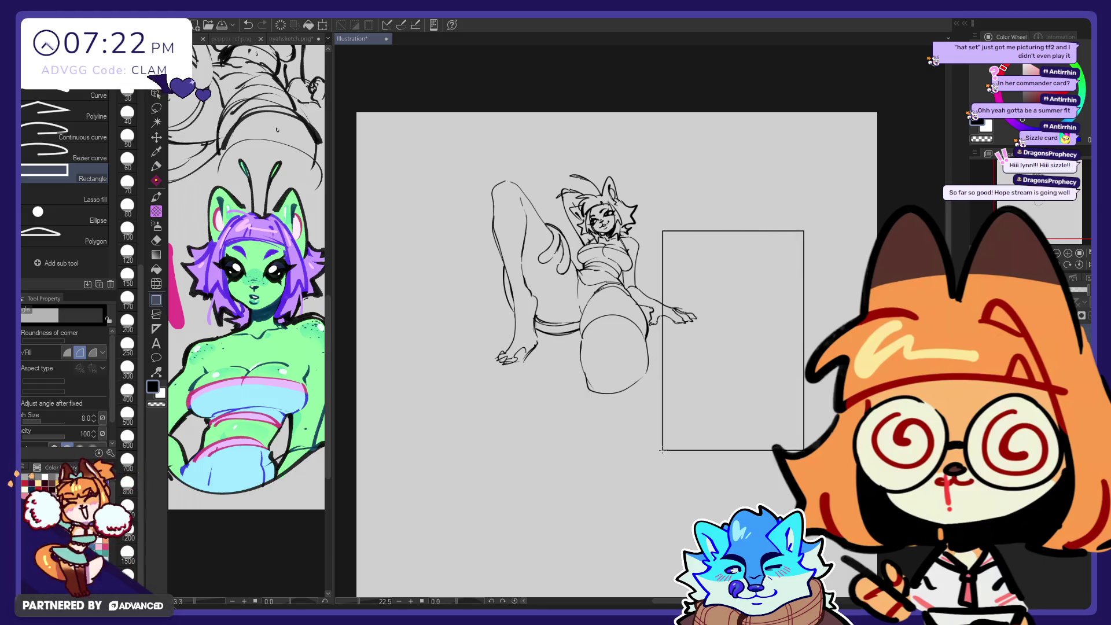
Step: Move the rectangle frame over the figure's torso and thigh
key("k")
left_click_drag(813, 399, 671, 332)
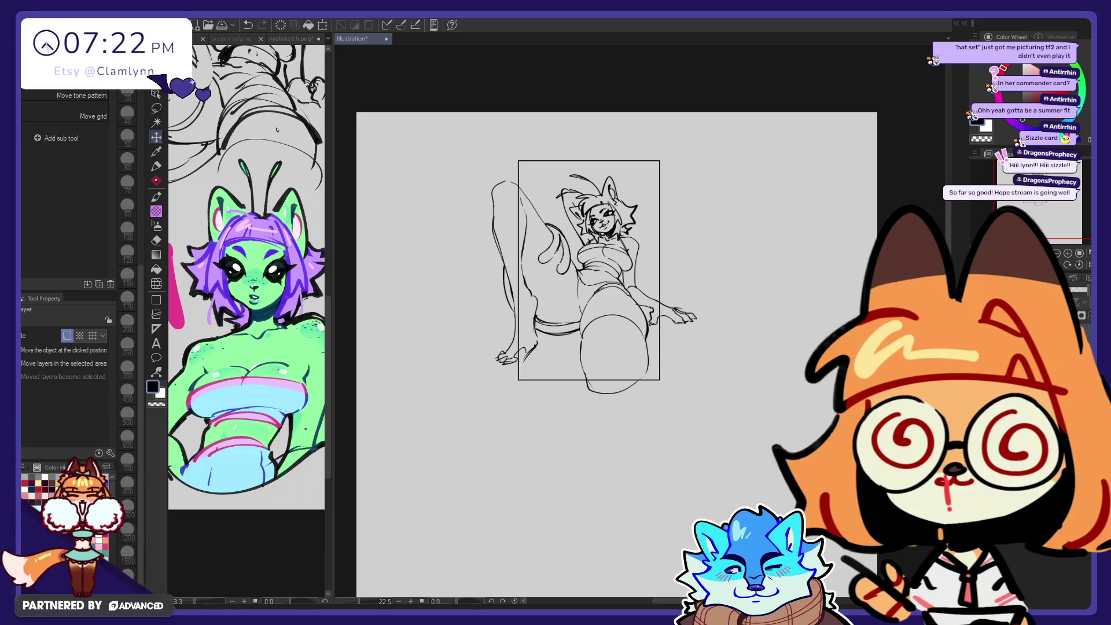
key("ctrl+t")
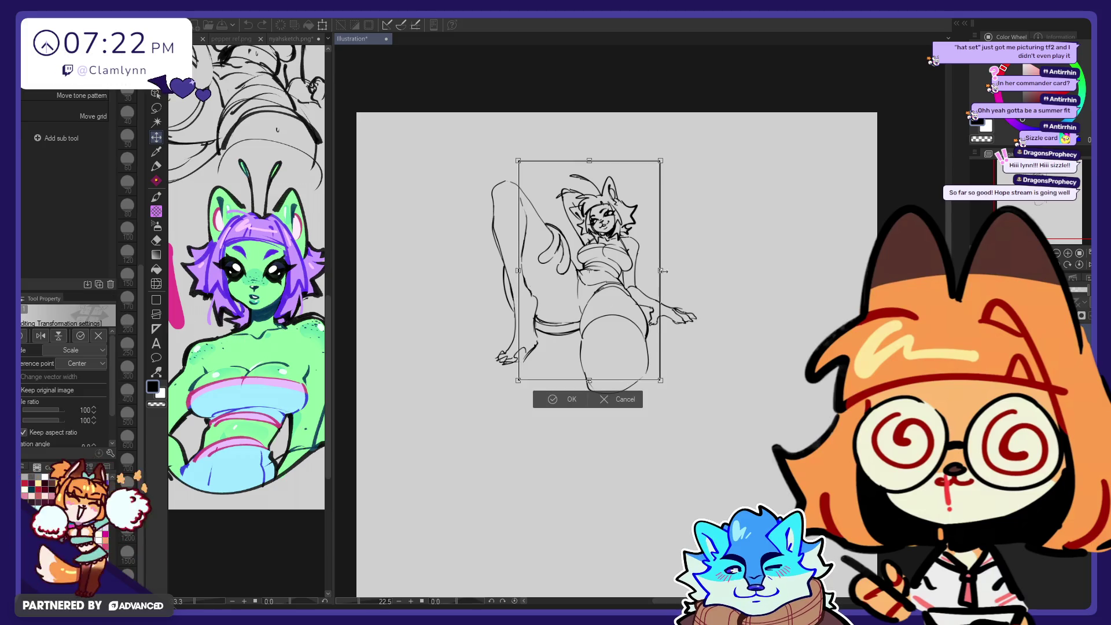
Step: Shrink the frame slightly and shift it up and right over the figure
left_click_drag(660, 270, 644, 271)
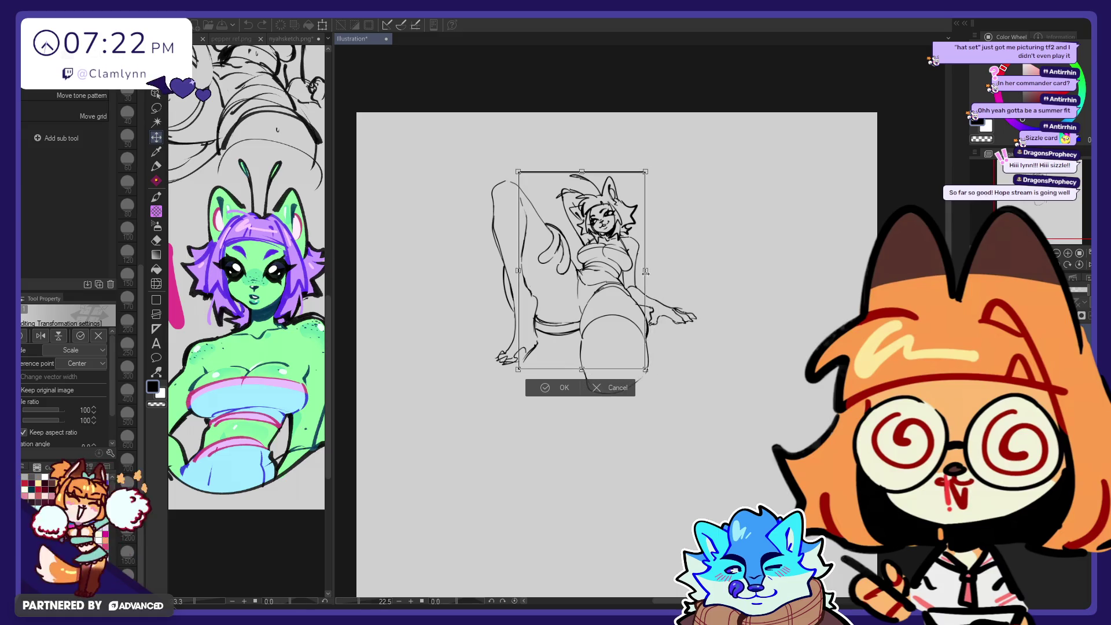
left_click_drag(585, 314, 593, 302)
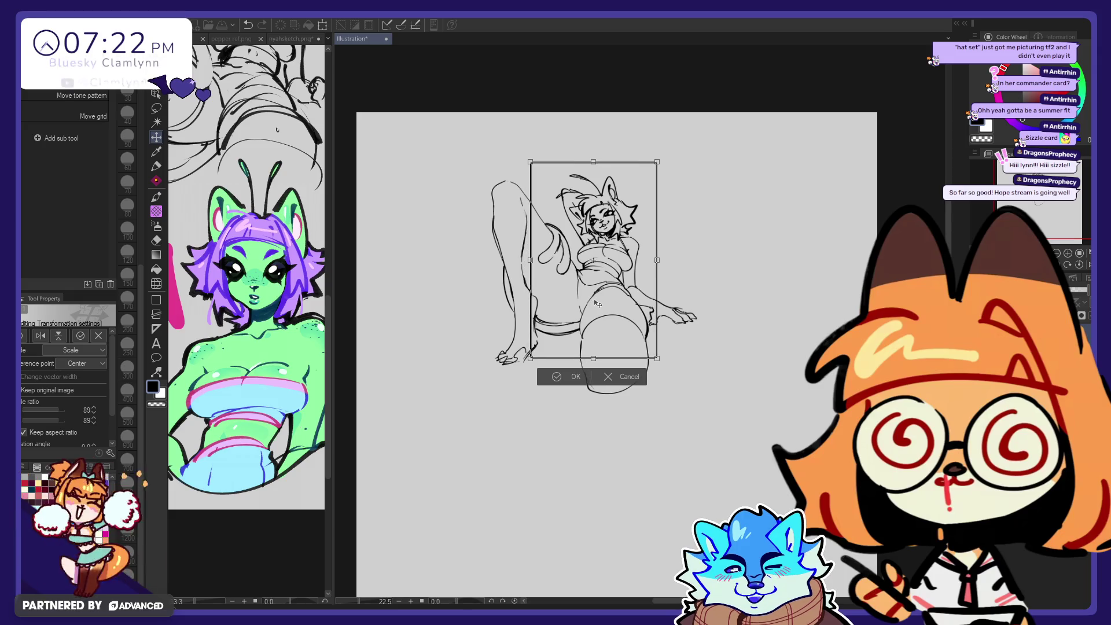
scroll(598, 272, "up", 1)
scroll(598, 272, "up", 1)
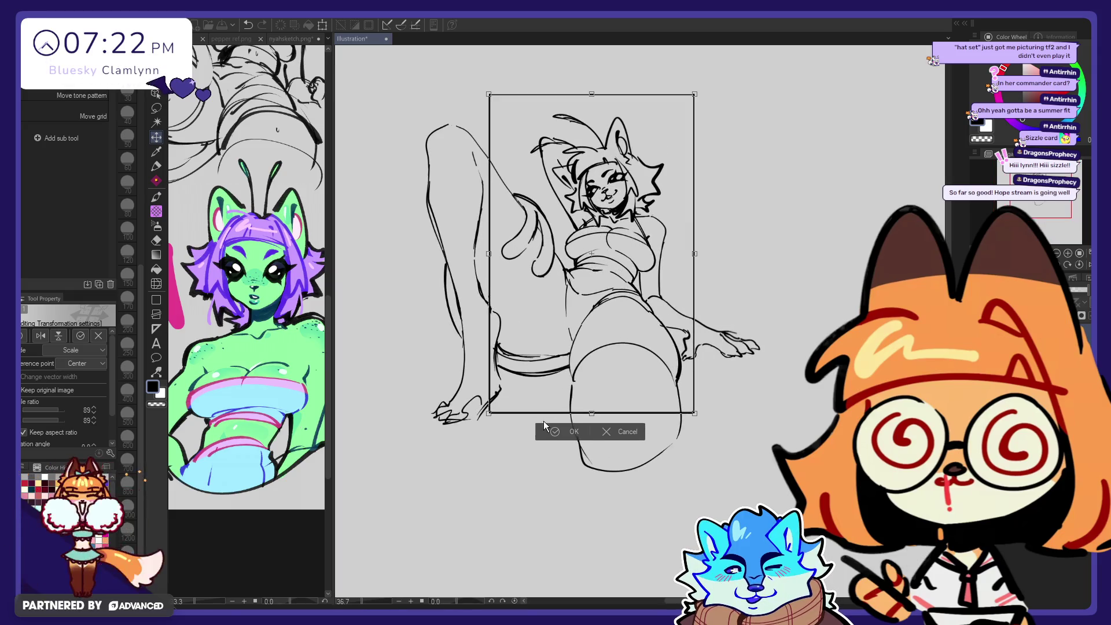
left_click(564, 431)
Step: Undo the nudge and the resize to restore the larger frame at the lower right
scroll(575, 120, "up", 1)
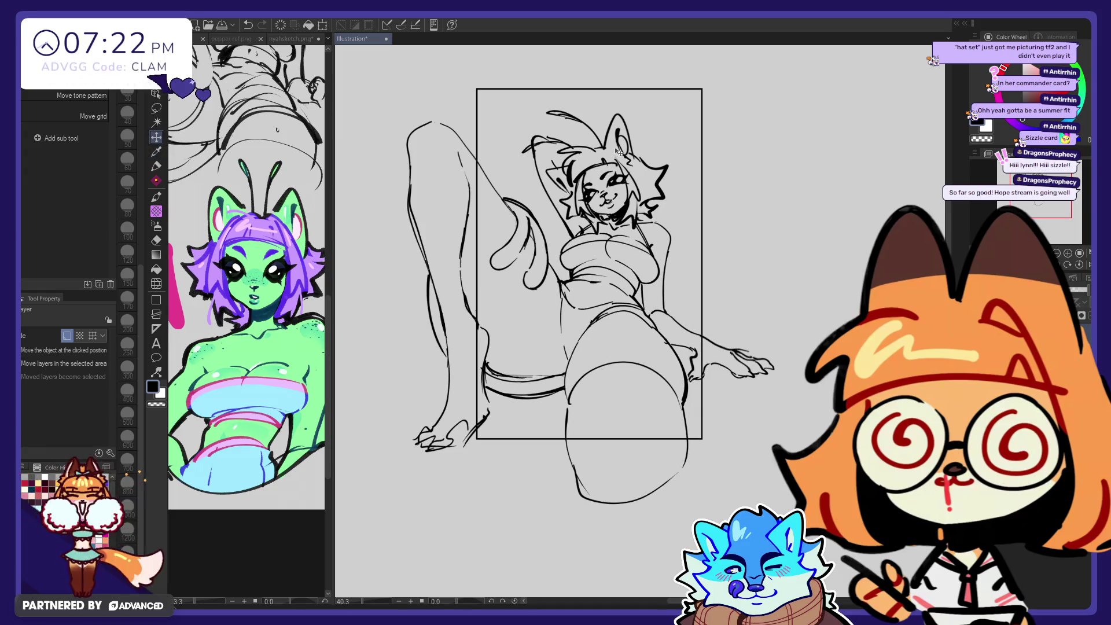
scroll(574, 120, "up", 1)
scroll(475, 474, "down", 1)
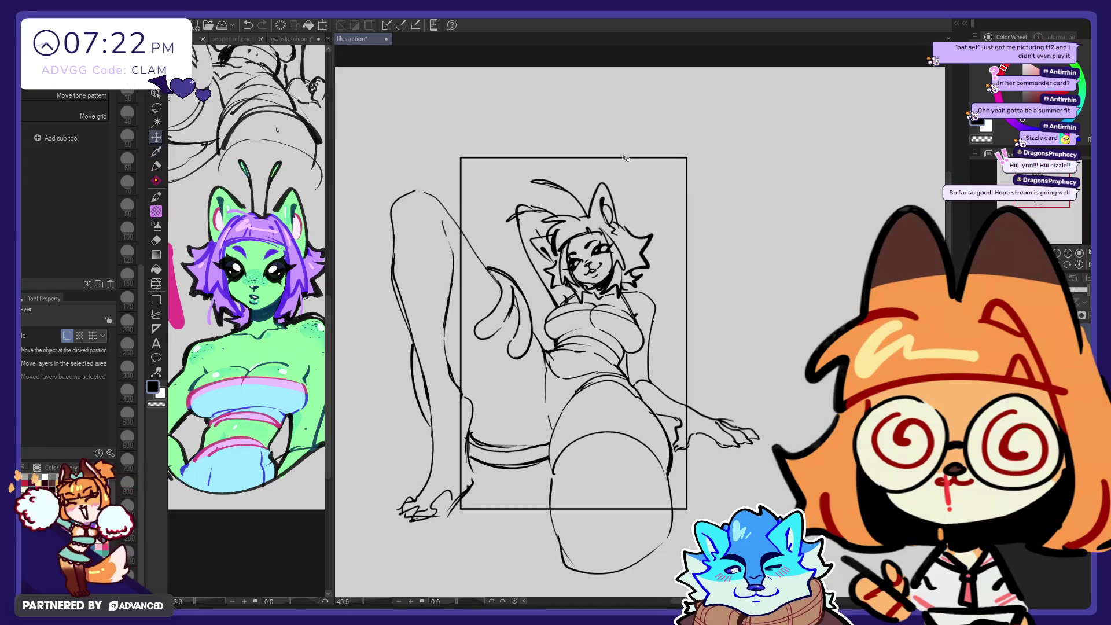
scroll(663, 107, "down", 2)
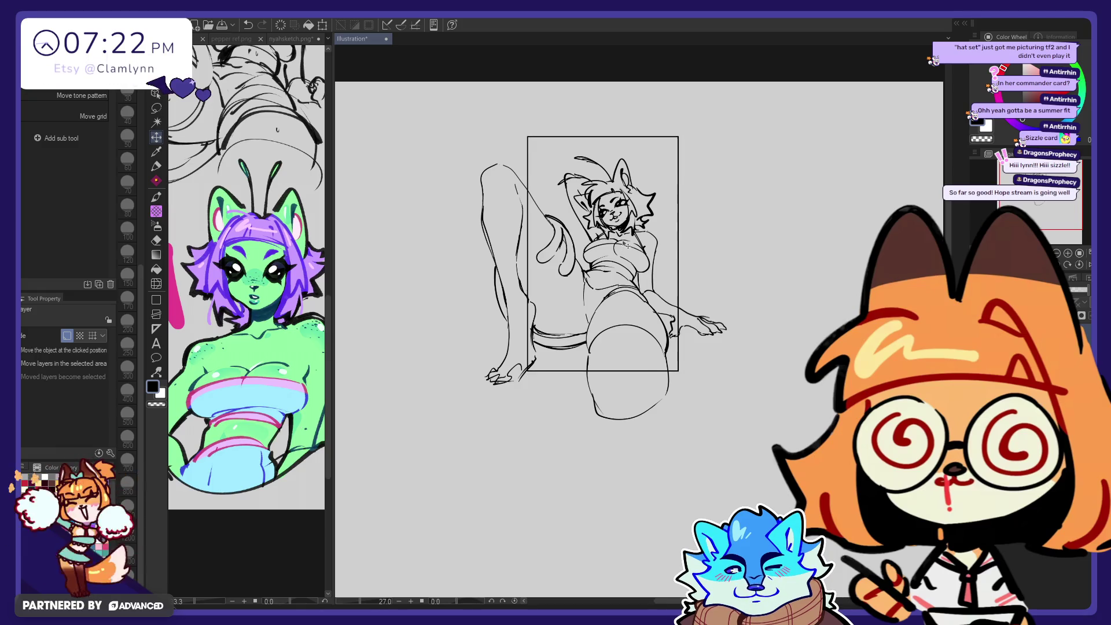
left_click_drag(624, 254, 629, 260)
key("ctrl+z")
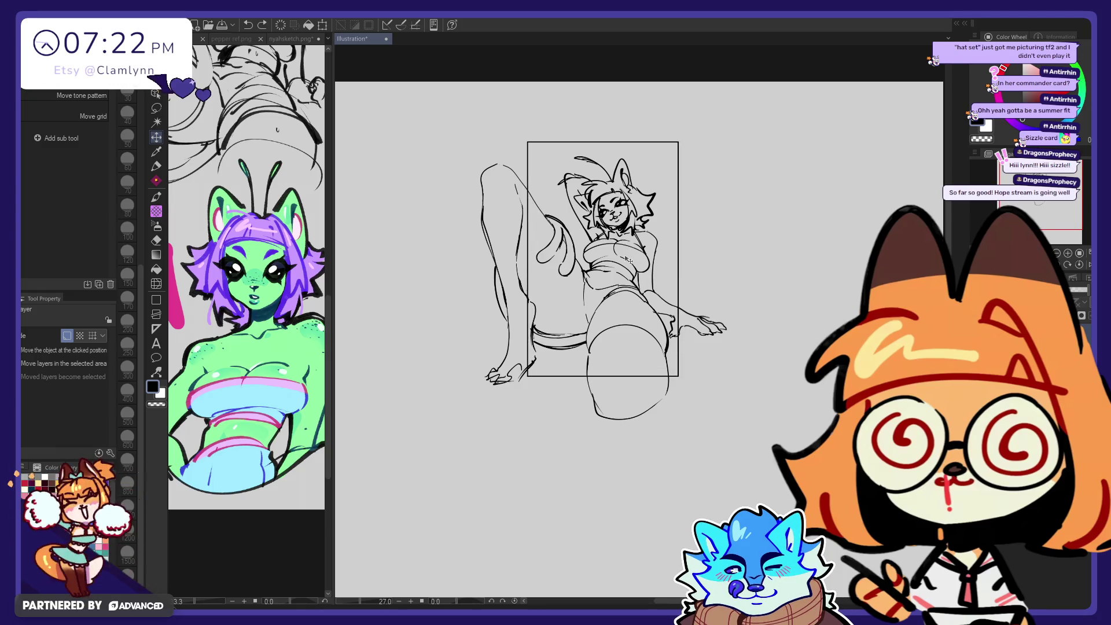
key("ctrl+z")
key("ctrl+z")
key("ctrl+t")
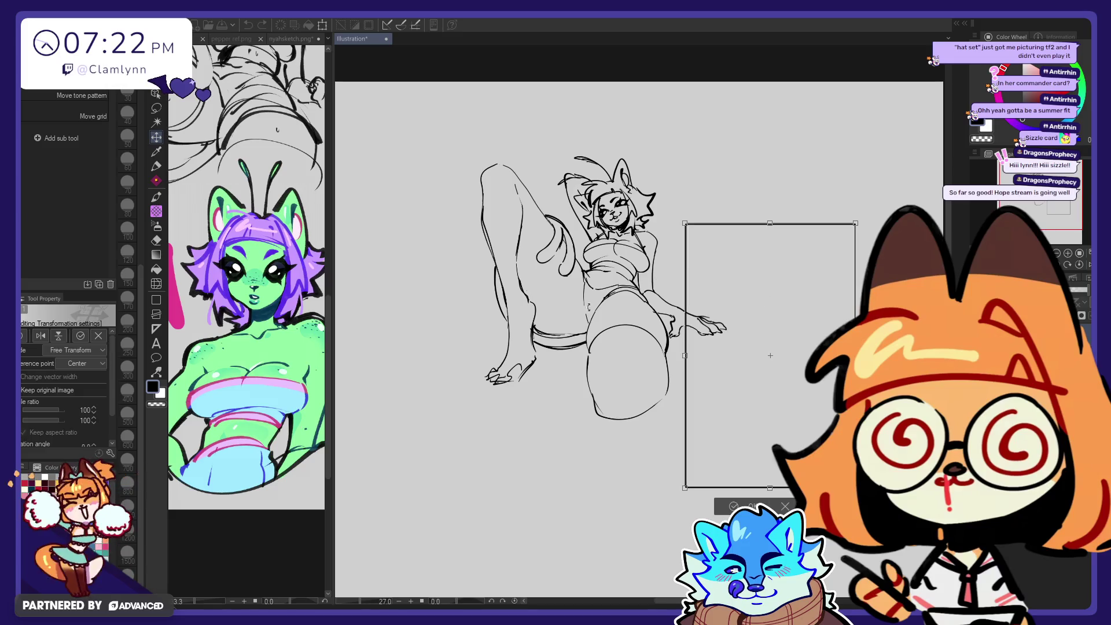
Step: Rotate the frame 90° into landscape and place it over the figure's upper body
left_click_drag(868, 353, 782, 226)
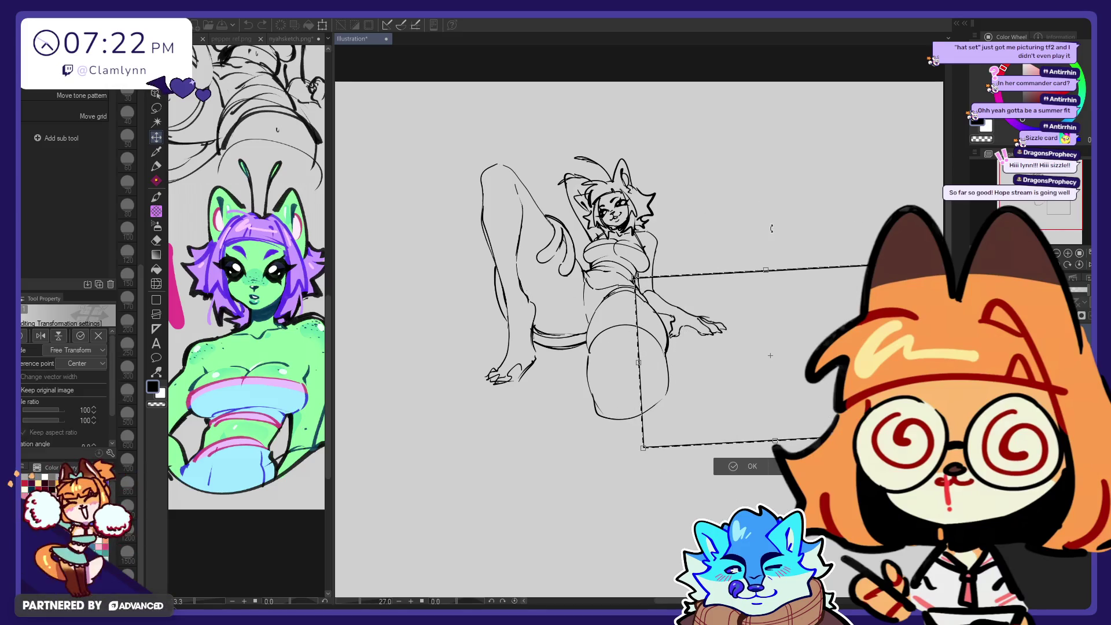
left_click_drag(835, 357, 673, 242)
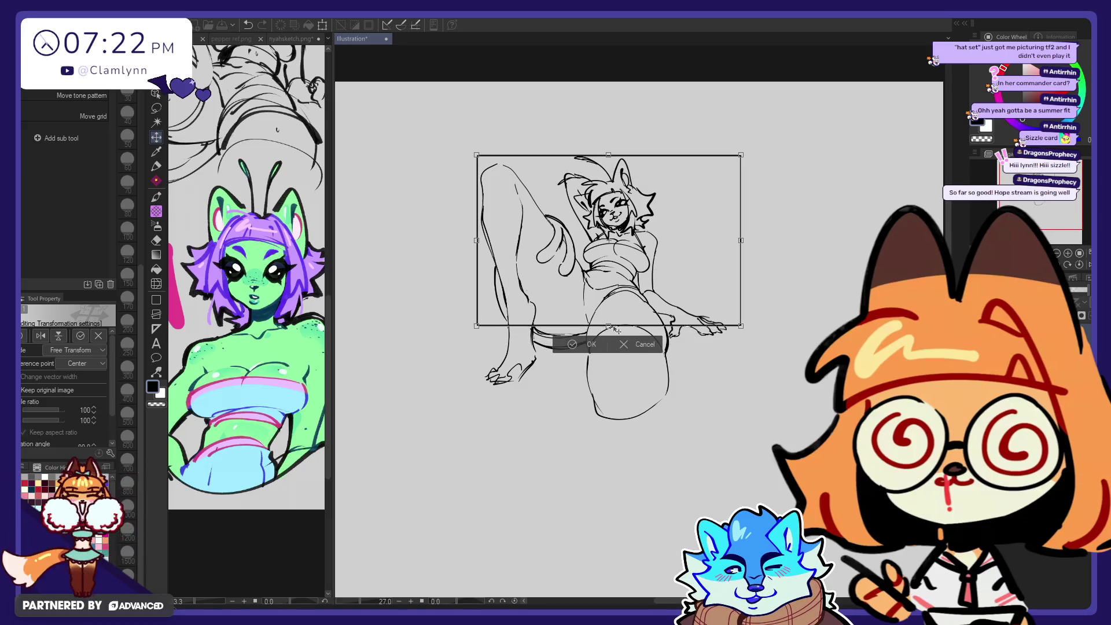
left_click(588, 346)
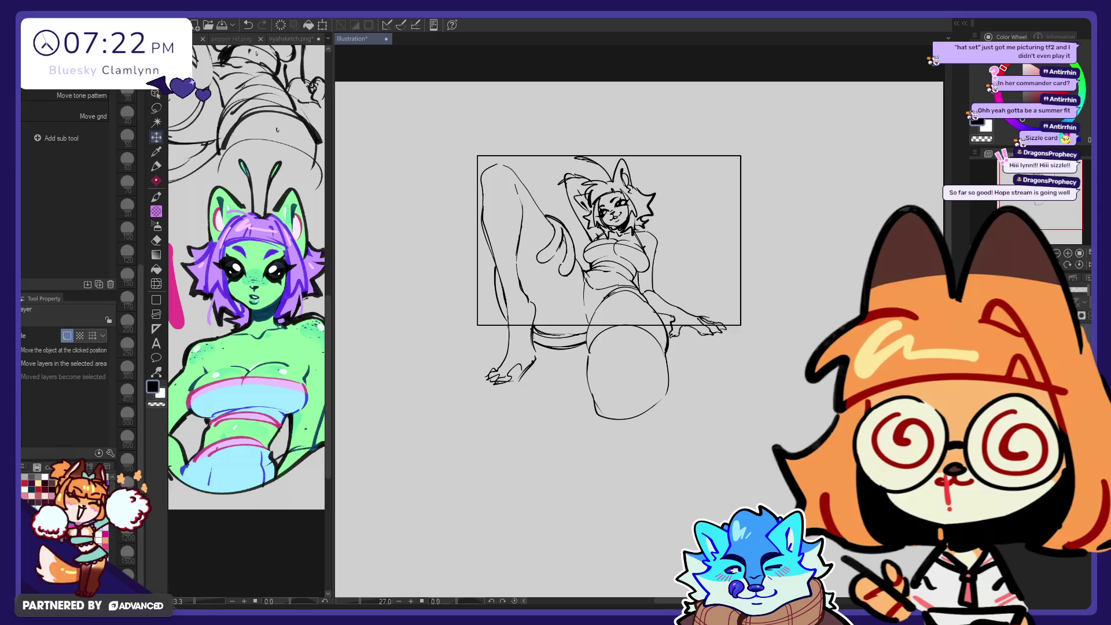
Step: Enlarge the frame to 124% and nudge it up slightly around the figure
key("ctrl+t")
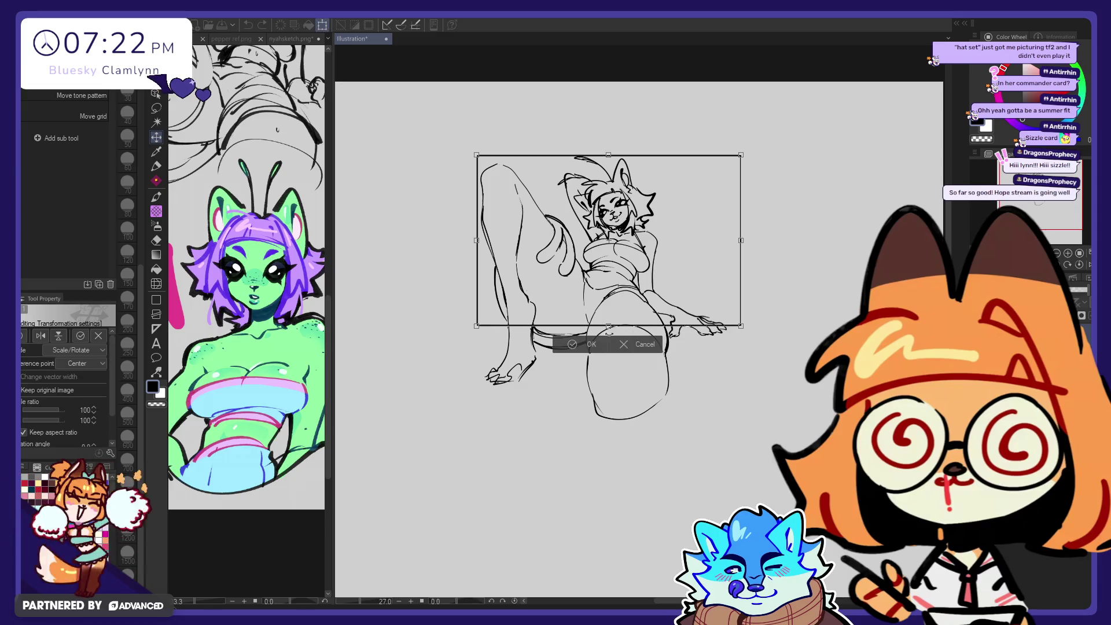
mouse_move(608, 327)
left_mouse_down()
mouse_move(609, 367)
mouse_move(655, 351)
left_mouse_up()
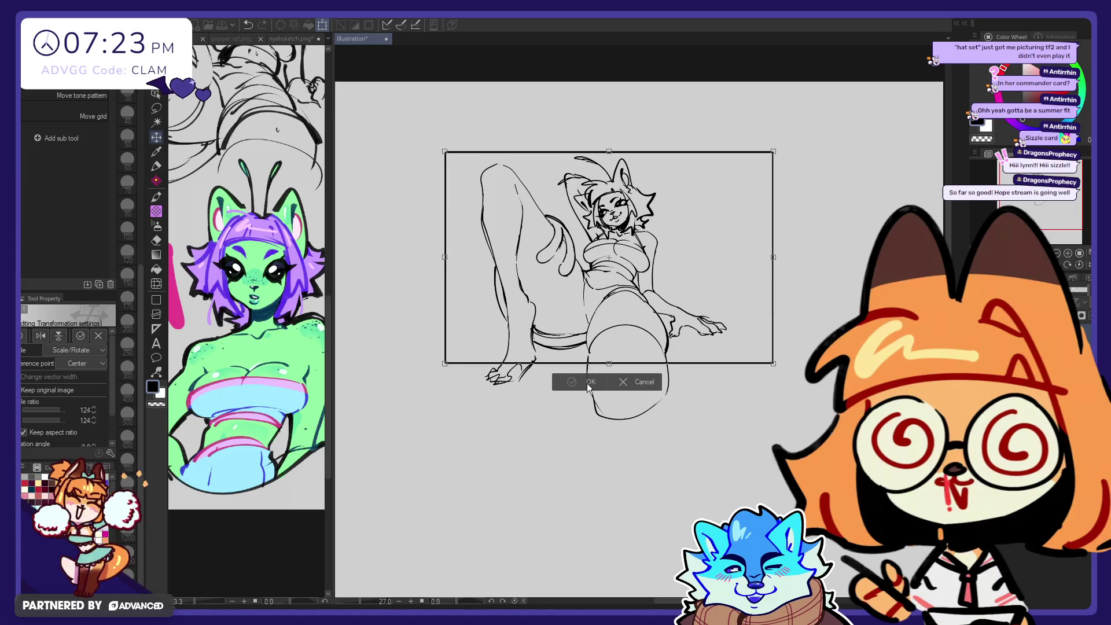
key("Return")
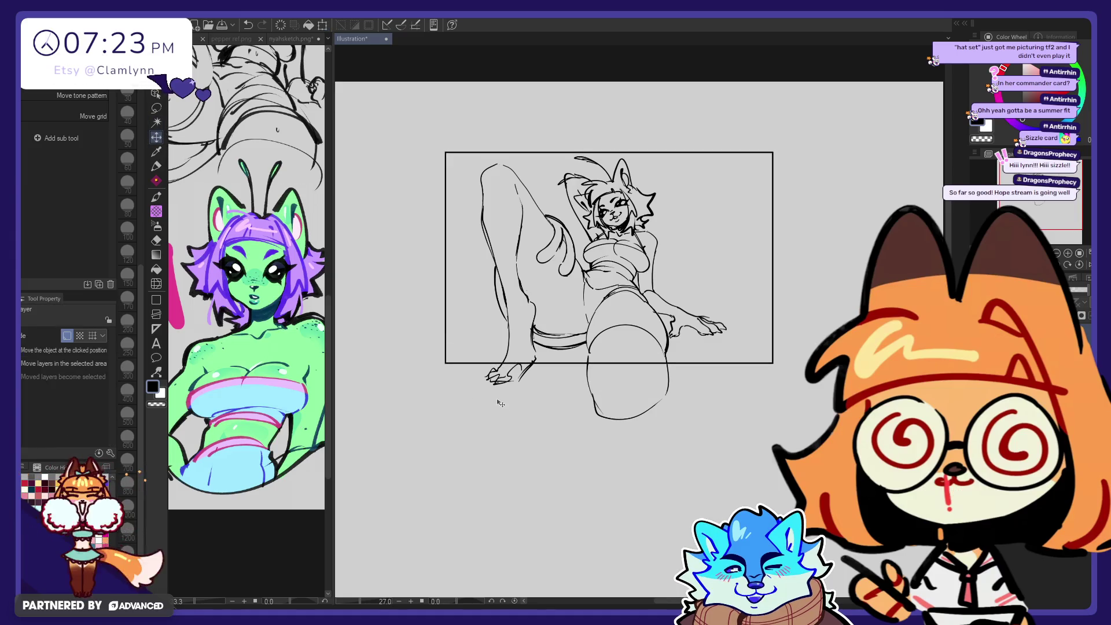
left_click_drag(501, 402, 548, 391)
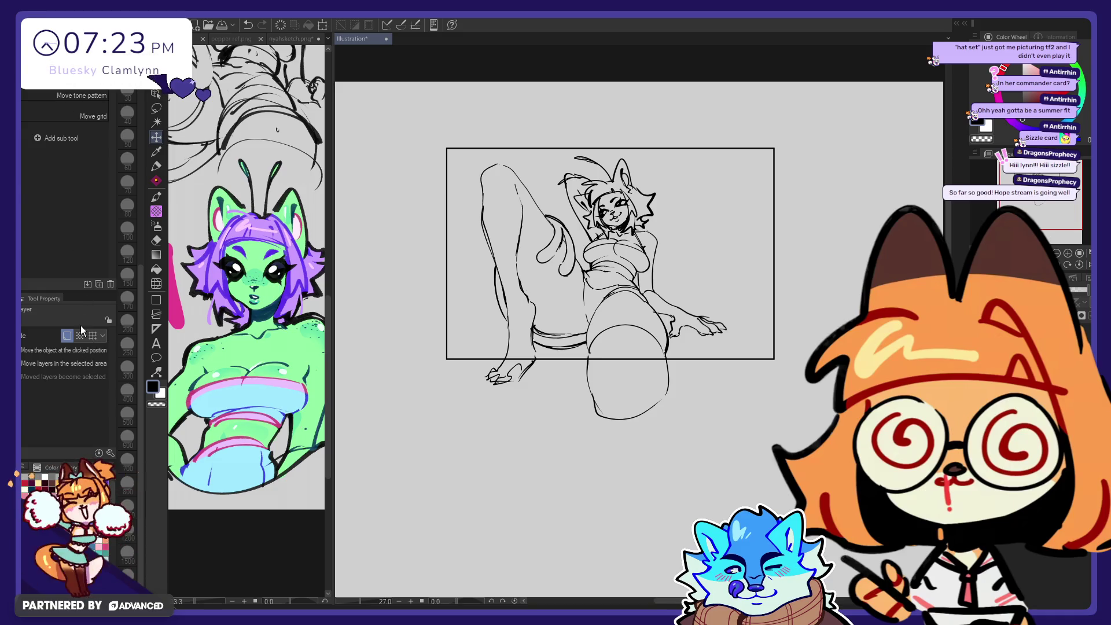
key("ctrl+alt+c")
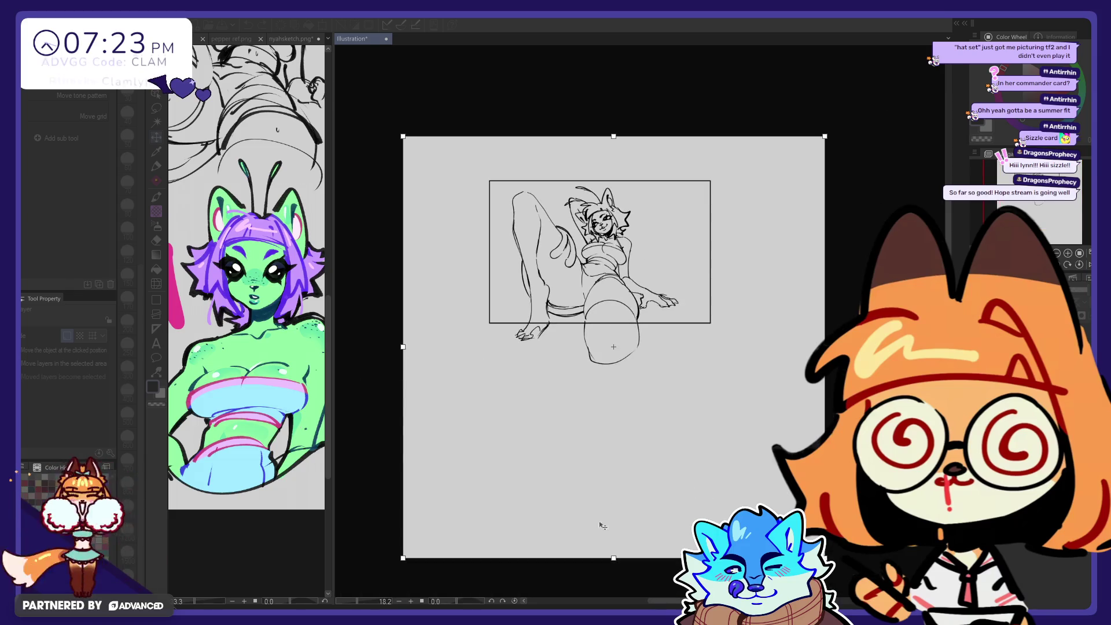
Step: Trim all four canvas edges to the landscape frame and apply the crop
left_click_drag(614, 556, 625, 325)
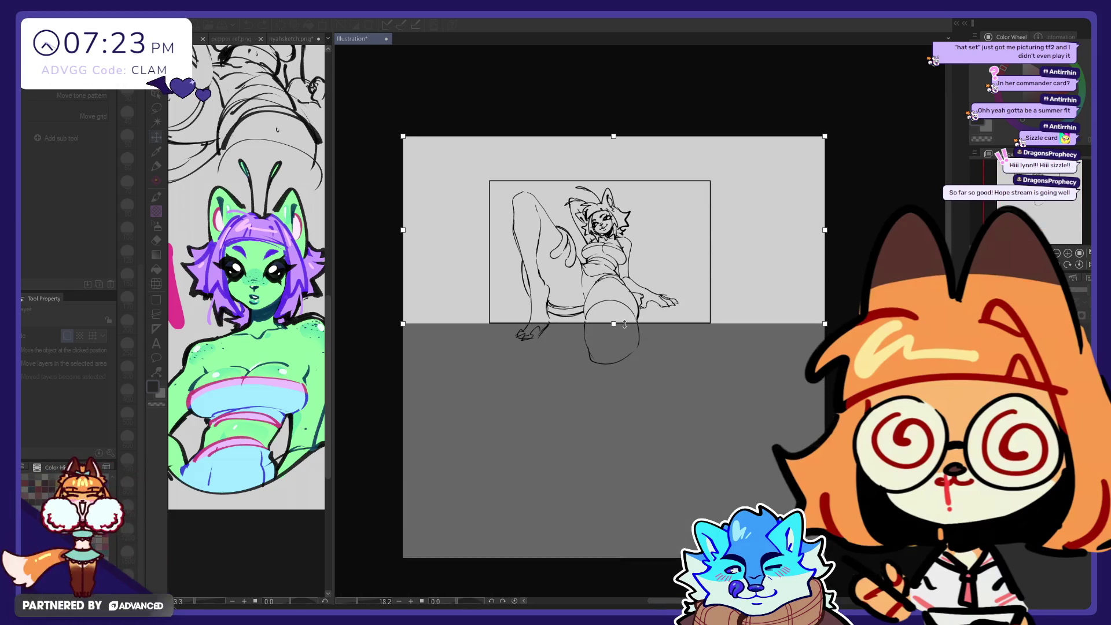
left_click_drag(824, 230, 714, 243)
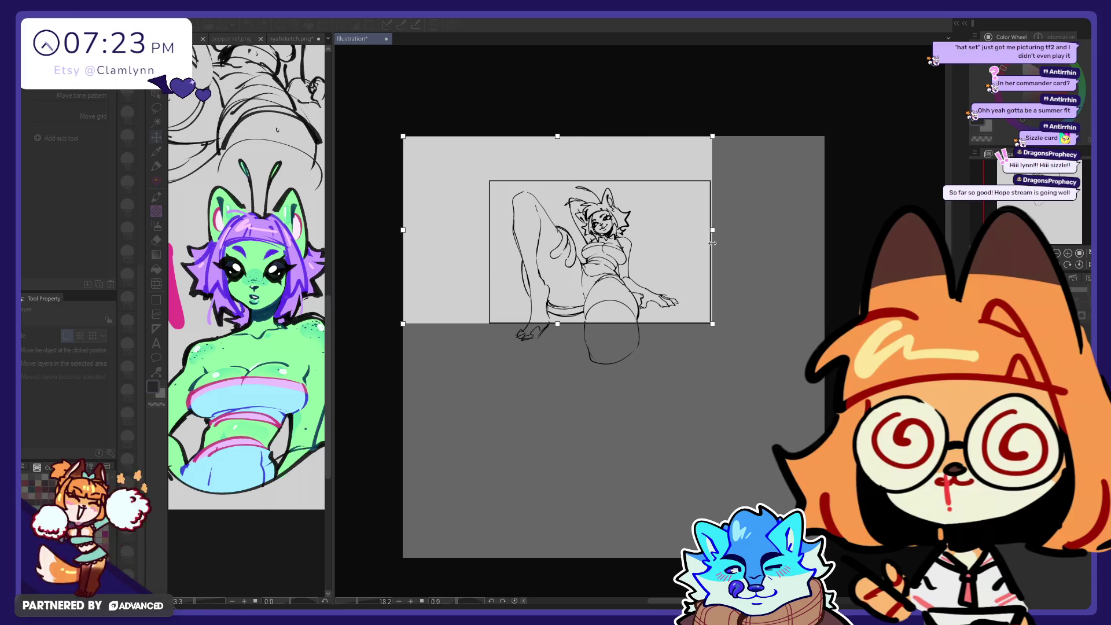
left_click_drag(403, 230, 489, 236)
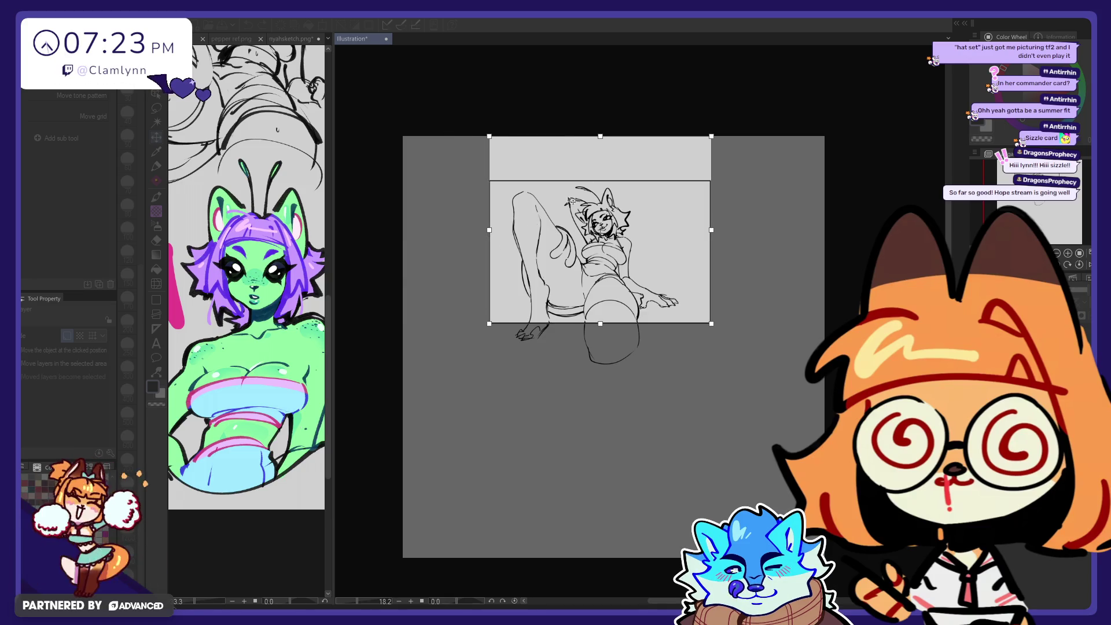
left_click_drag(602, 136, 602, 180)
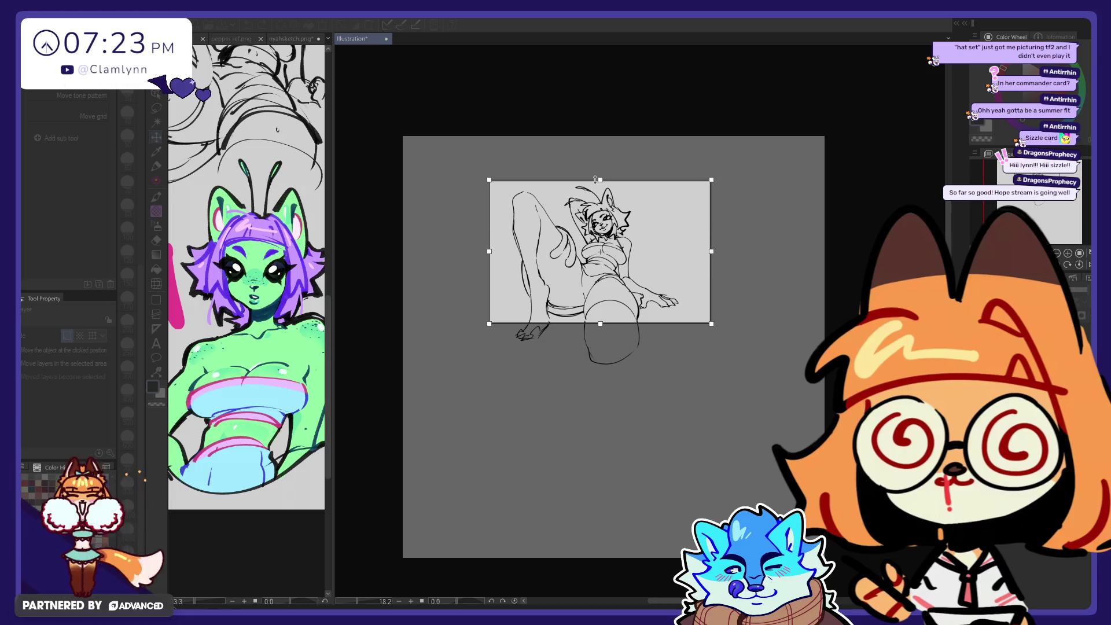
left_click(540, 16)
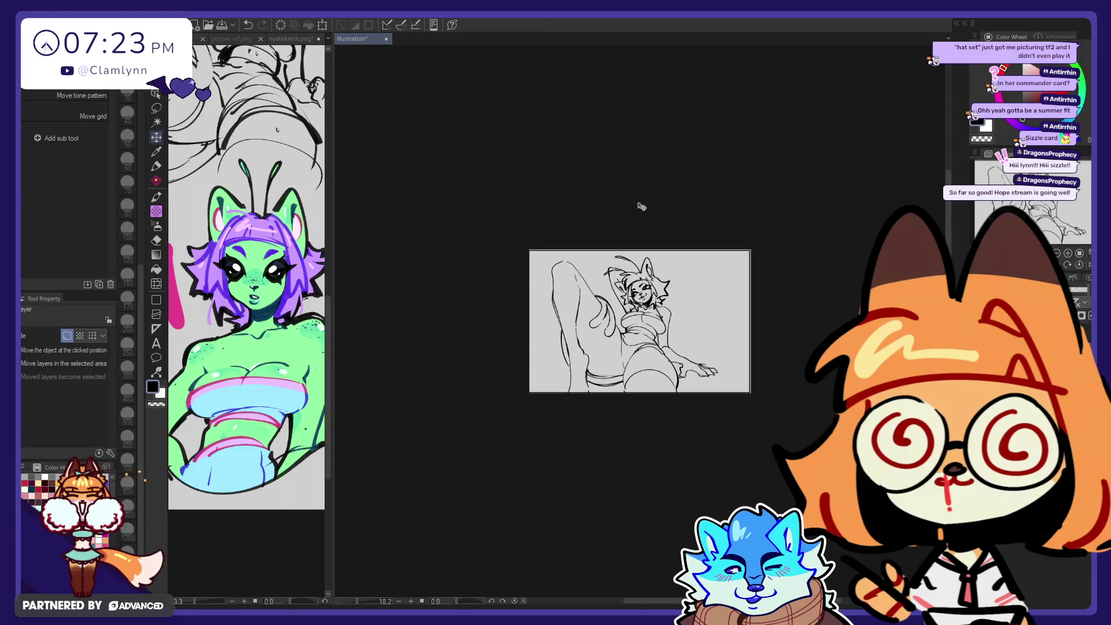
scroll(639, 353, "up", 1)
scroll(613, 333, "up", 1)
scroll(585, 313, "up", 1)
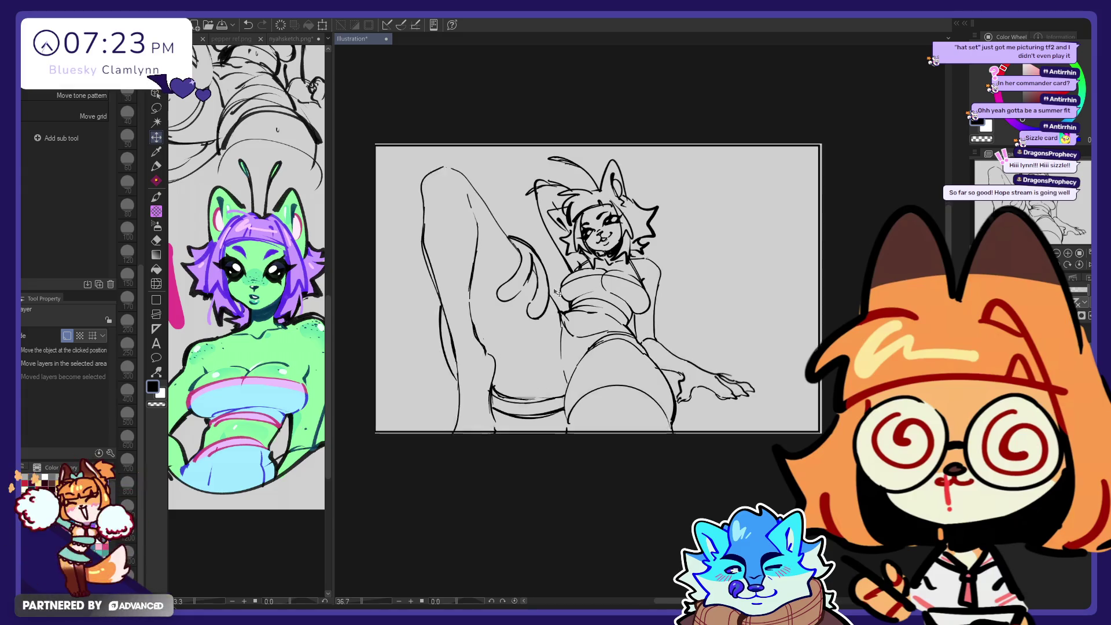
scroll(558, 294, "up", 2)
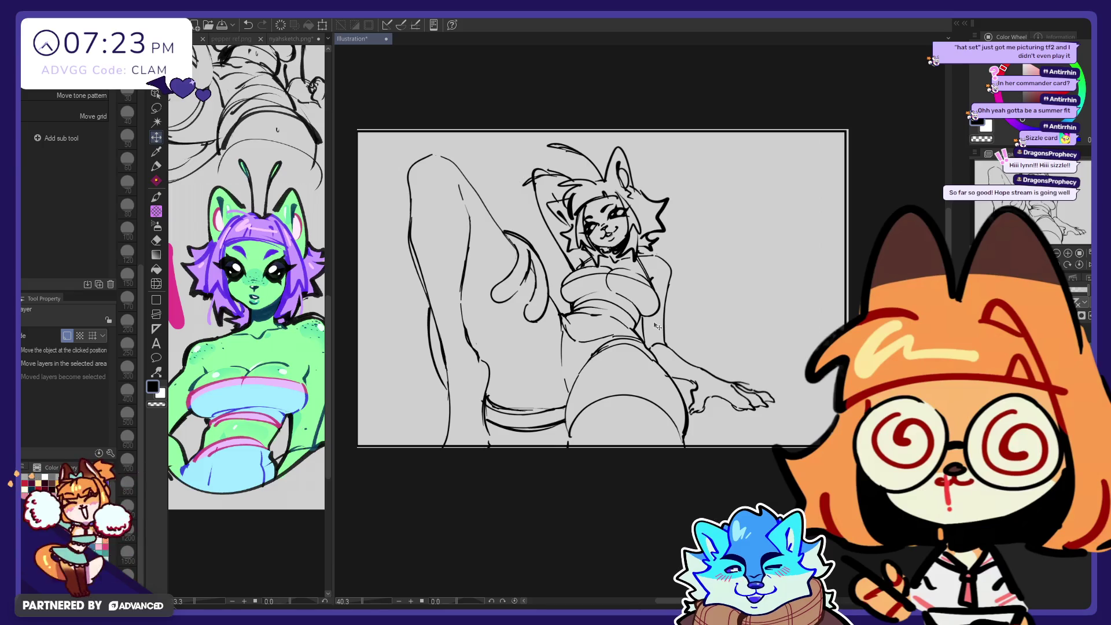
scroll(657, 327, "down", 1)
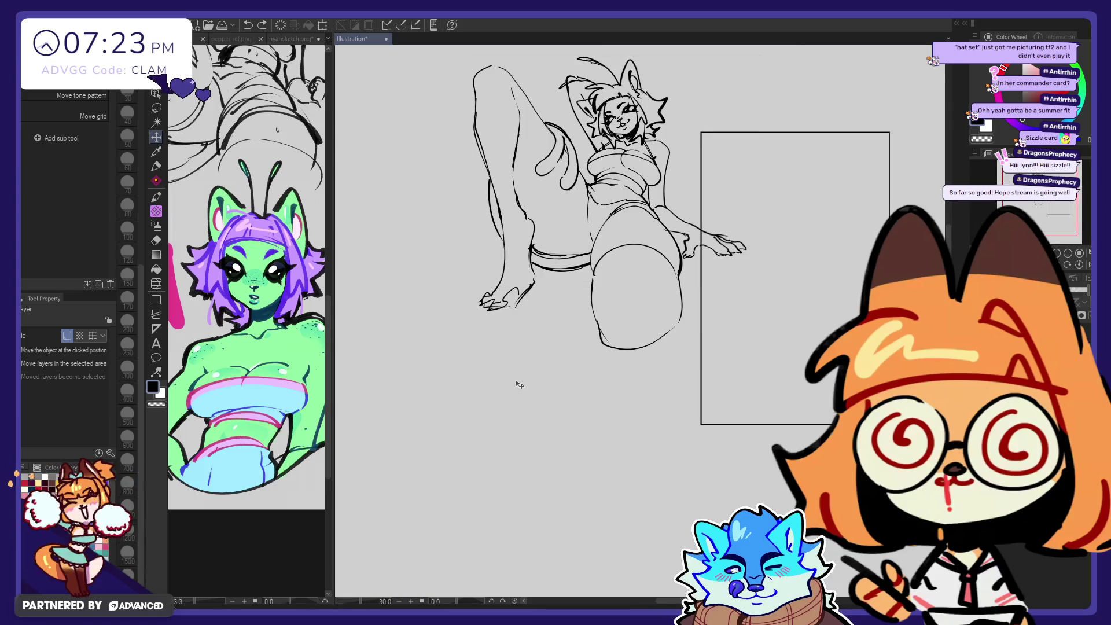
Step: Move the sketch into the tall frame and crop all four canvas edges to it
left_click_drag(549, 306, 745, 405)
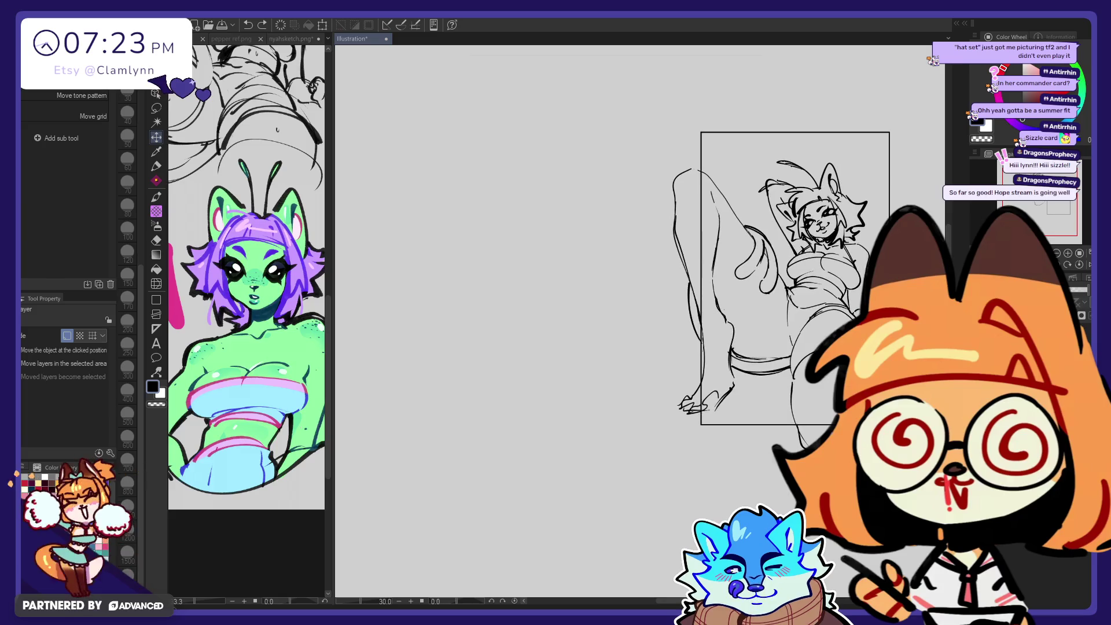
scroll(485, 305, "down", 1)
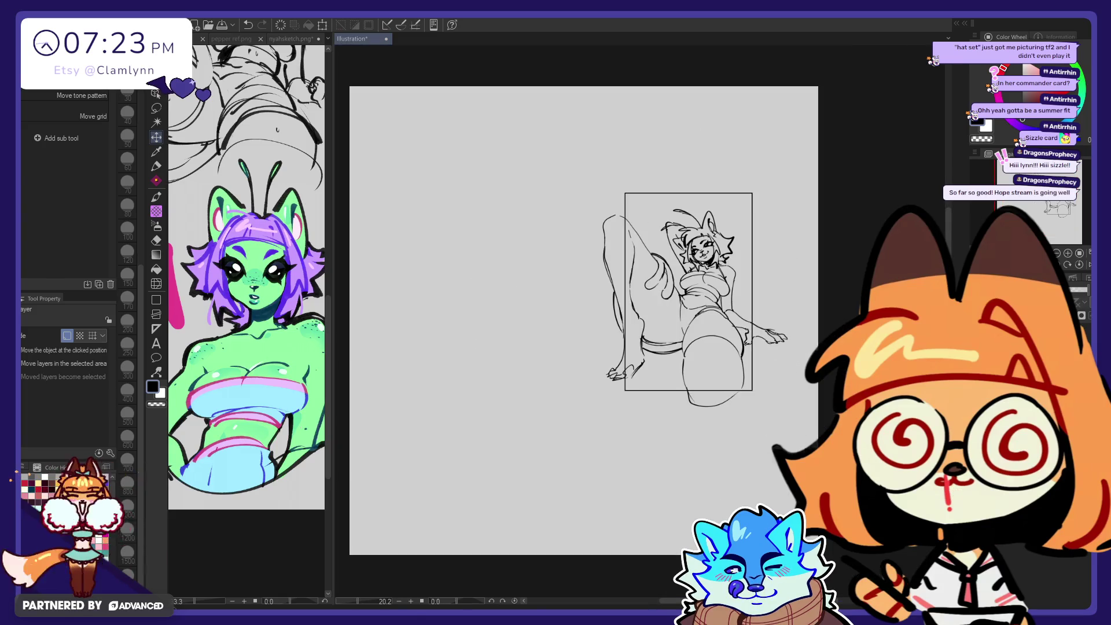
key("ctrl+alt+c")
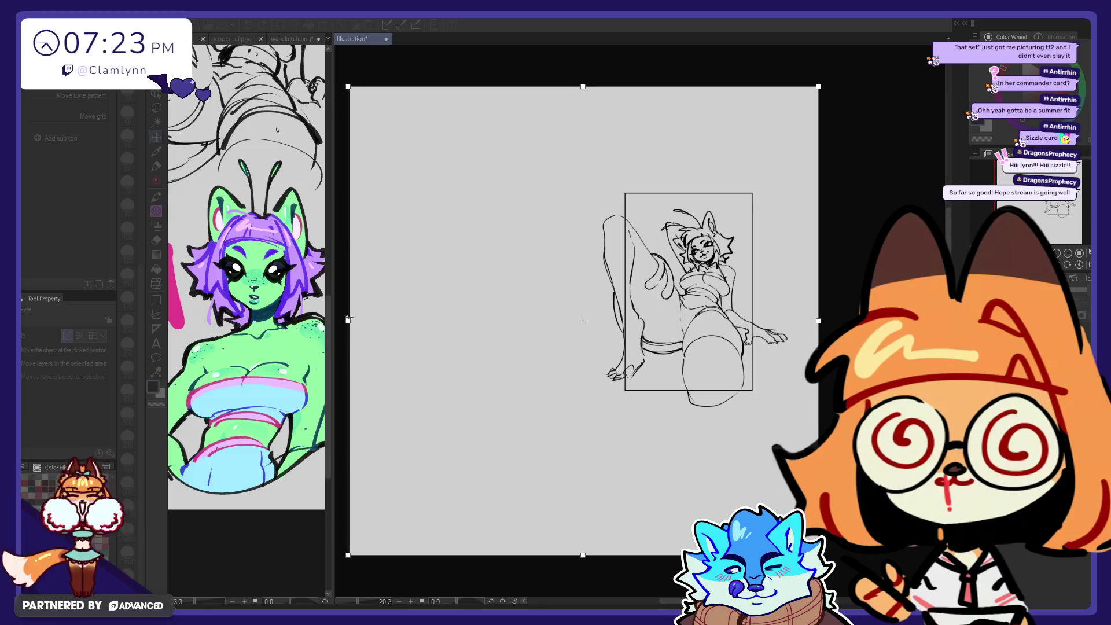
mouse_move(350, 320)
left_mouse_down()
mouse_move(646, 314)
mouse_move(622, 320)
left_mouse_up()
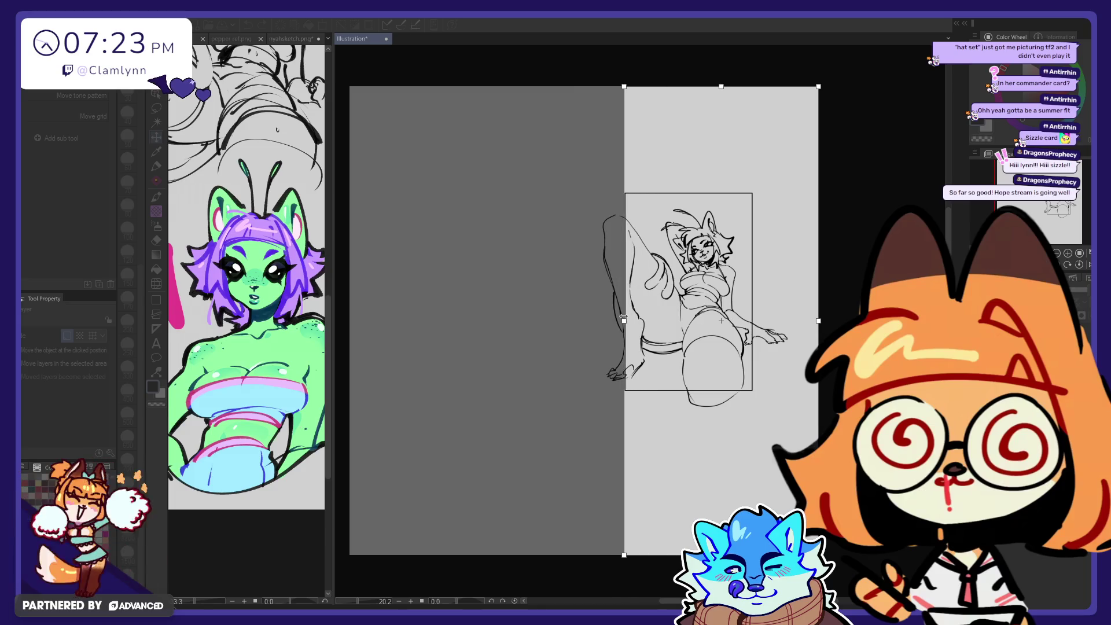
left_click_drag(818, 320, 753, 326)
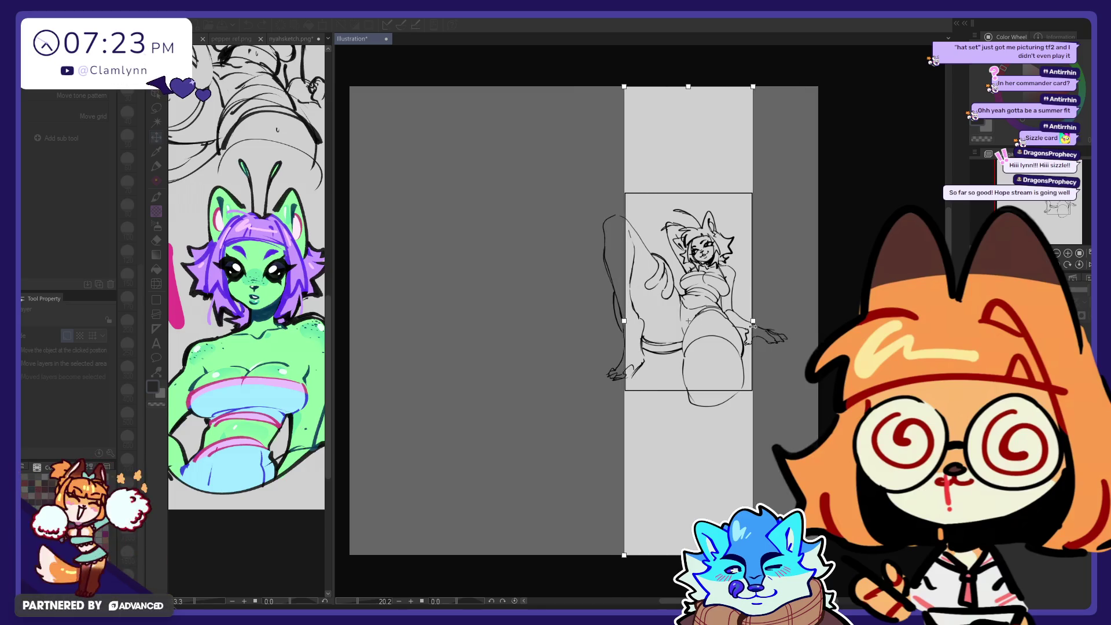
left_click_drag(688, 555, 688, 391)
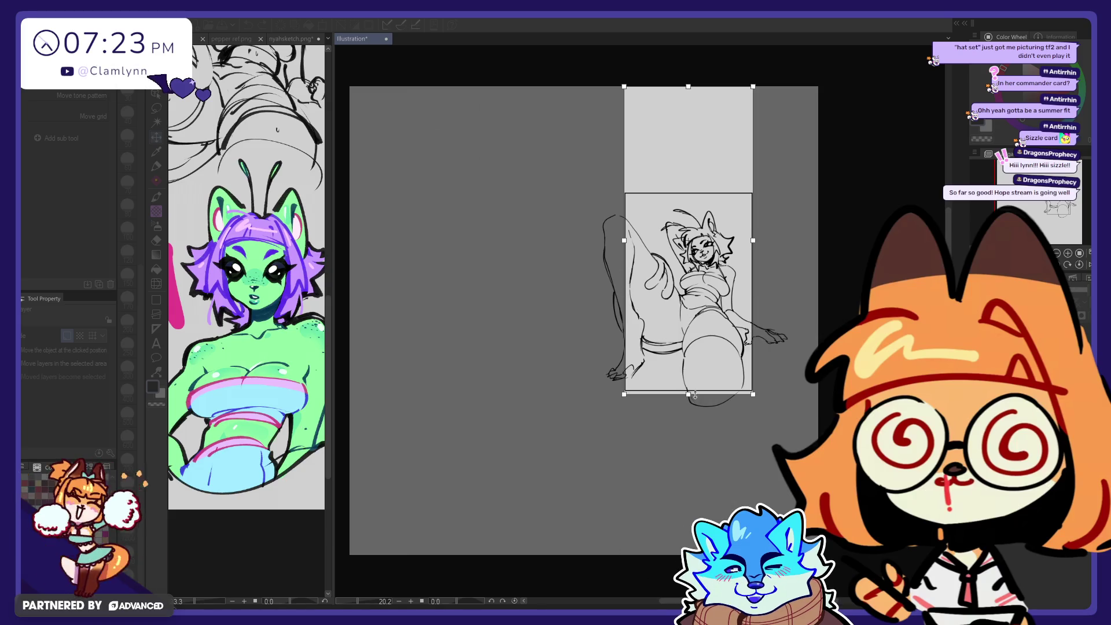
left_click_drag(688, 81, 674, 193)
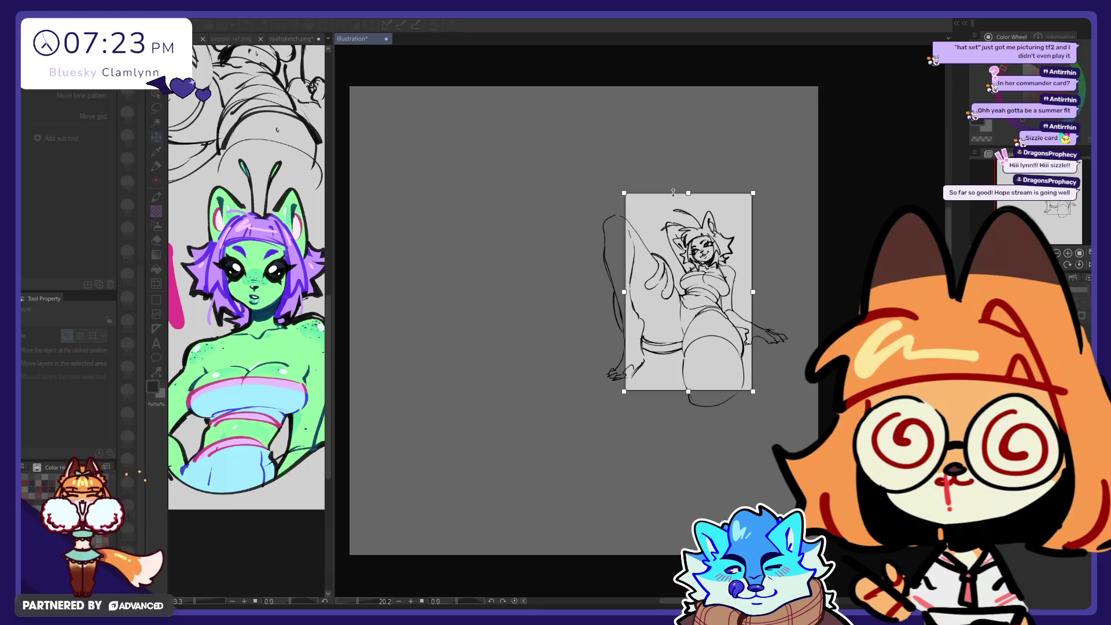
key("Return")
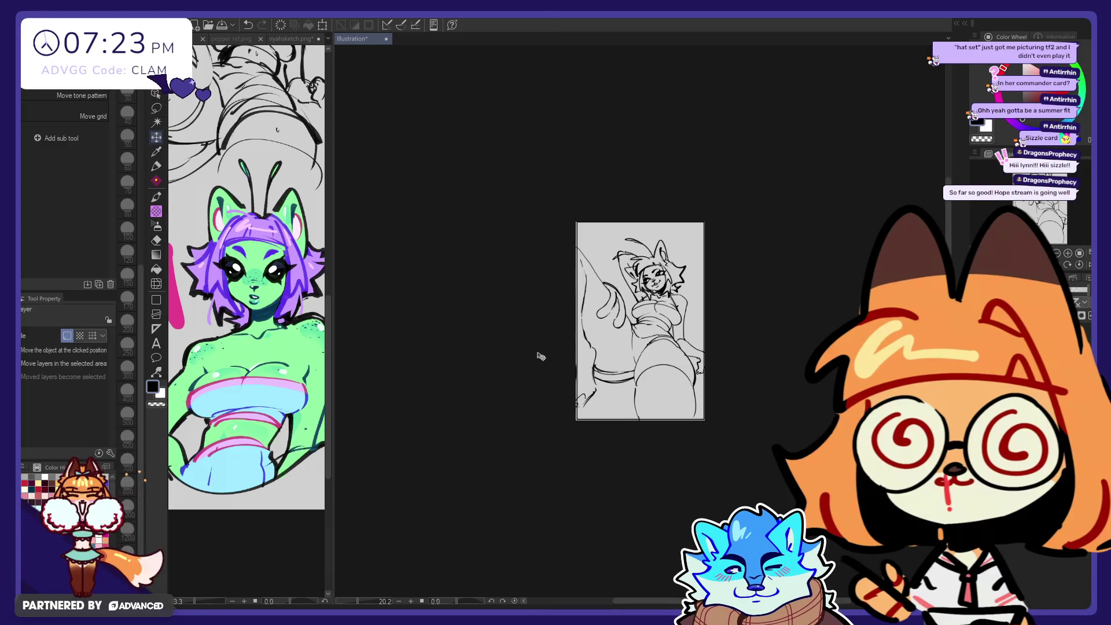
Step: Shift the sketch slightly right and scale it up to 114%
scroll(707, 366, "up", 2)
scroll(707, 366, "up", 2)
scroll(707, 366, "up", 2)
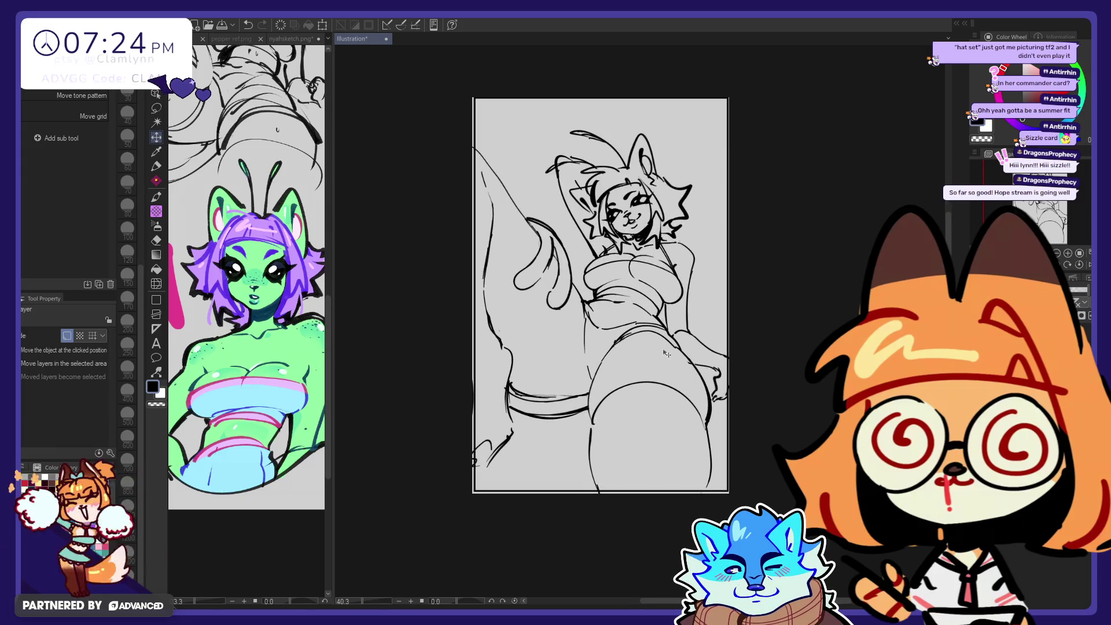
scroll(614, 322, "up", 1)
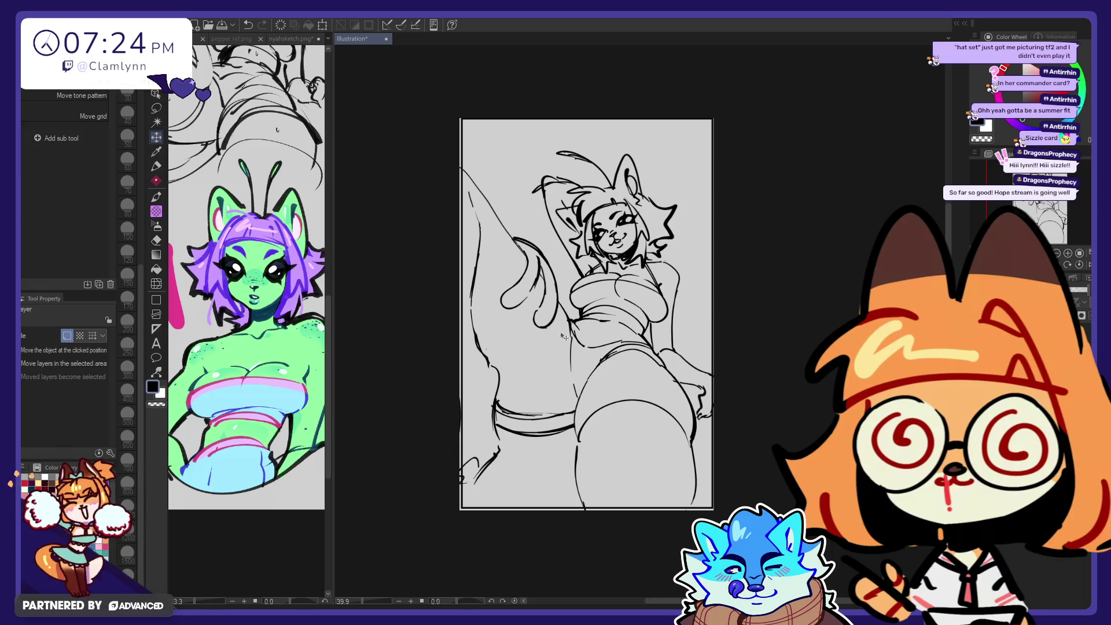
left_click_drag(602, 439, 606, 432)
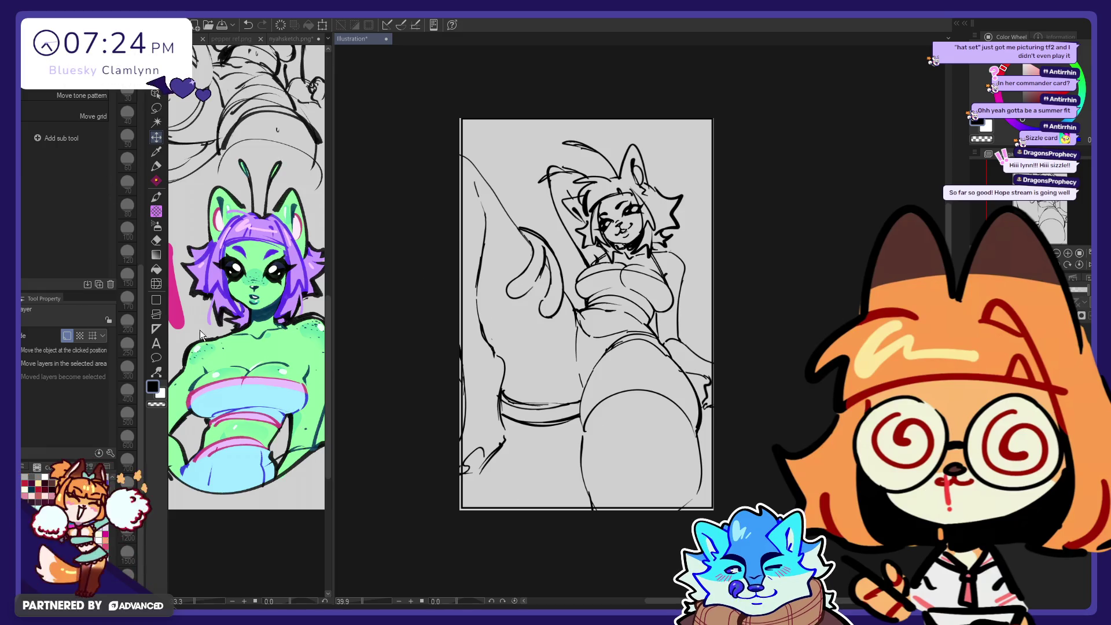
key("ctrl+t")
scroll(567, 233, "down", 1)
mouse_move(589, 425)
left_mouse_down()
mouse_move(624, 448)
mouse_move(623, 439)
left_mouse_up()
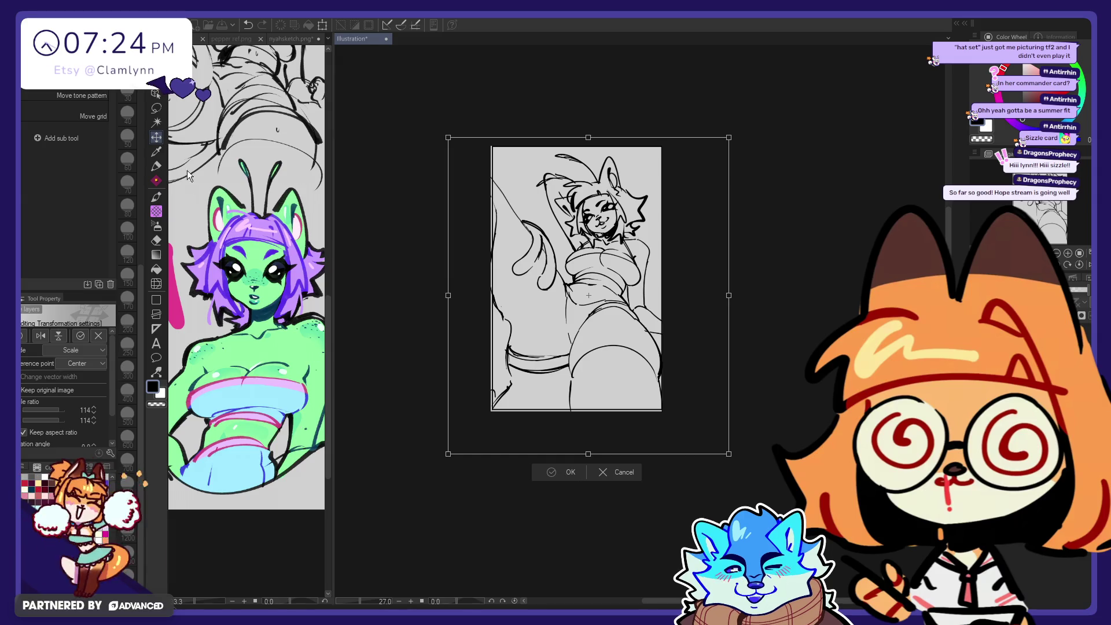
Step: Apply the 114% enlargement and nudge the sketch a few pixels right
left_click(564, 473)
left_click_drag(457, 298, 462, 299)
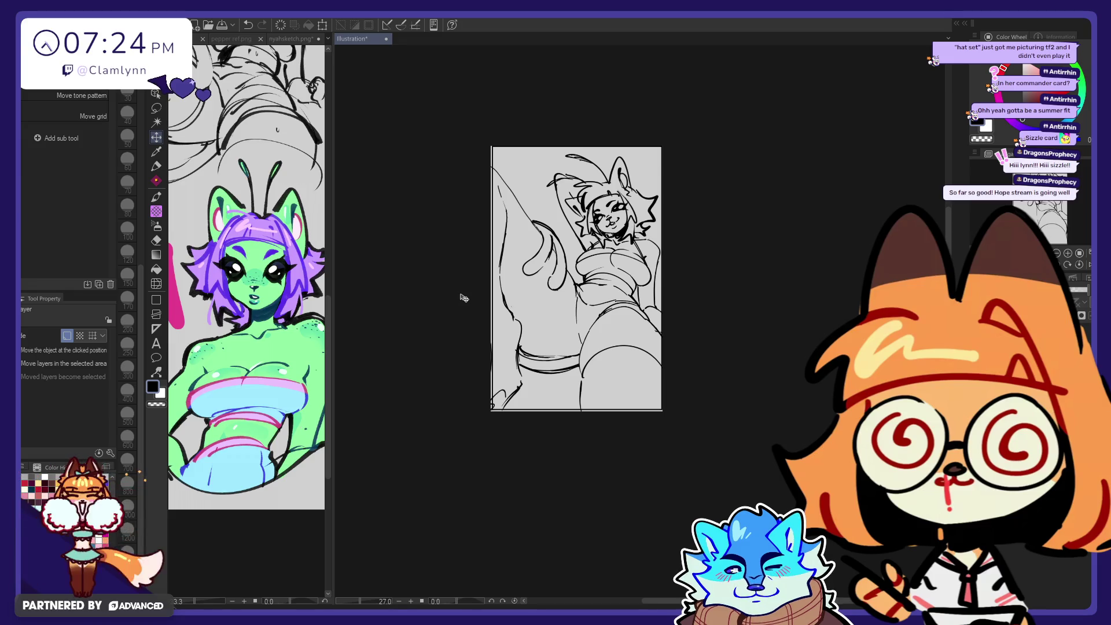
scroll(619, 261, "up", 4)
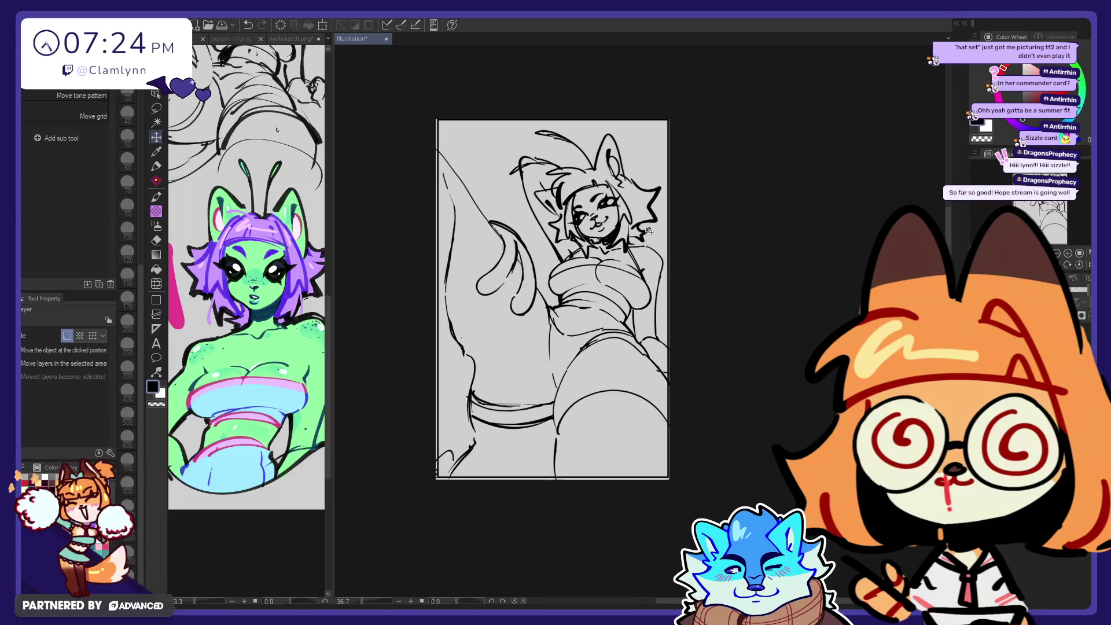
scroll(718, 293, "down", 1)
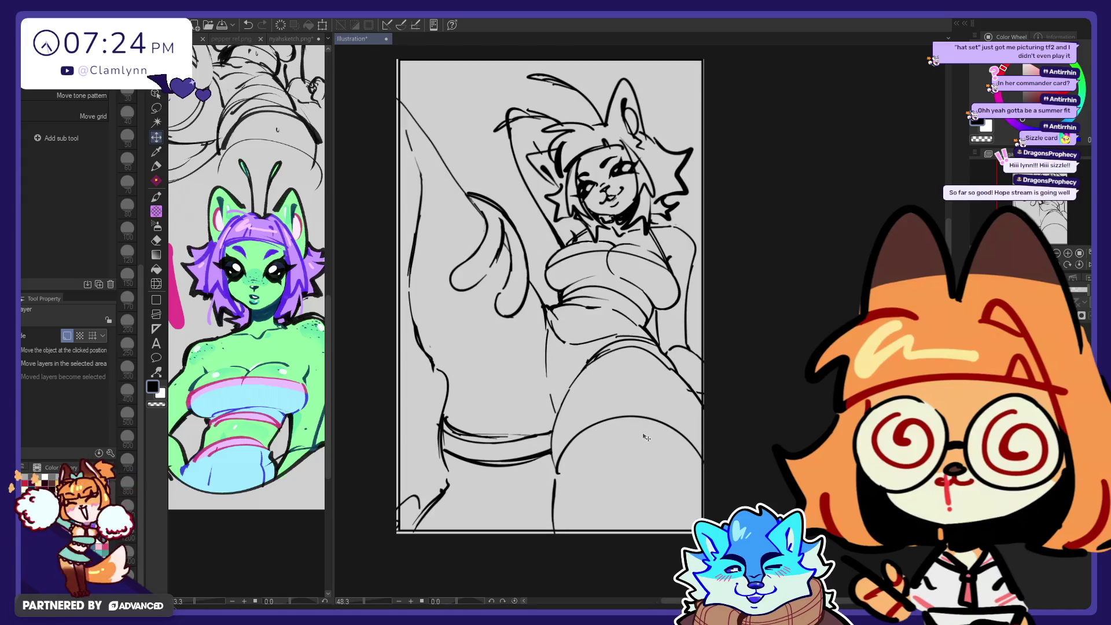
scroll(645, 438, "up", 1)
scroll(613, 377, "down", 1)
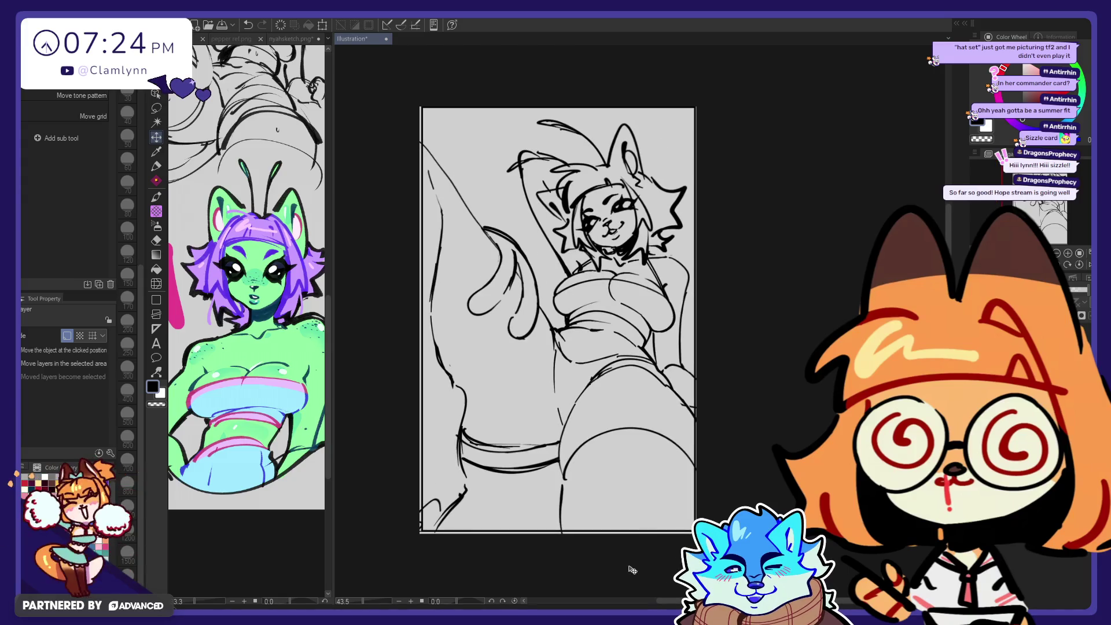
scroll(562, 386, "up", 1)
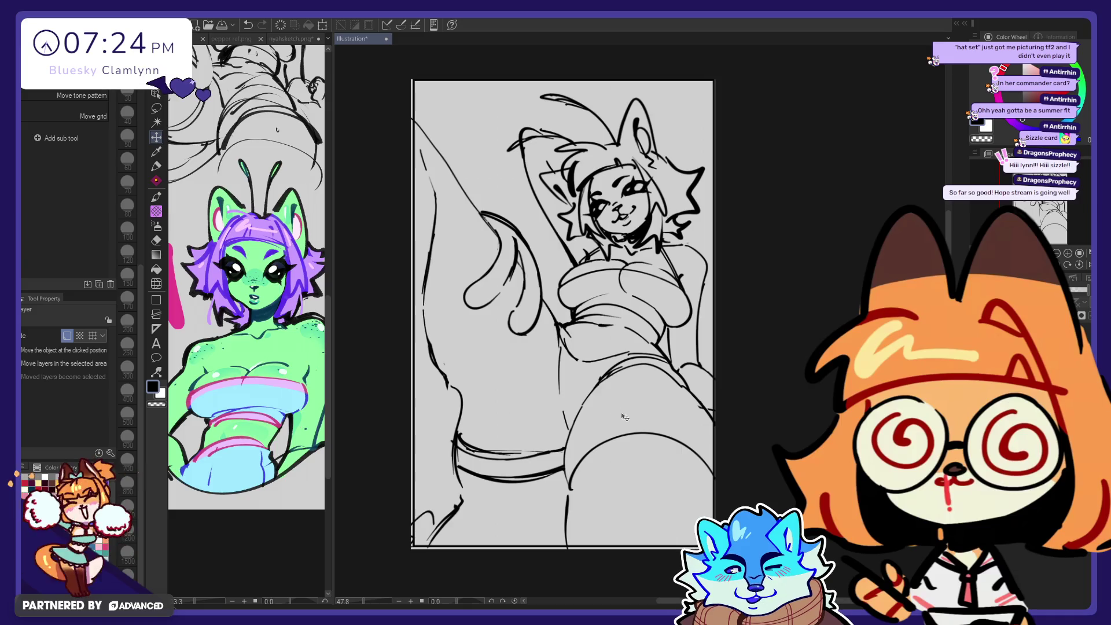
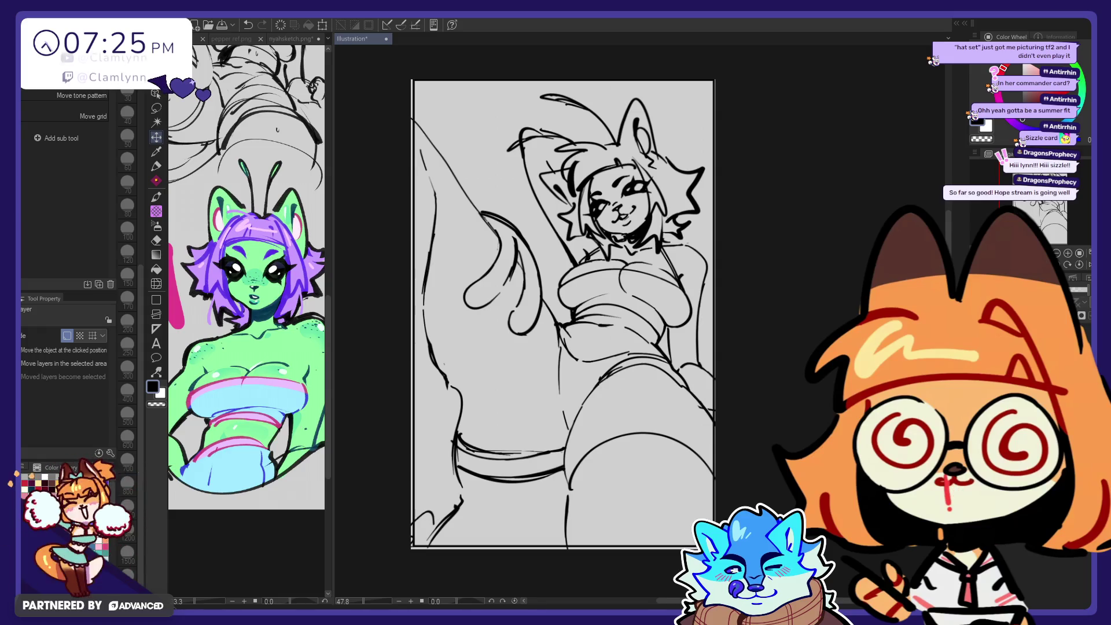
Step: Fine-tune the sketch layer's vertical position with a transform and confirm it
scroll(489, 449, "down", 1)
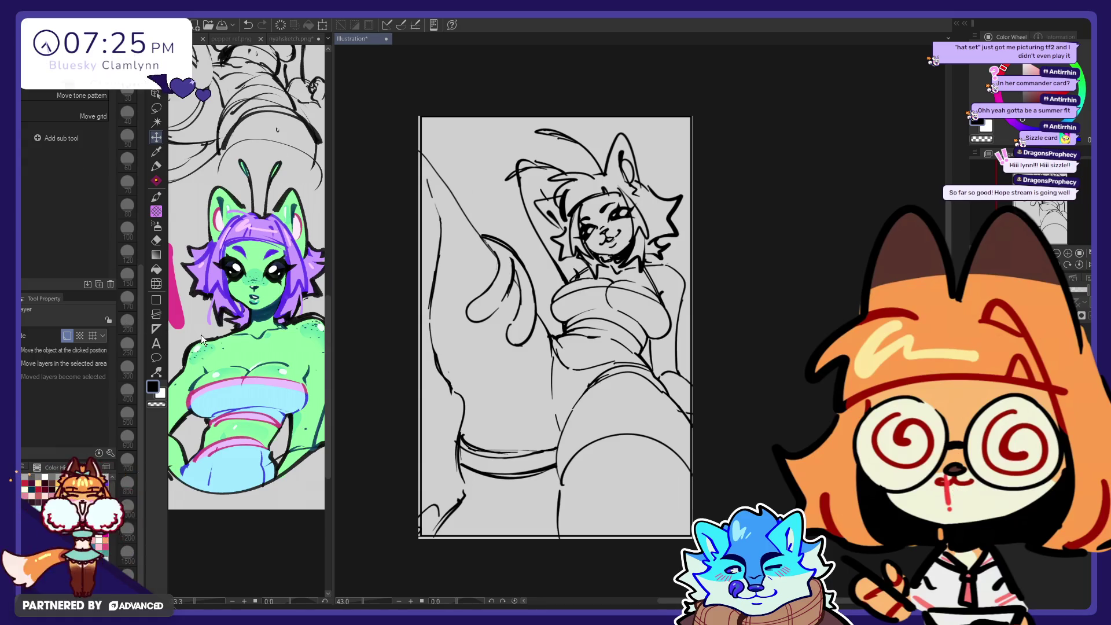
key("ctrl+t")
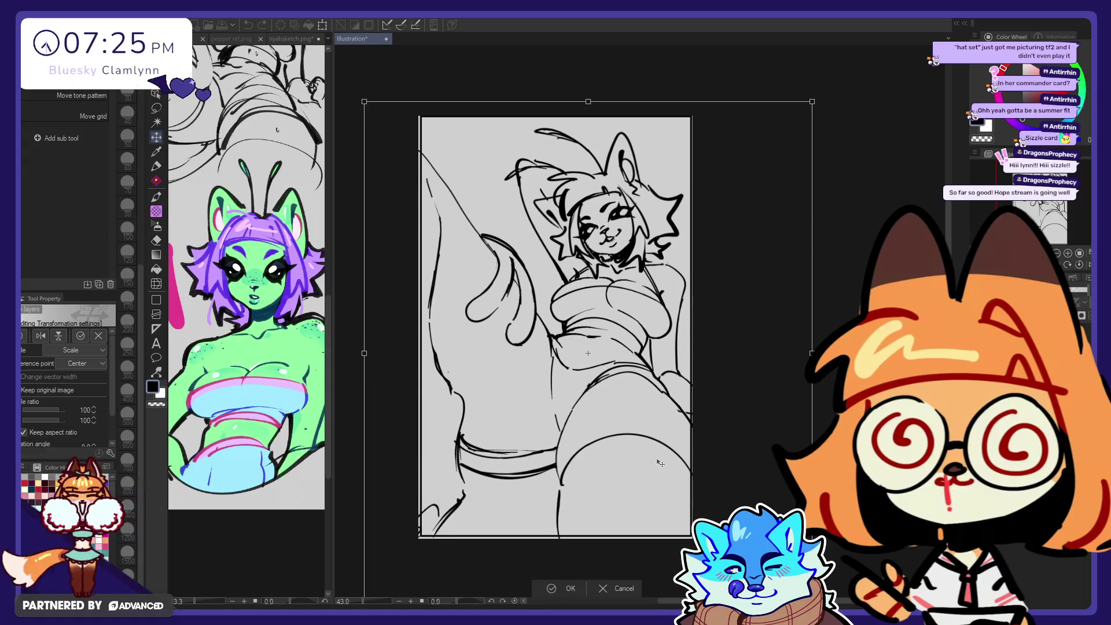
left_click_drag(626, 452, 626, 445)
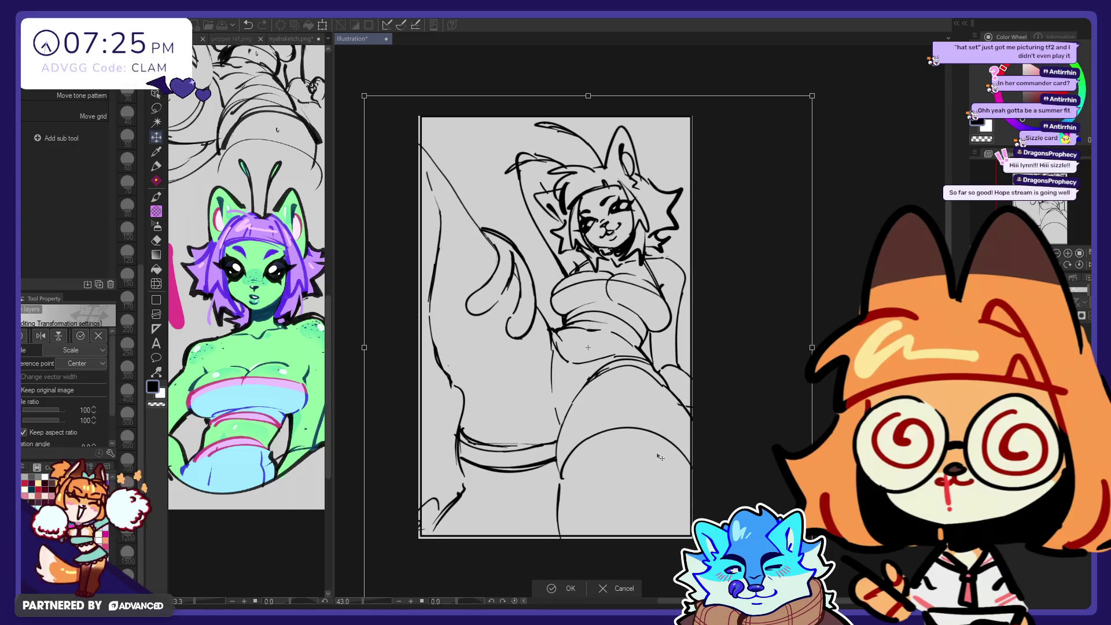
left_click_drag(660, 457, 661, 459)
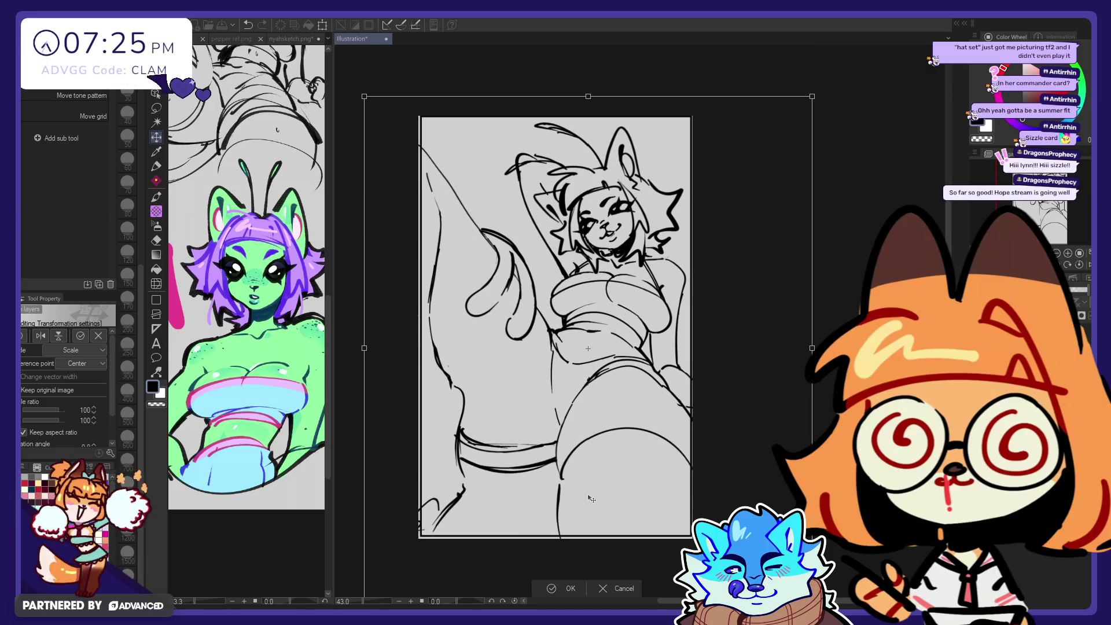
left_click_drag(591, 500, 591, 501)
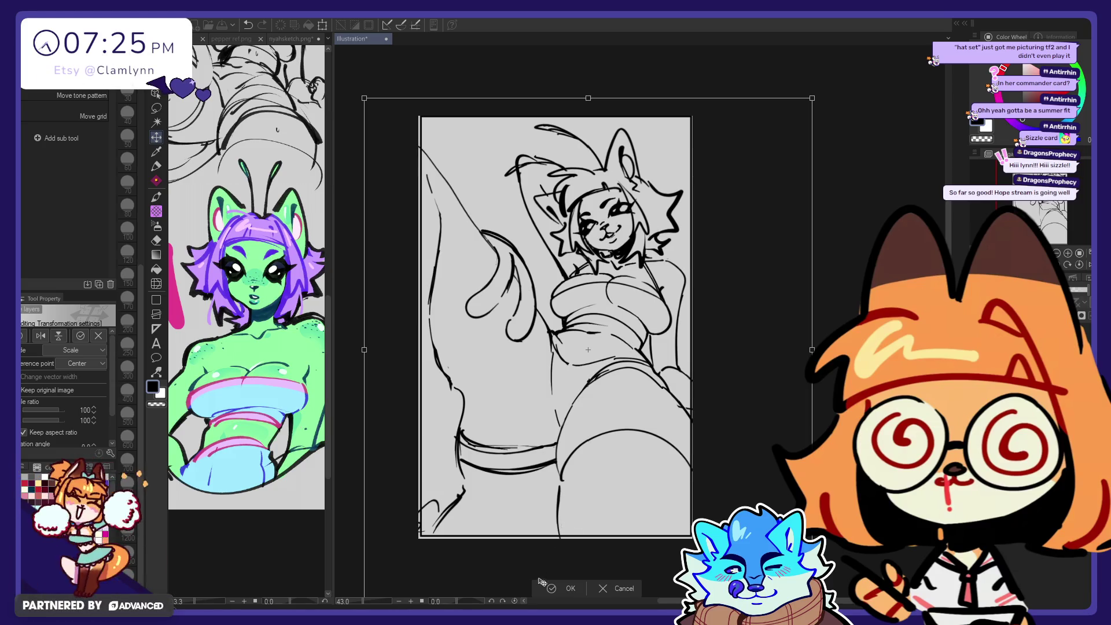
left_click(565, 591)
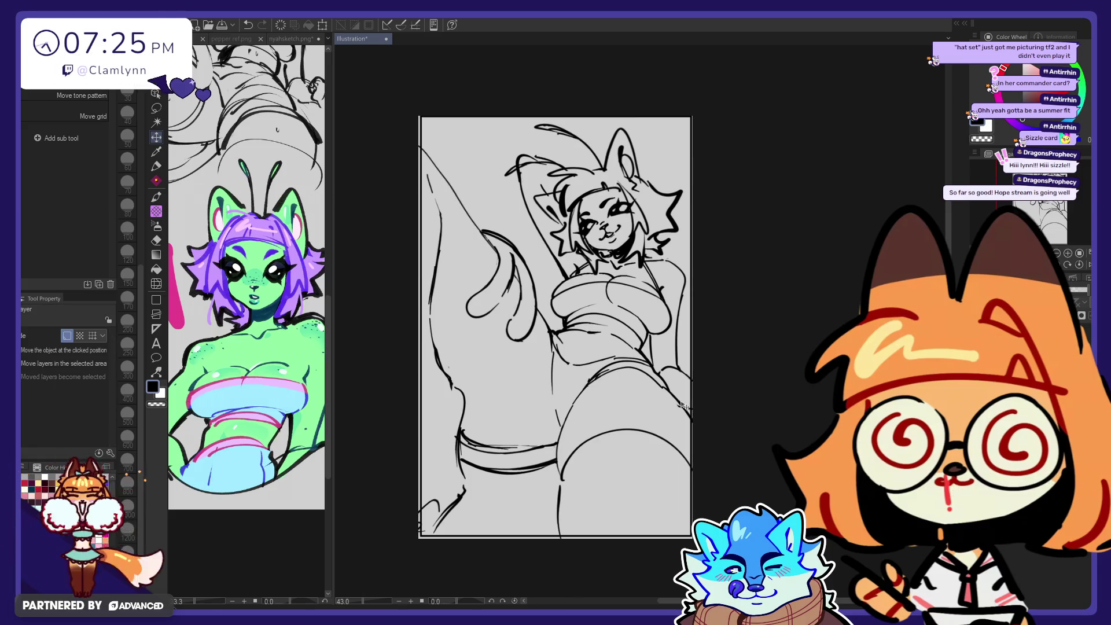
Step: Shift the line art to the right on the page
scroll(684, 407, "up", 1)
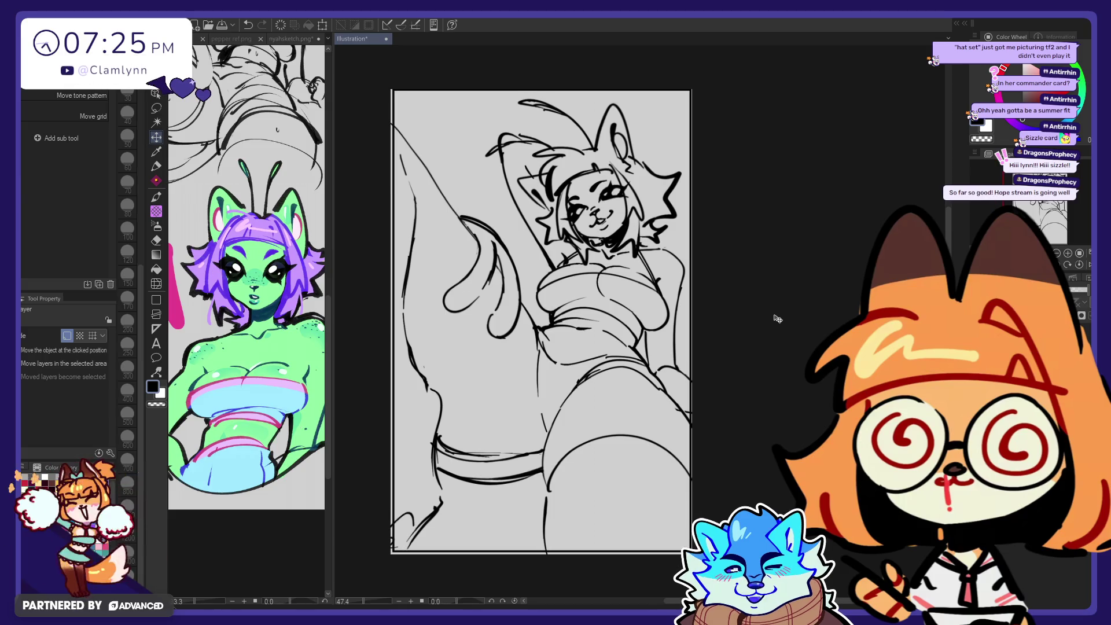
left_click_drag(777, 319, 777, 326)
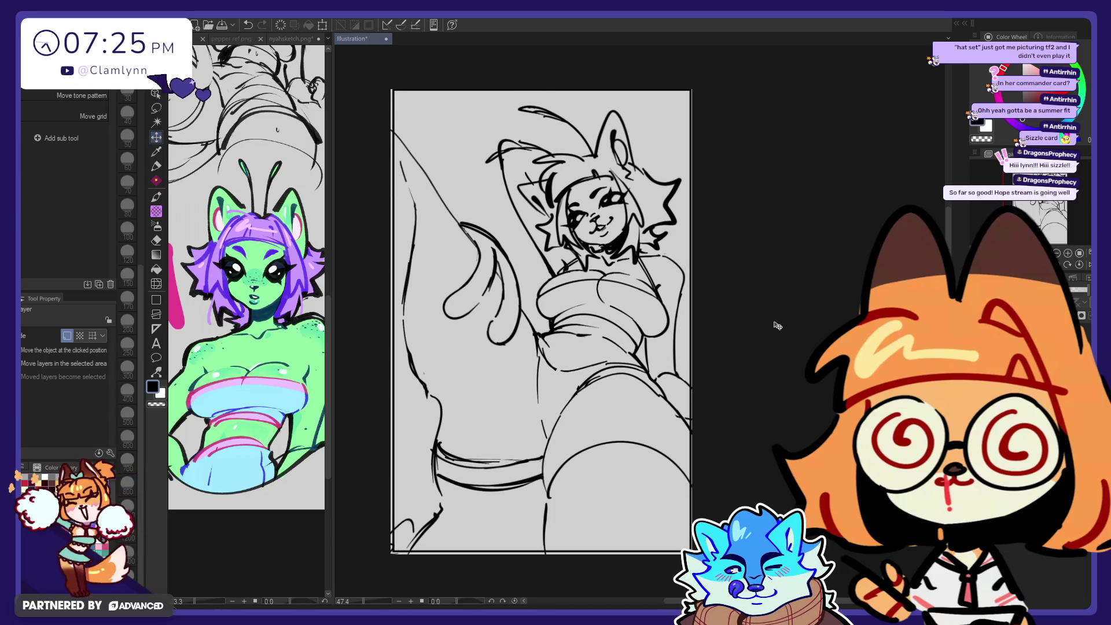
key("ctrl+z")
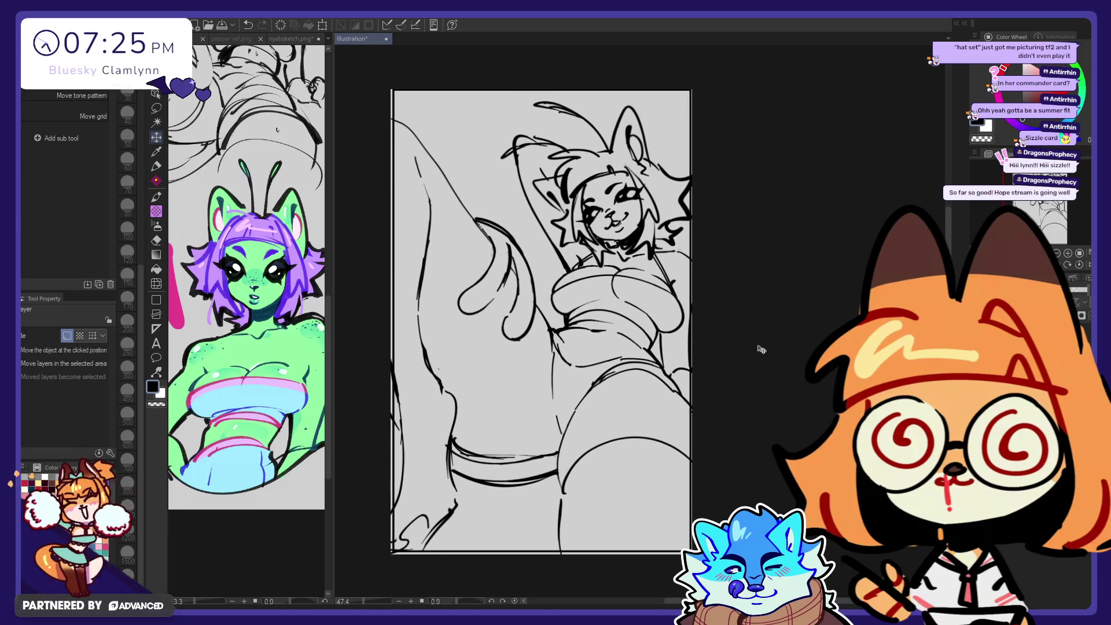
left_click_drag(750, 349, 769, 350)
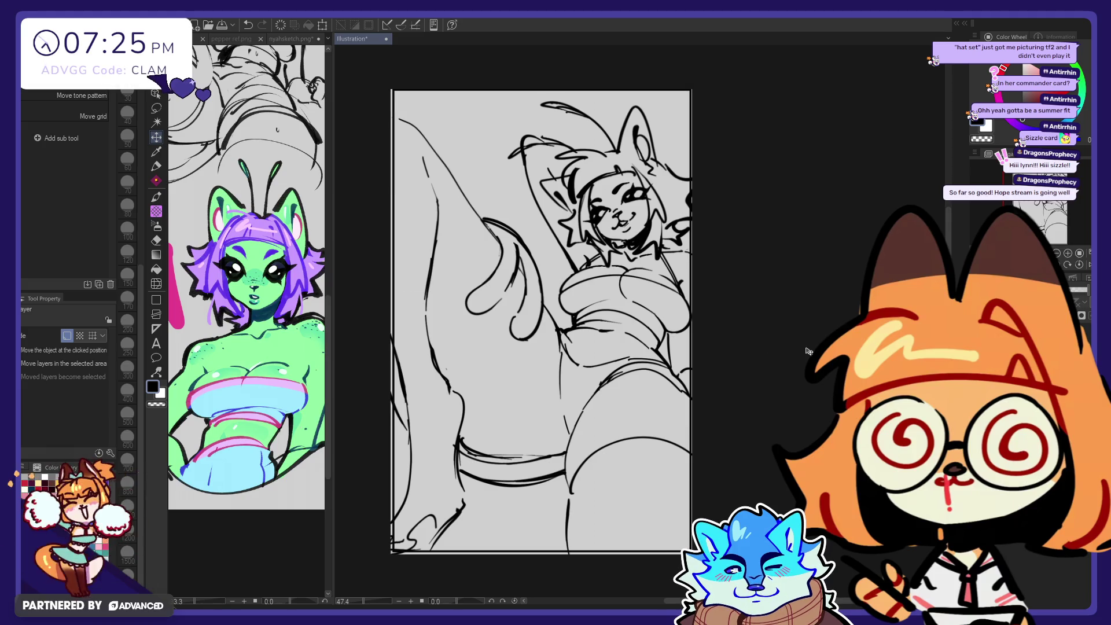
left_click_drag(809, 350, 802, 352)
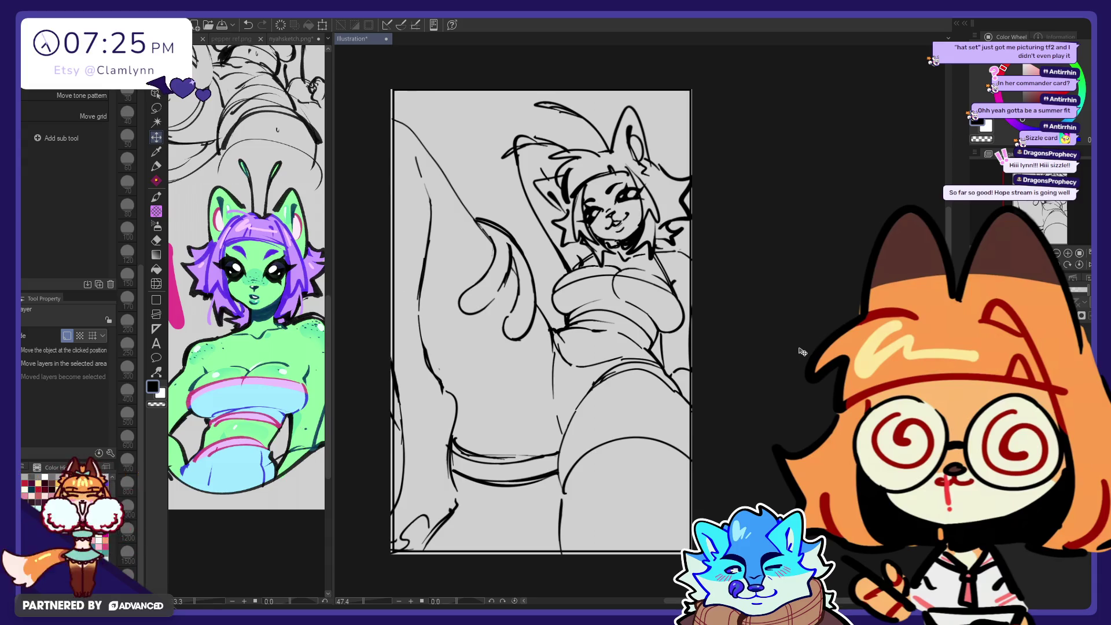
Step: Stretch the sketch slightly wider, to about 105%, with Free Transform
scroll(460, 301, "down", 1)
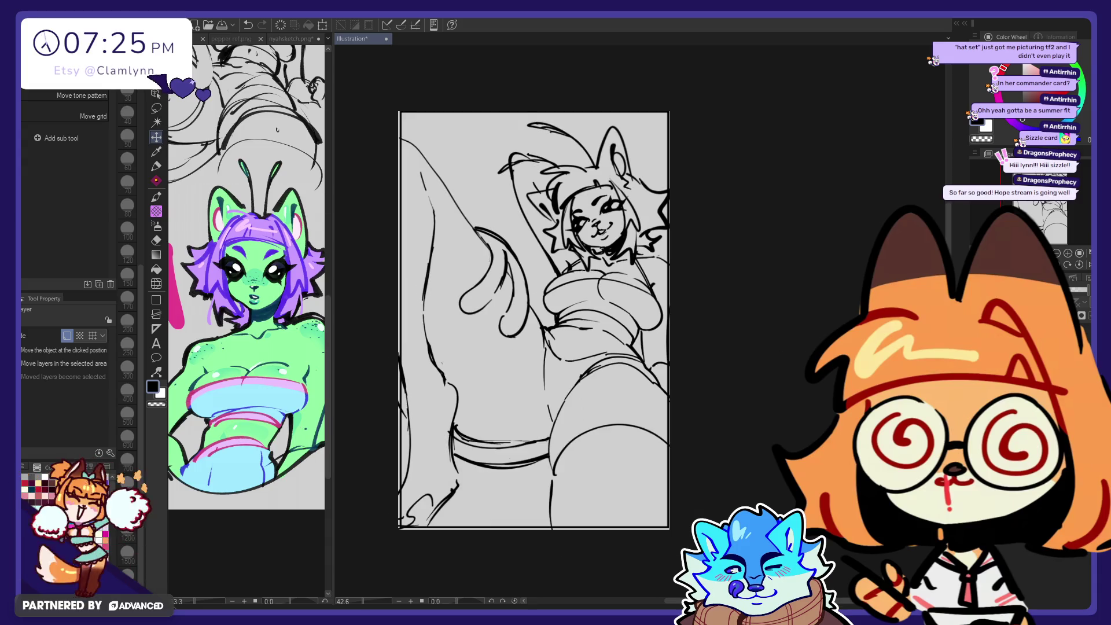
key("ctrl+shift+t")
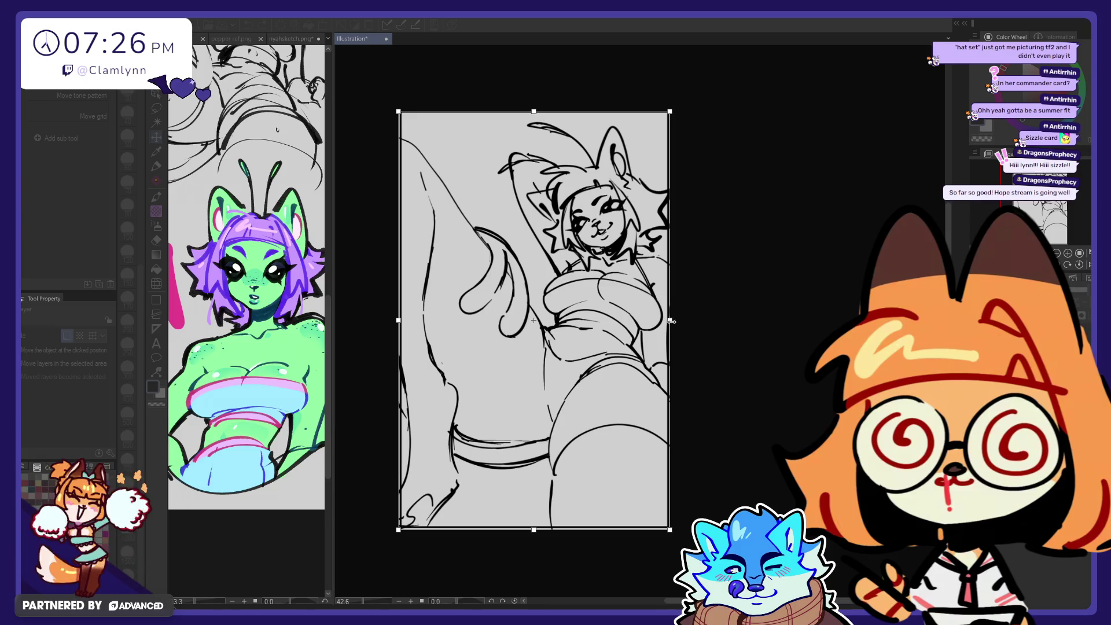
left_click_drag(672, 321, 681, 320)
key("Return")
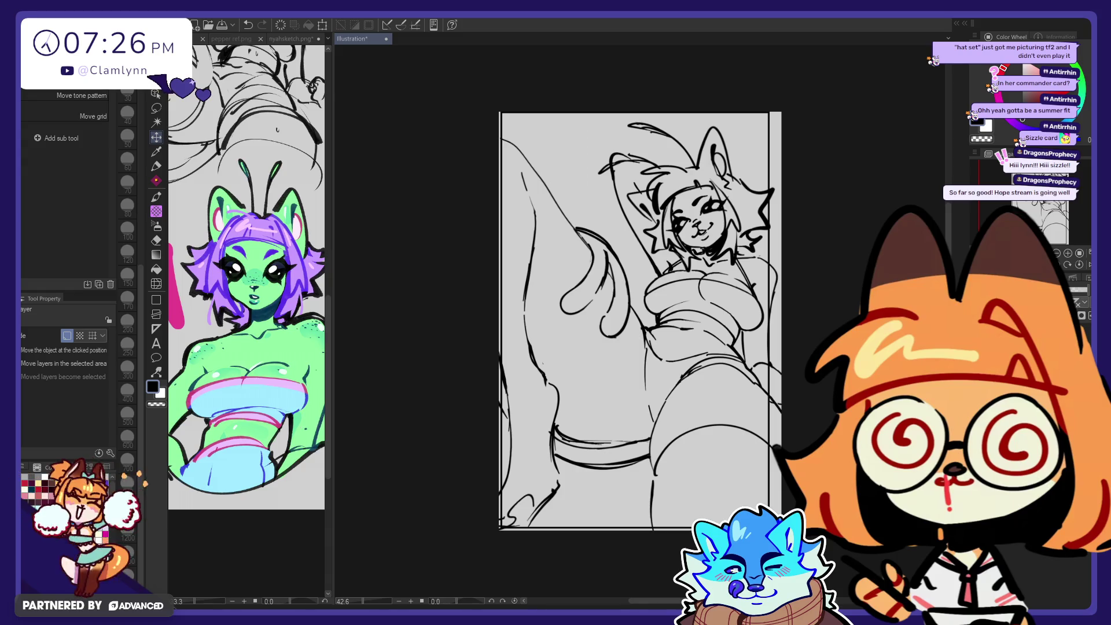
key("ctrl+shift+t")
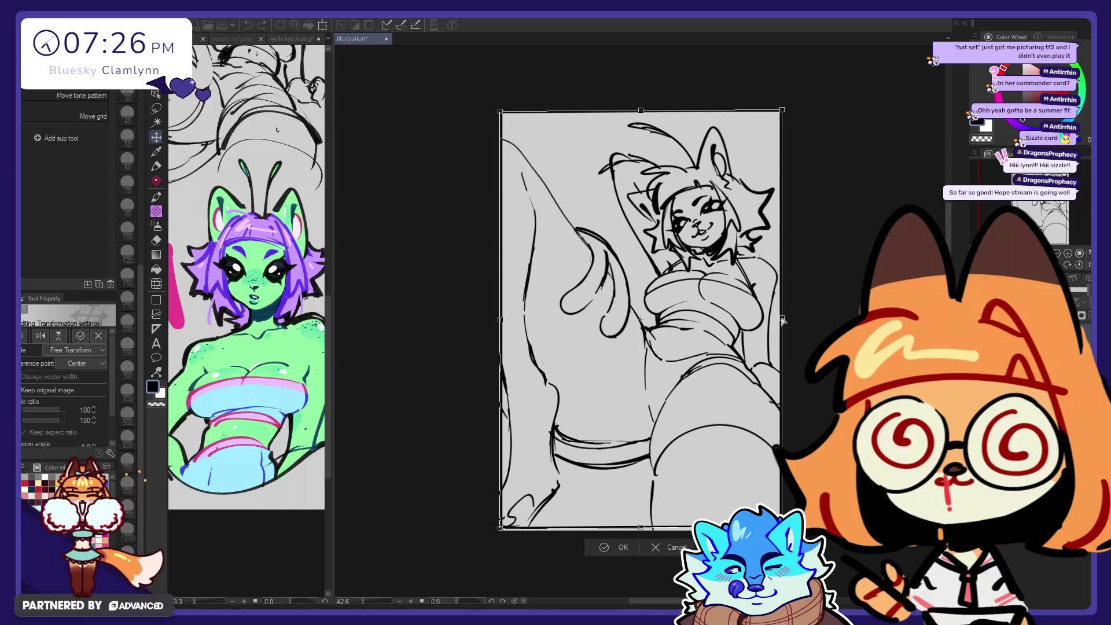
left_click_drag(782, 320, 784, 323)
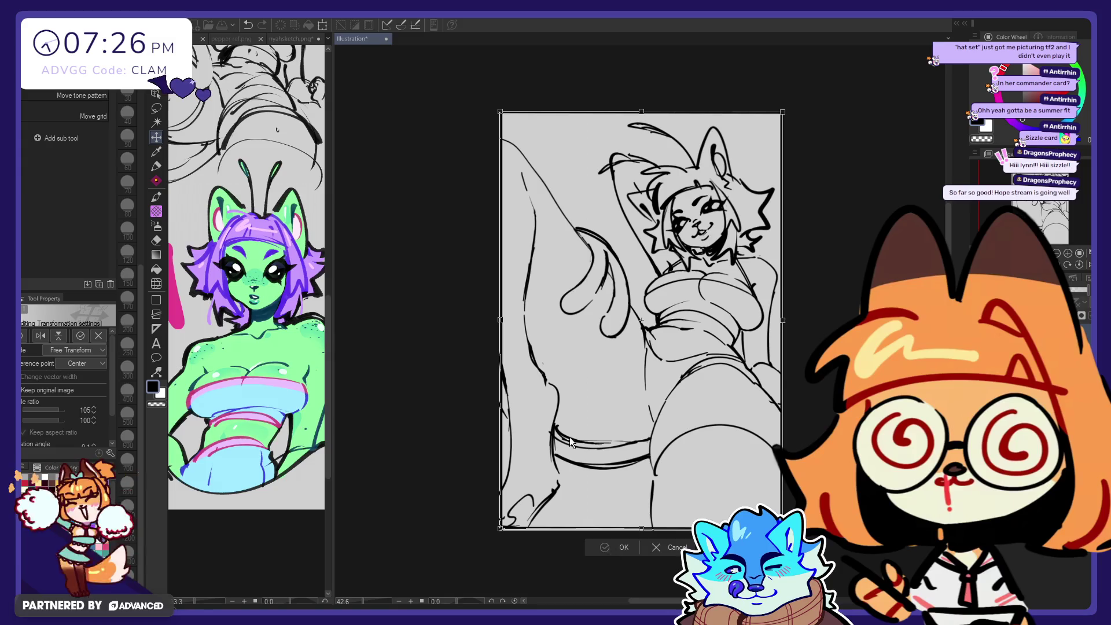
key("Return")
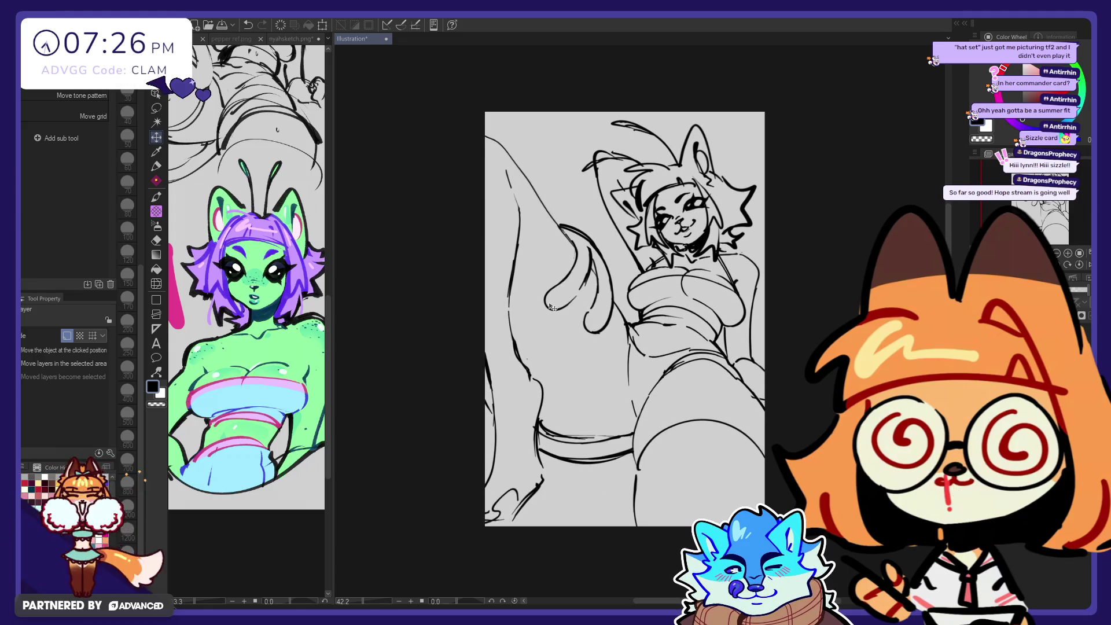
Step: Nudge the sketch up, redraw strokes of the NYAH lettering, and dot a paw print beneath it
left_click_drag(551, 307, 551, 305)
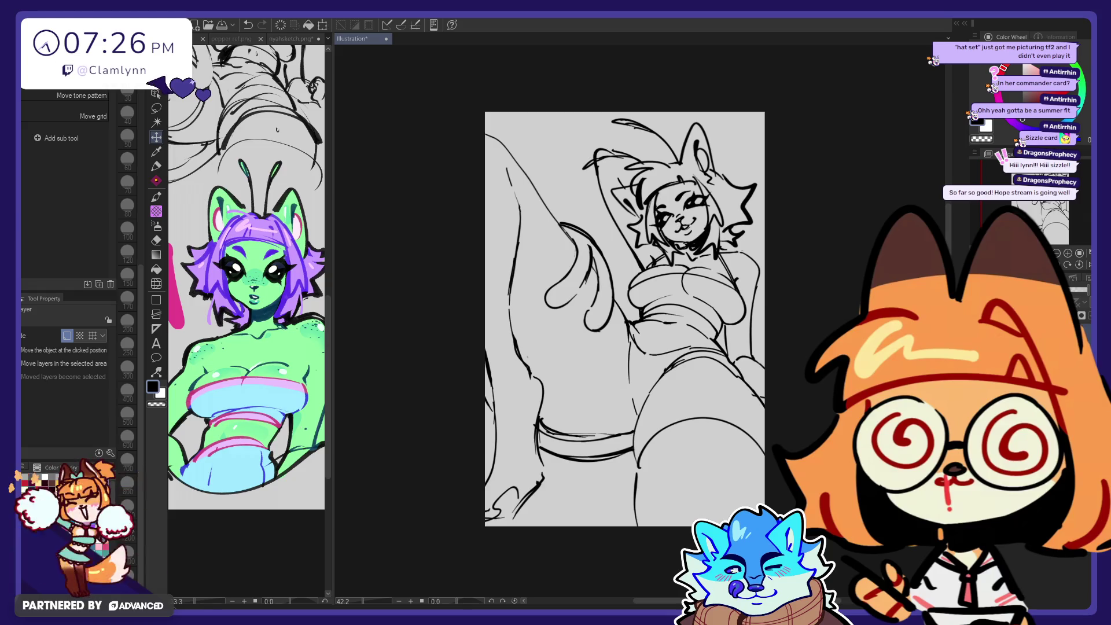
left_click(157, 166)
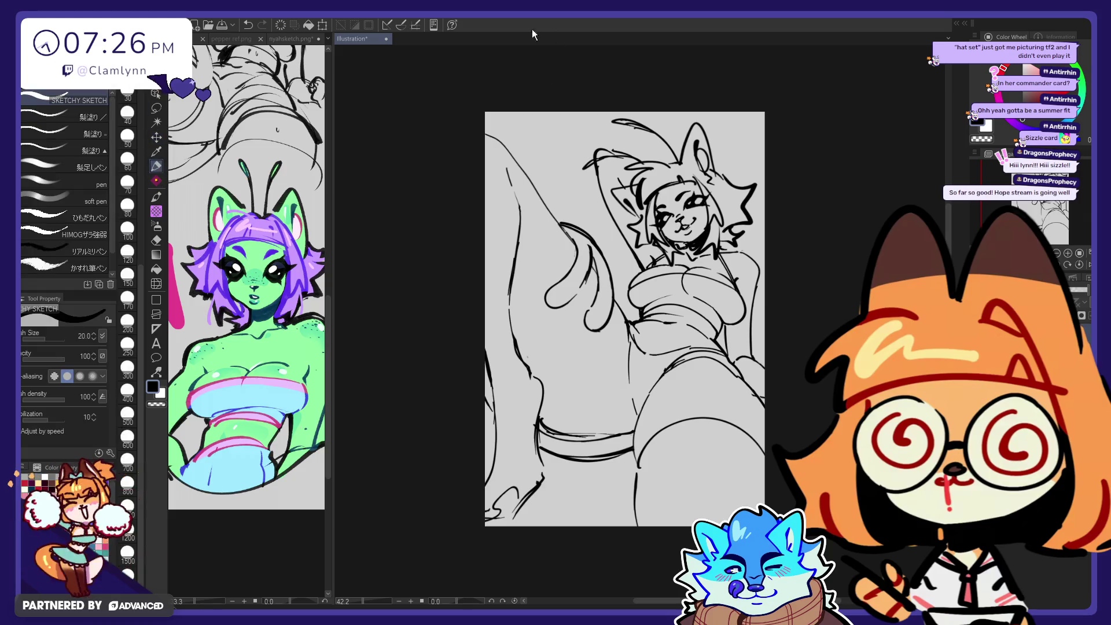
left_click_drag(520, 133, 519, 151)
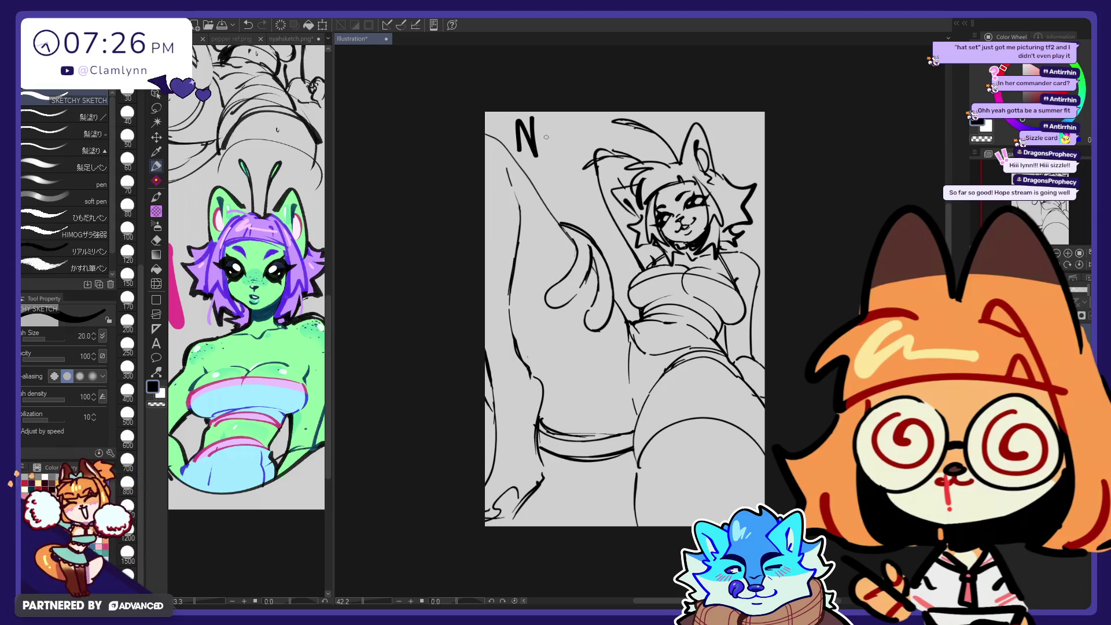
left_click_drag(543, 128, 540, 185)
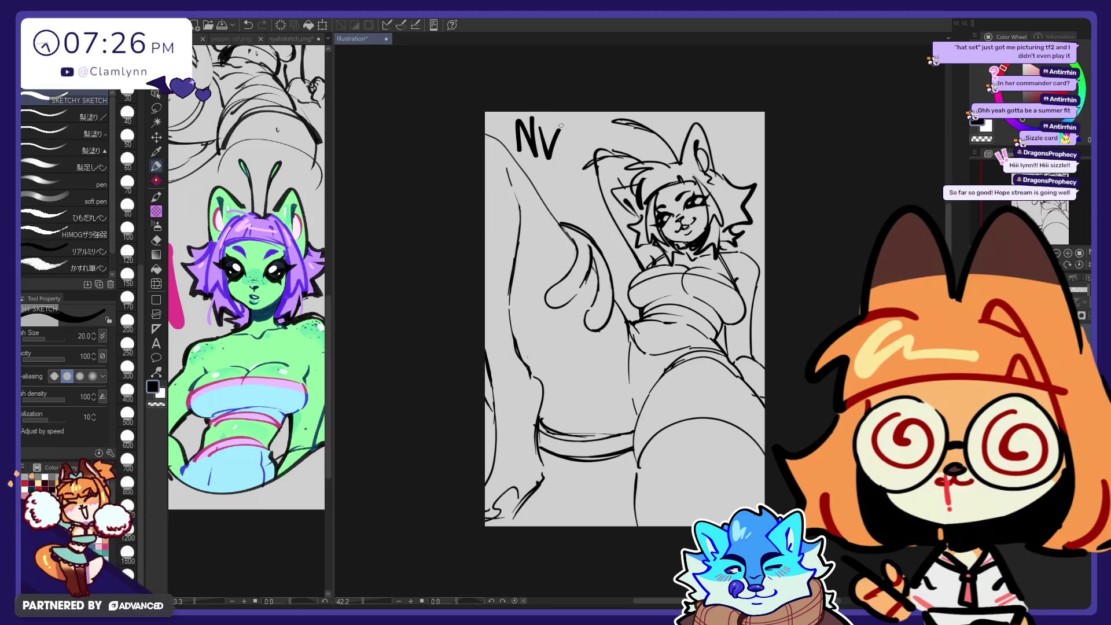
key("ctrl+z")
mouse_move(543, 127)
left_mouse_down()
mouse_move(543, 155)
mouse_move(570, 152)
mouse_move(573, 139)
mouse_move(583, 153)
left_mouse_up()
left_click(574, 153)
left_click_drag(595, 121, 590, 150)
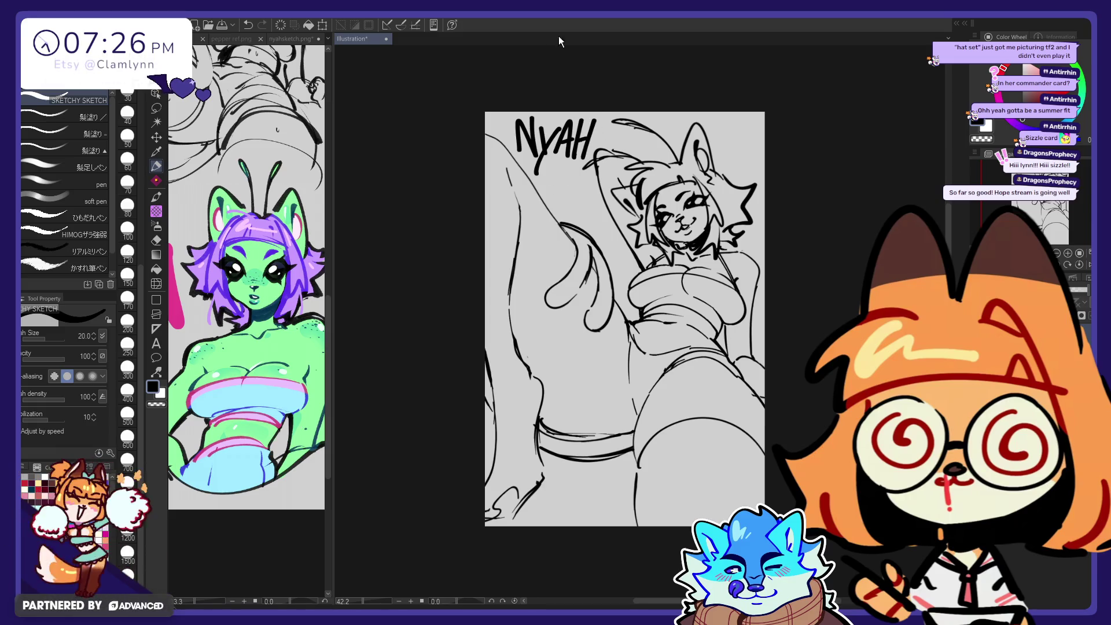
left_click(563, 164)
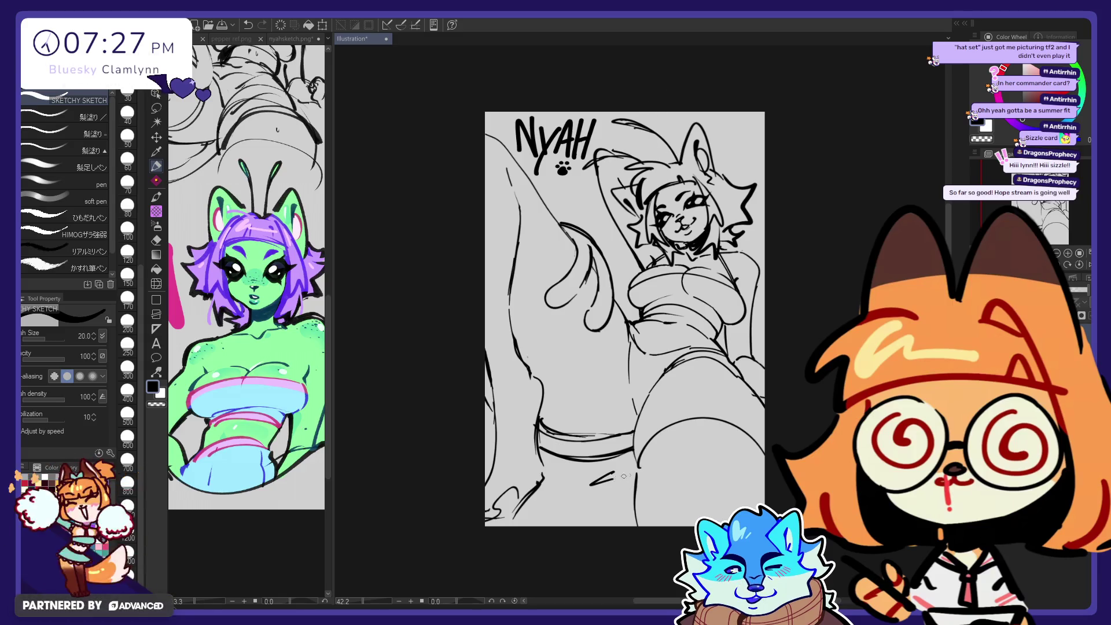
Step: Write the SuperNova signature near the sketch's bottom right
left_click_drag(592, 485, 628, 474)
left_click_drag(573, 501, 667, 459)
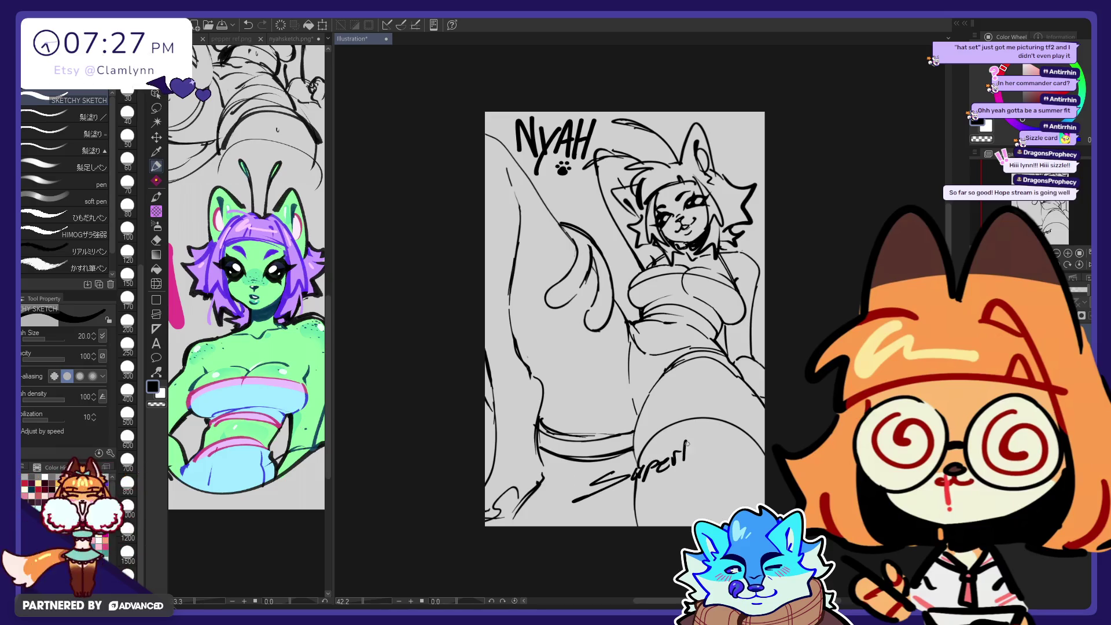
mouse_move(687, 444)
left_mouse_down()
mouse_move(697, 433)
mouse_move(703, 447)
left_mouse_up()
left_click_drag(708, 439, 707, 451)
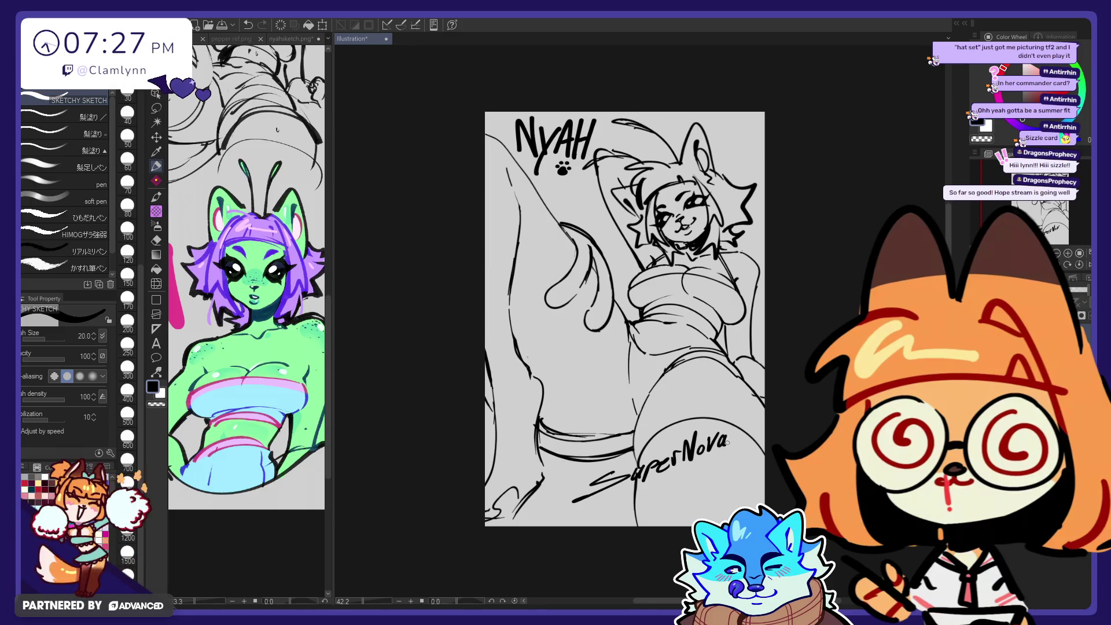
Step: Draw a swoosh underlining SuperNova, redoing it until it trails off nicely
left_click_drag(740, 442, 647, 486)
key("ctrl+z")
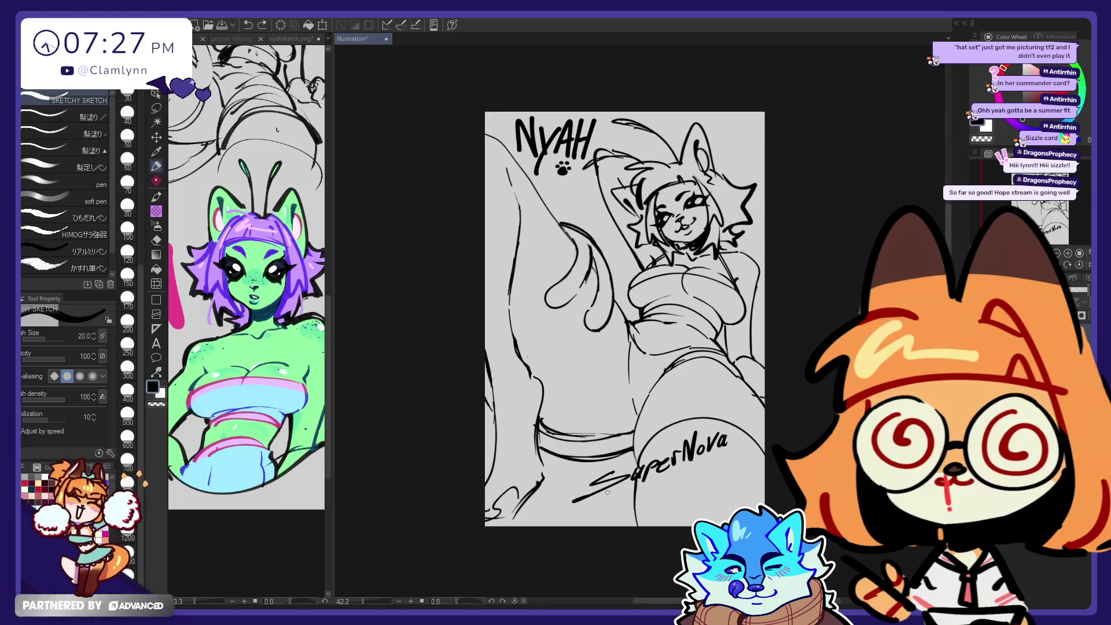
mouse_move(744, 446)
left_mouse_down()
mouse_move(565, 510)
mouse_move(664, 485)
left_mouse_up()
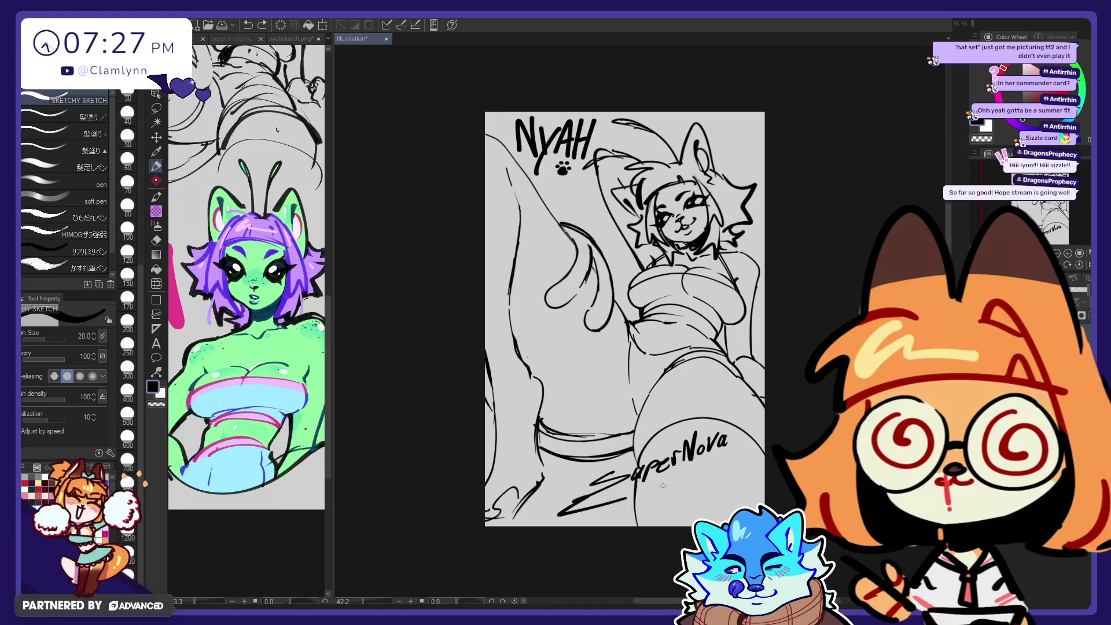
key("ctrl+z")
left_click_drag(573, 501, 582, 499)
left_click_drag(736, 444, 752, 449)
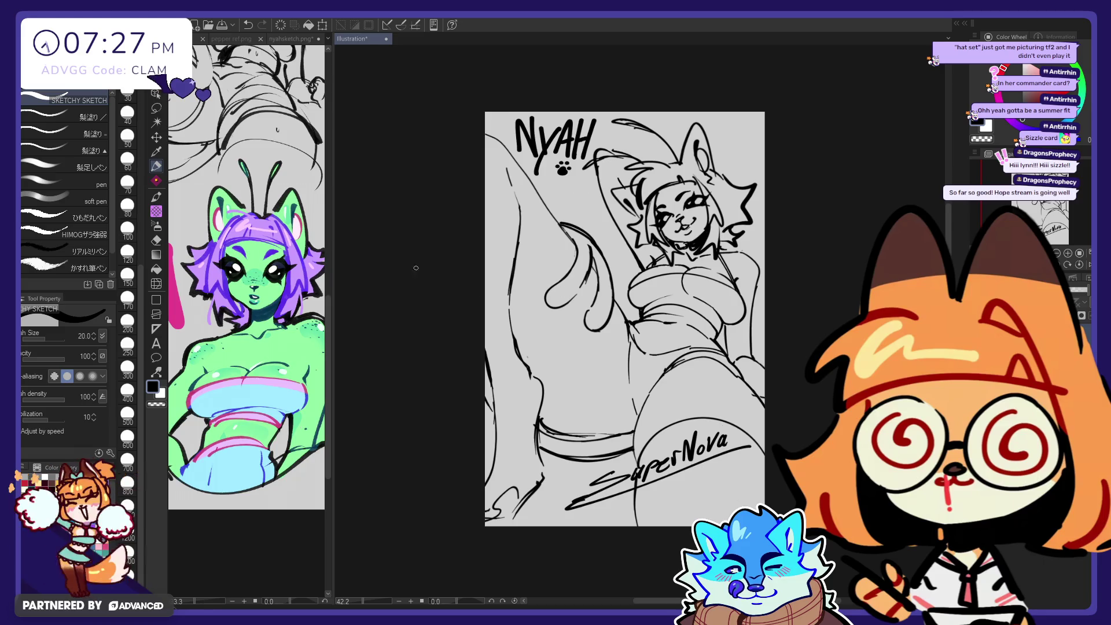
Step: Rotate the lassoed SuperNova signature about 1.7° clockwise and deselect it
left_click(156, 108)
mouse_move(660, 427)
left_mouse_down()
mouse_move(710, 384)
mouse_move(669, 410)
left_mouse_up()
key("ctrl+t")
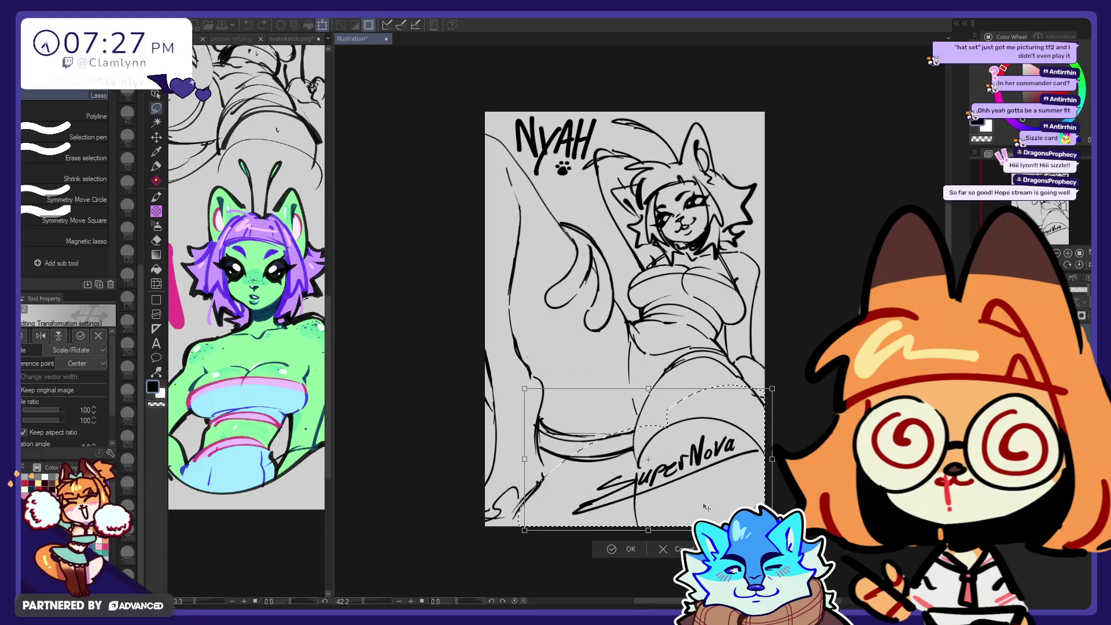
left_click_drag(706, 508, 724, 498)
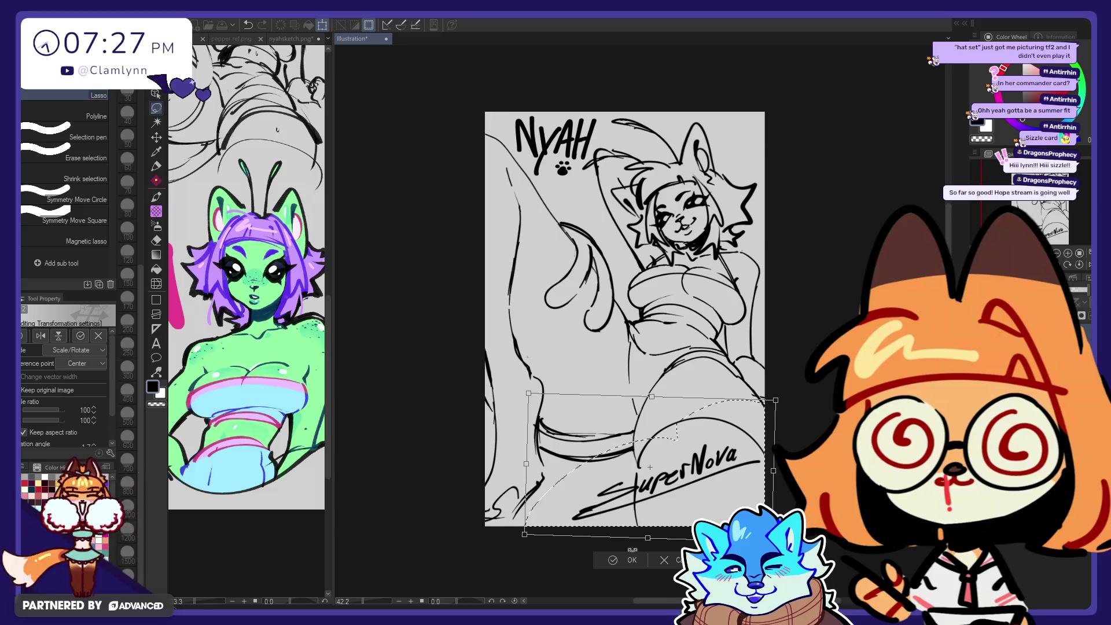
left_click(630, 559)
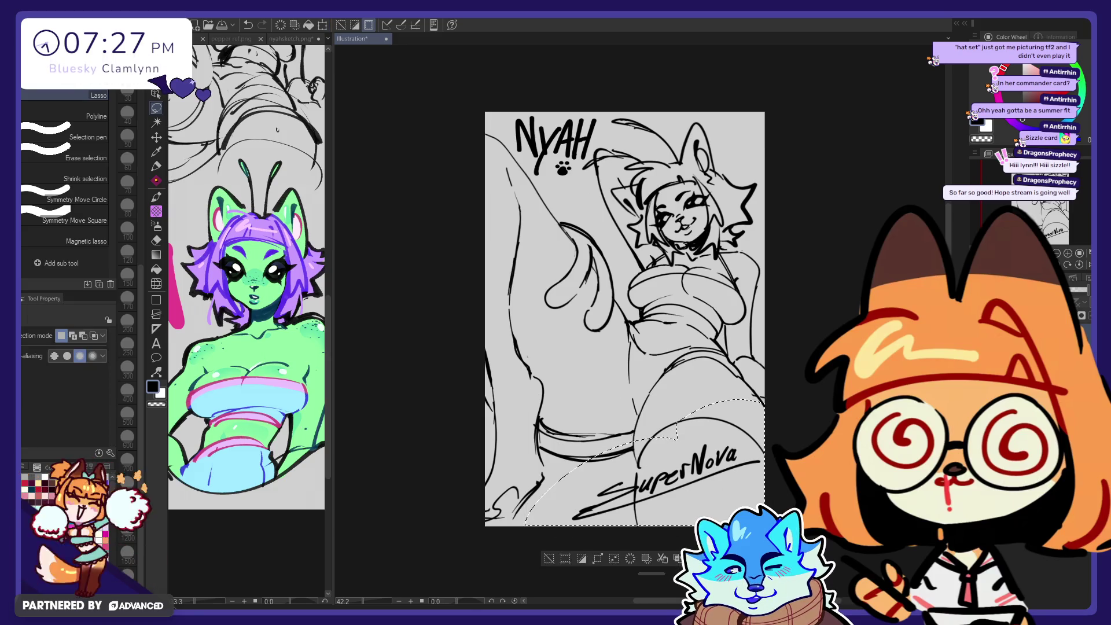
key("ctrl+d")
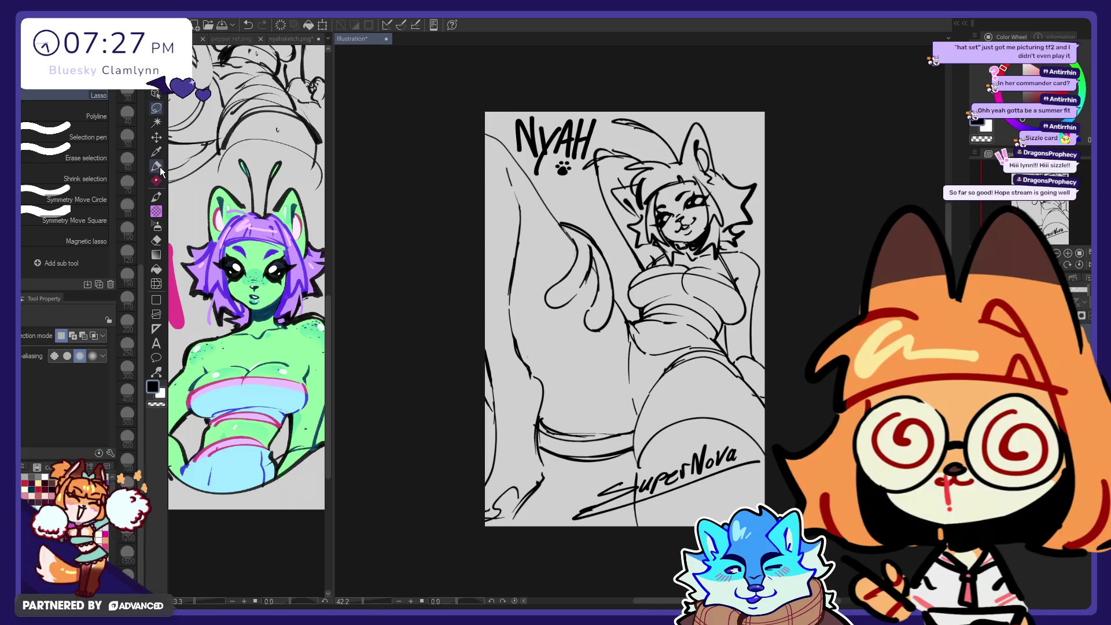
left_click(157, 166)
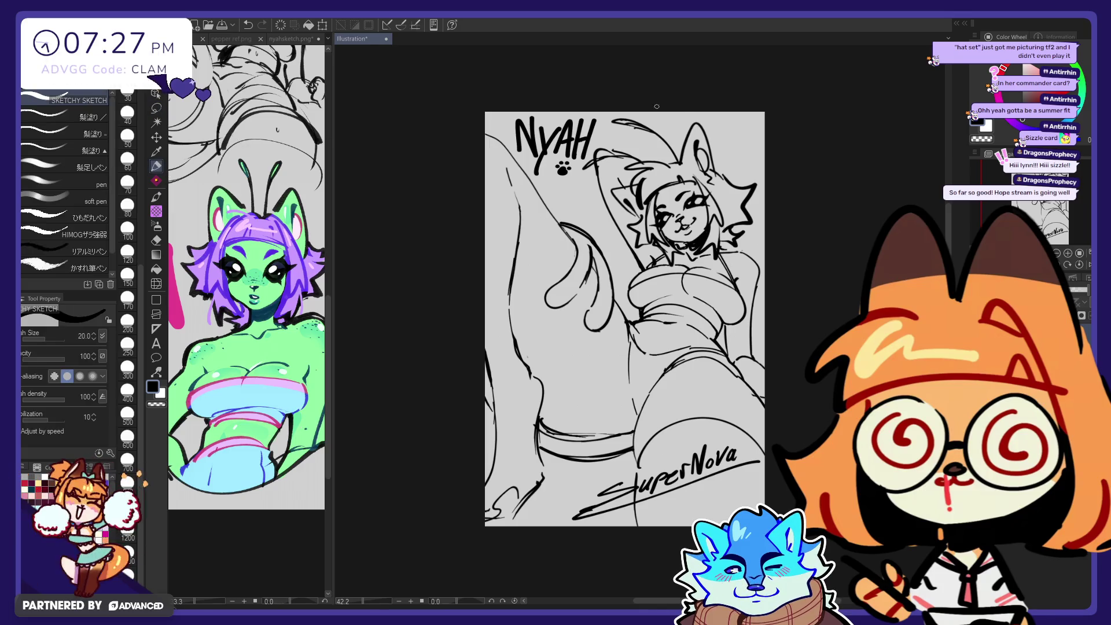
Step: Lasso the NYAH lettering and move it slightly up and left
key("m")
left_click_drag(578, 81, 569, 74)
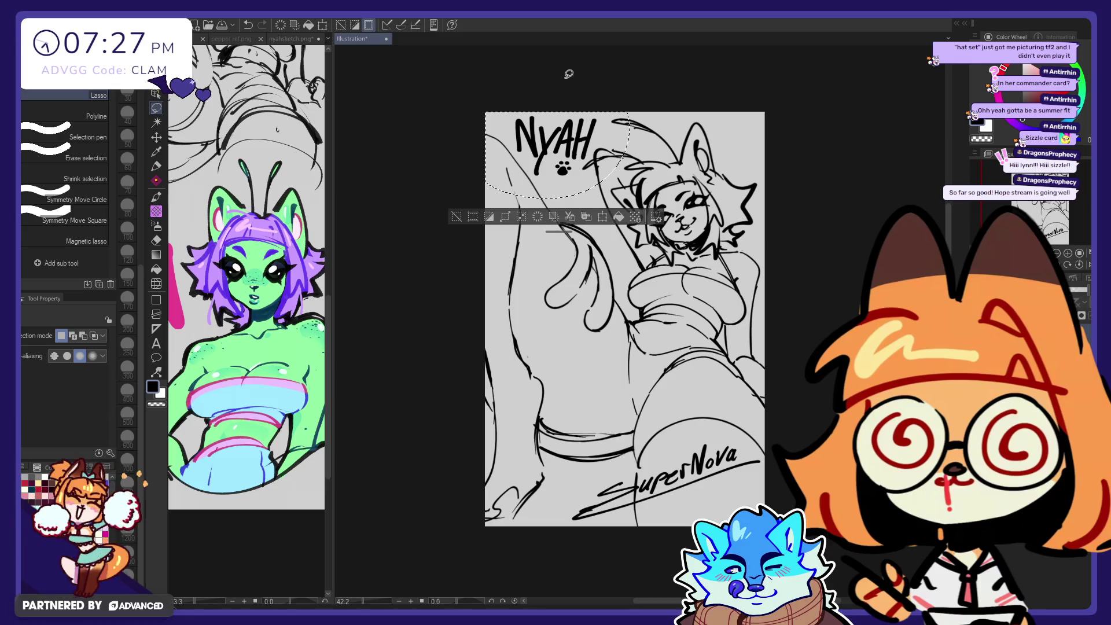
left_click(607, 219)
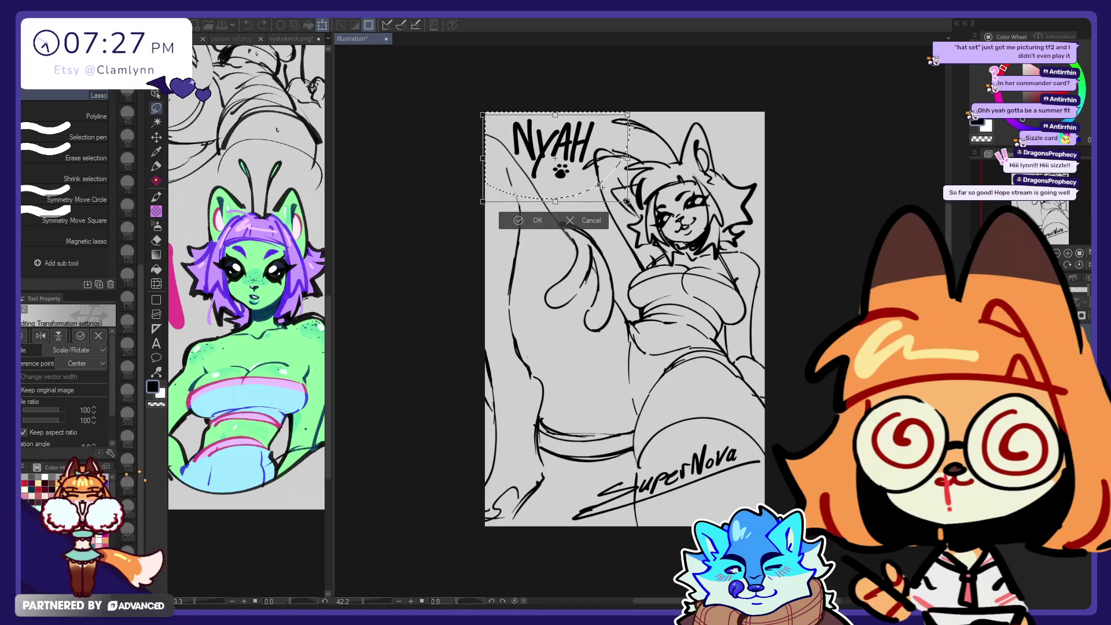
left_click(538, 220)
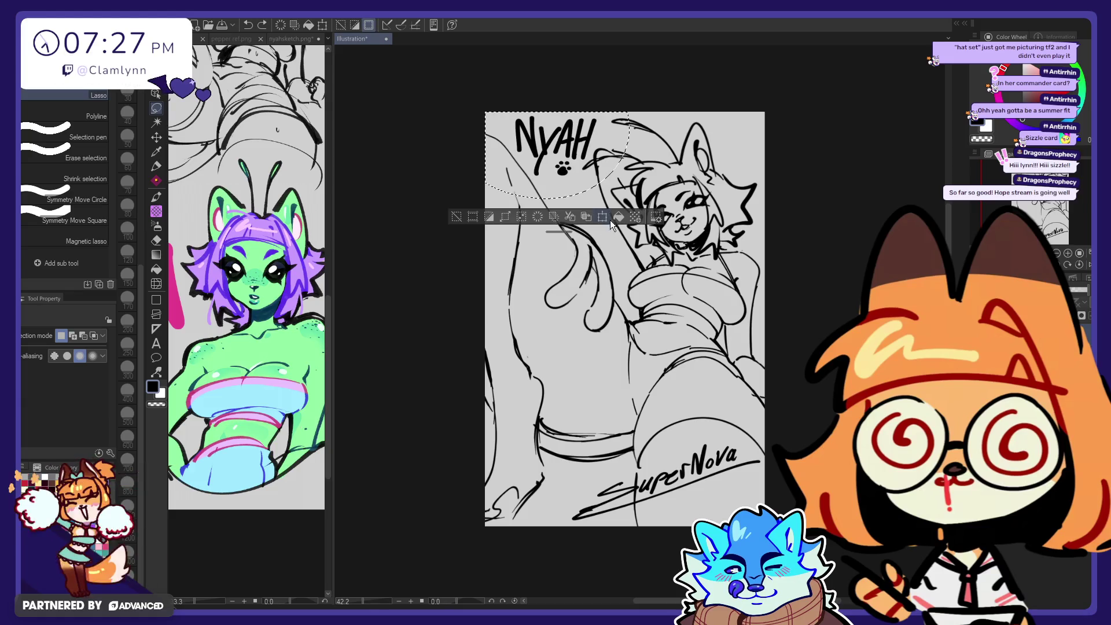
left_click(608, 219)
left_click_drag(579, 174, 575, 171)
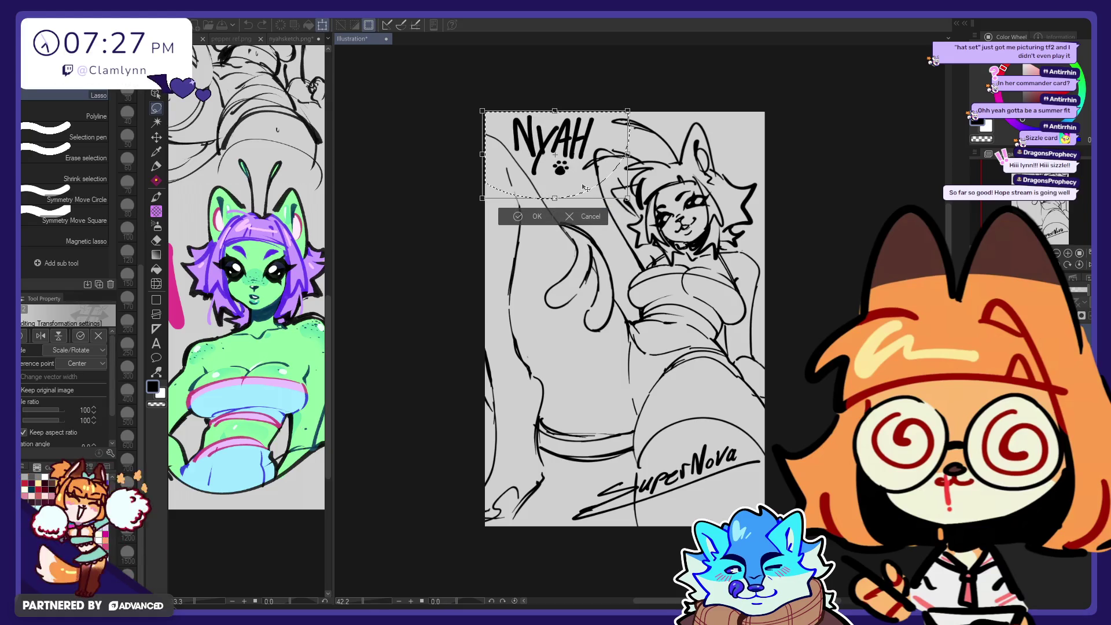
left_click(538, 217)
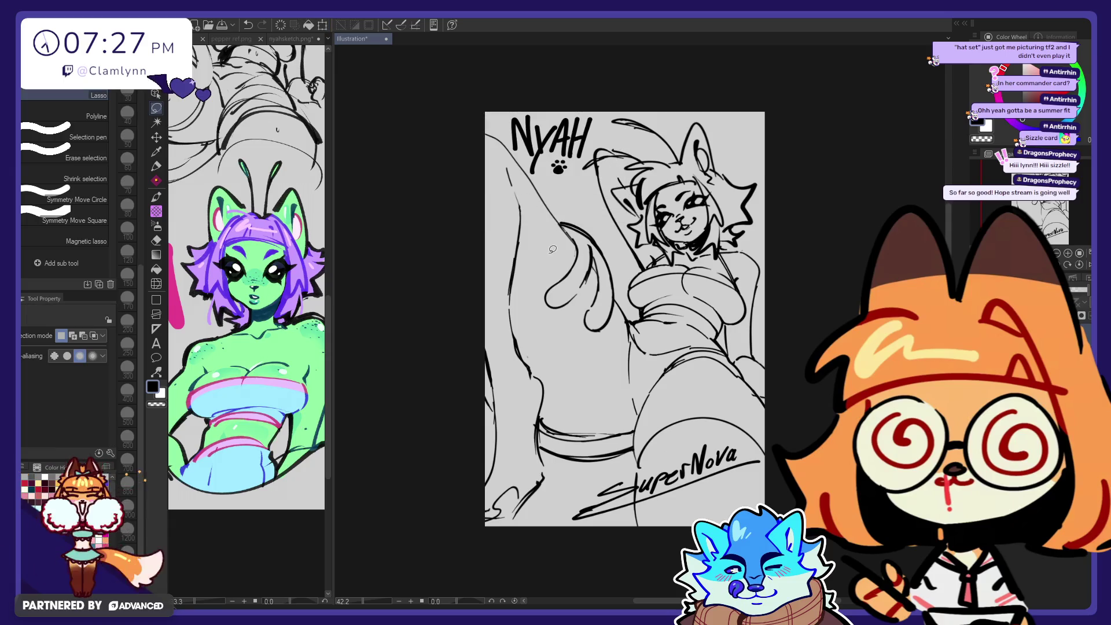
left_click(156, 165)
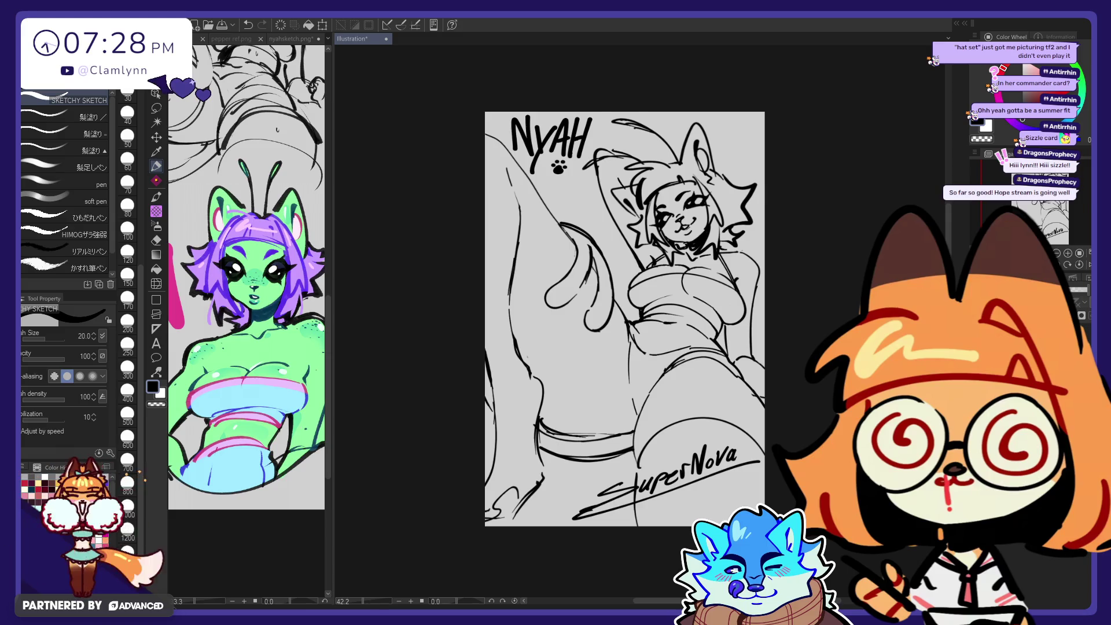
left_click(156, 284)
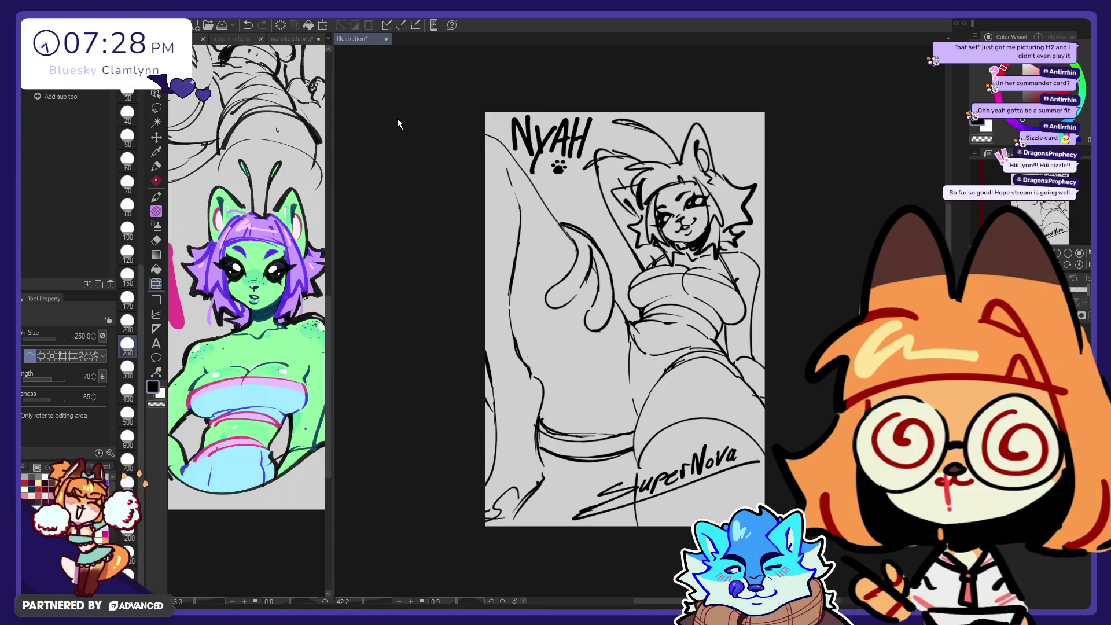
Step: Shift the selected head and torso up-left, then undo back to earlier versions
key("ctrl+t")
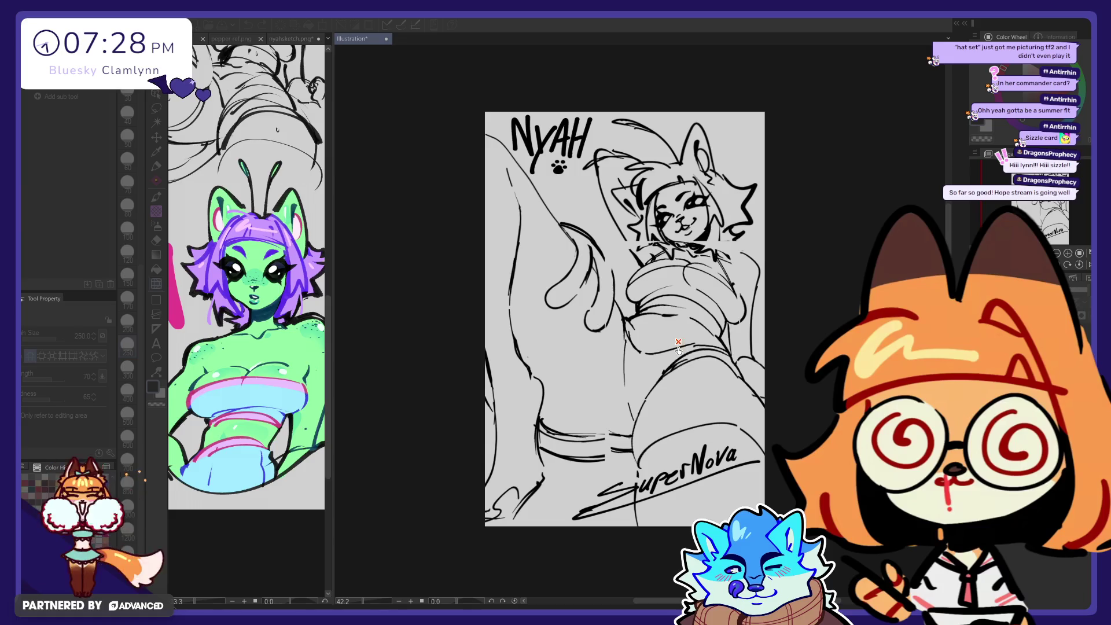
left_click_drag(671, 365, 633, 318)
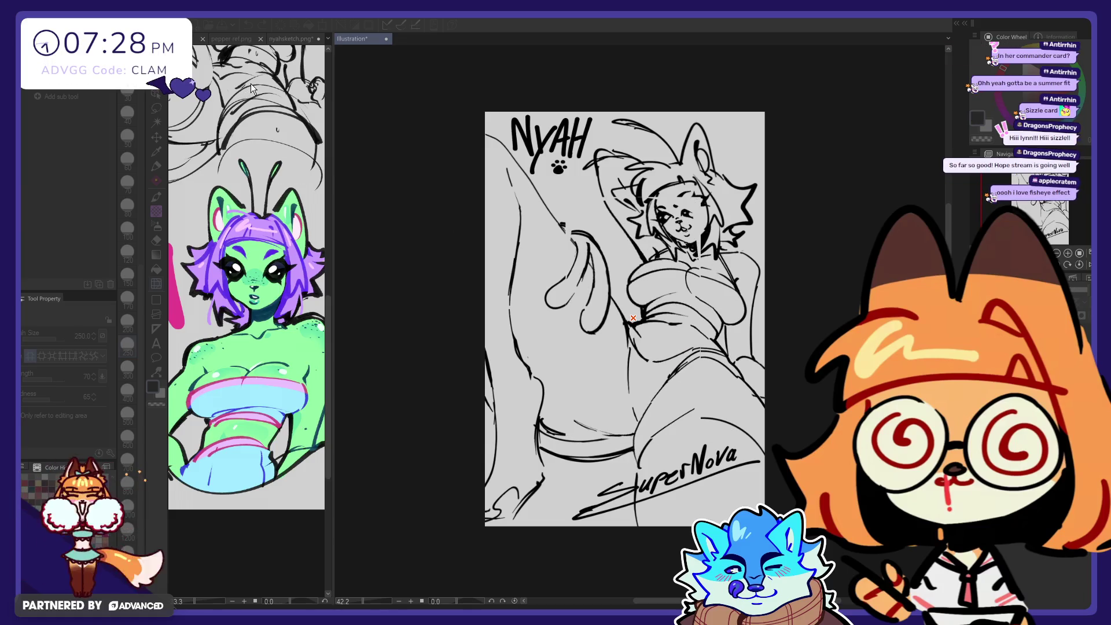
key("ctrl+z")
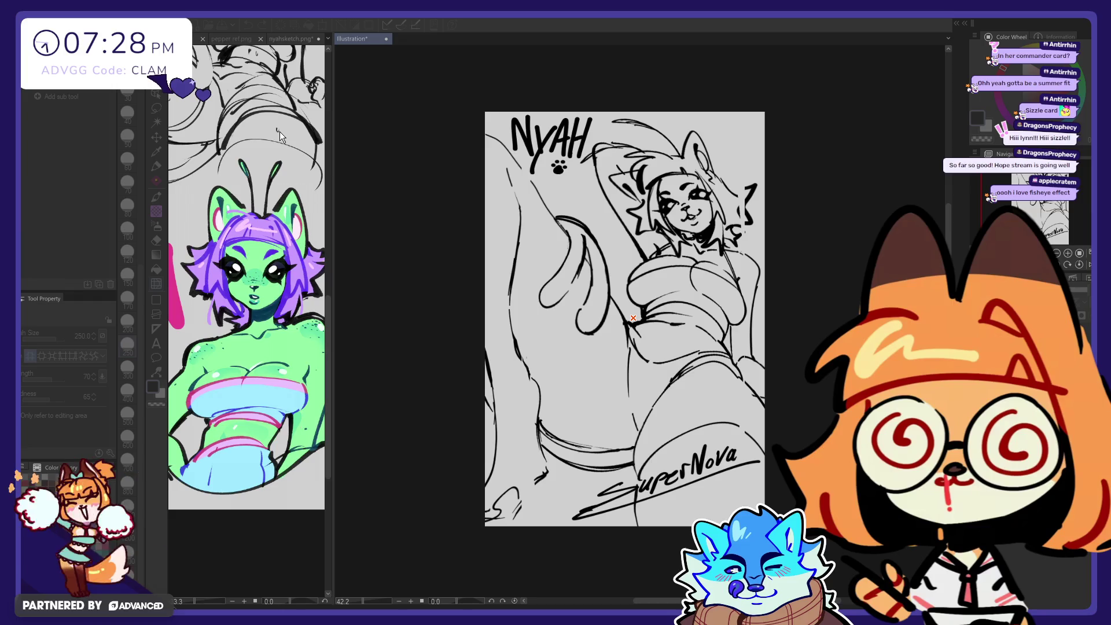
key("ctrl+z")
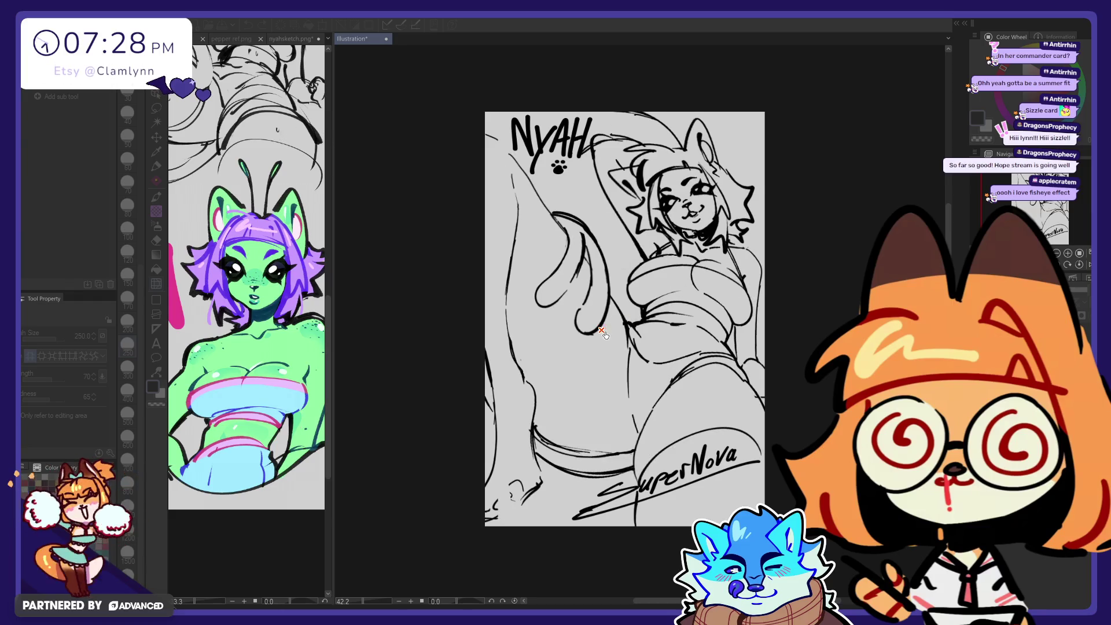
key("ctrl+z")
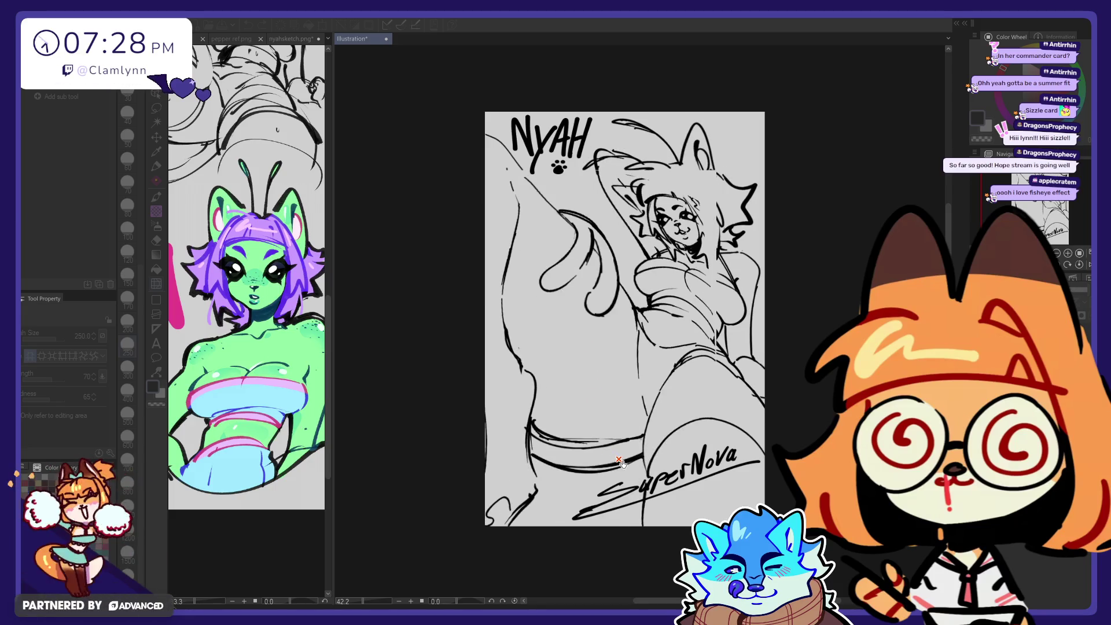
key("ctrl+z")
Step: Toggle between the two sketch versions with undo/redo, keeping the head-raised one
key("ctrl+y")
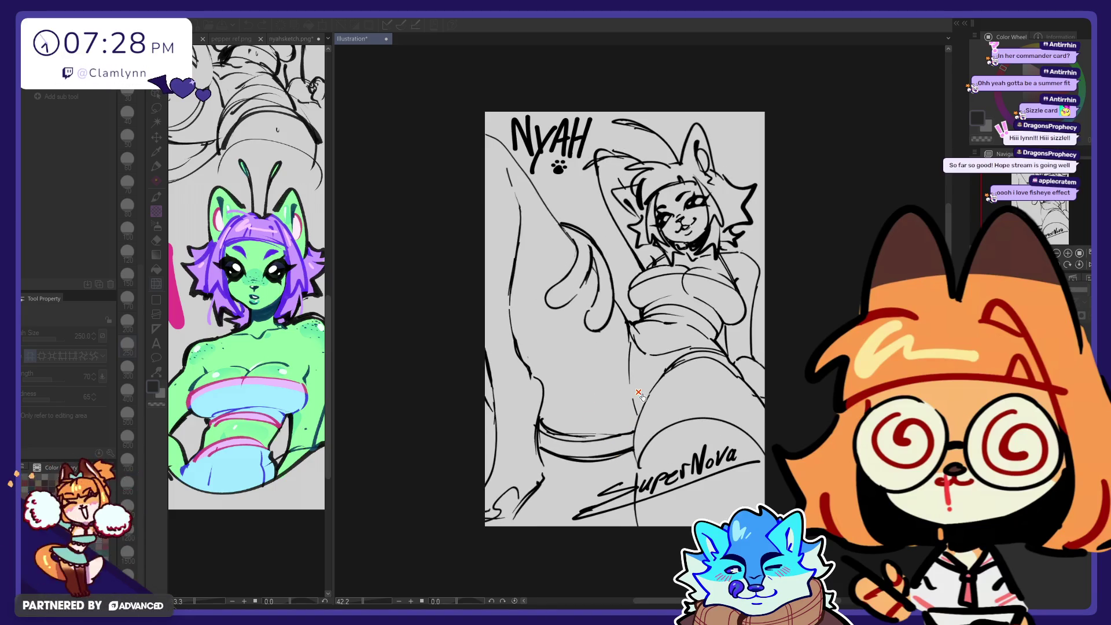
key("ctrl+y")
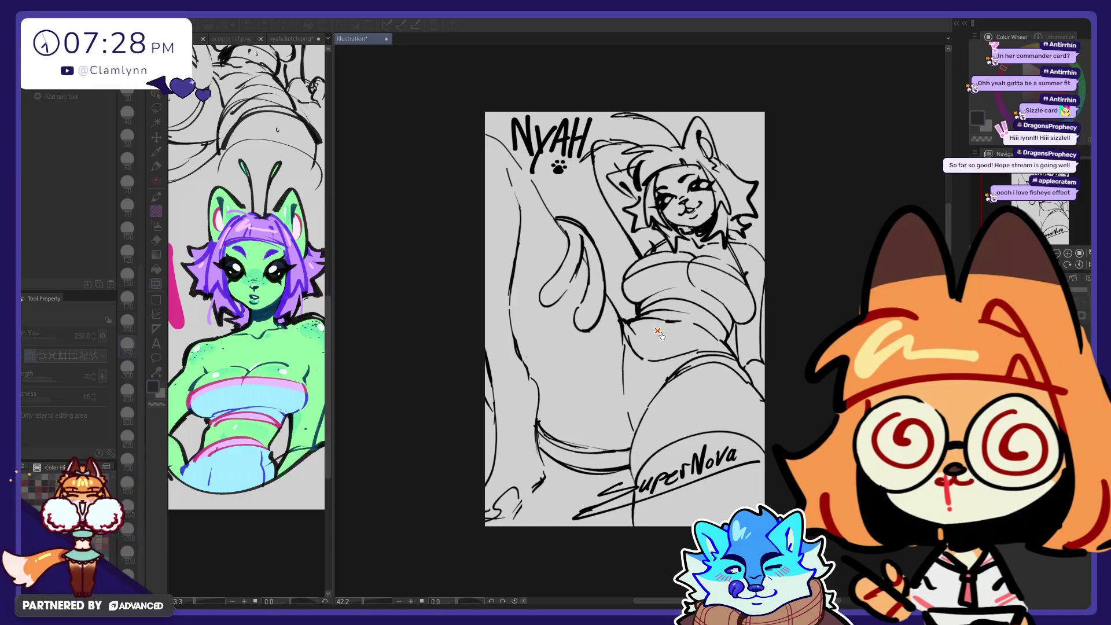
key("ctrl+z")
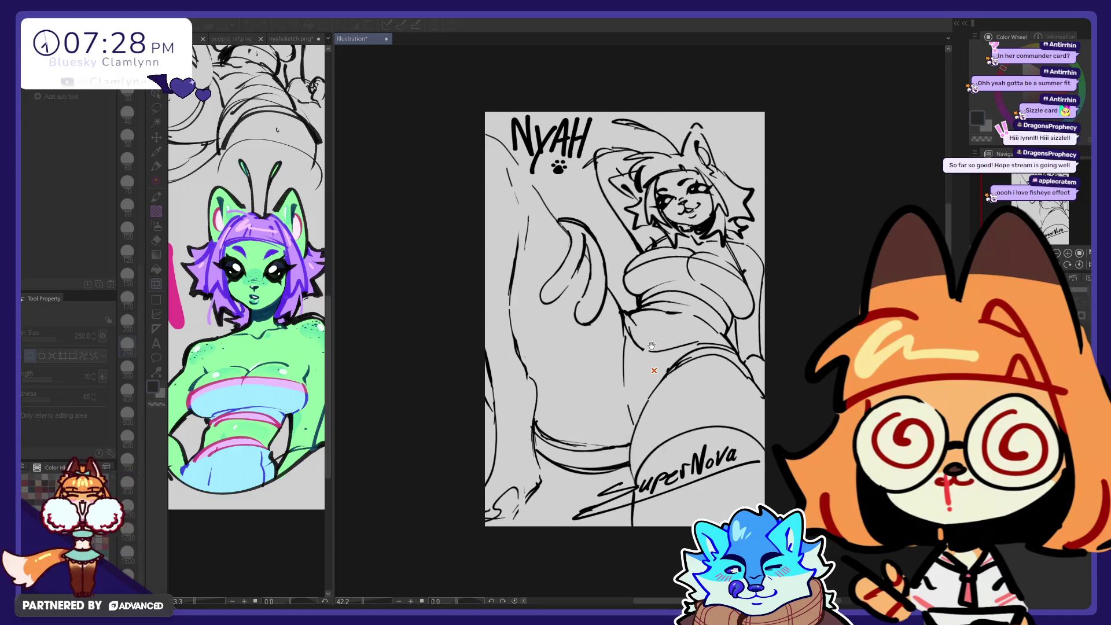
key("ctrl+y")
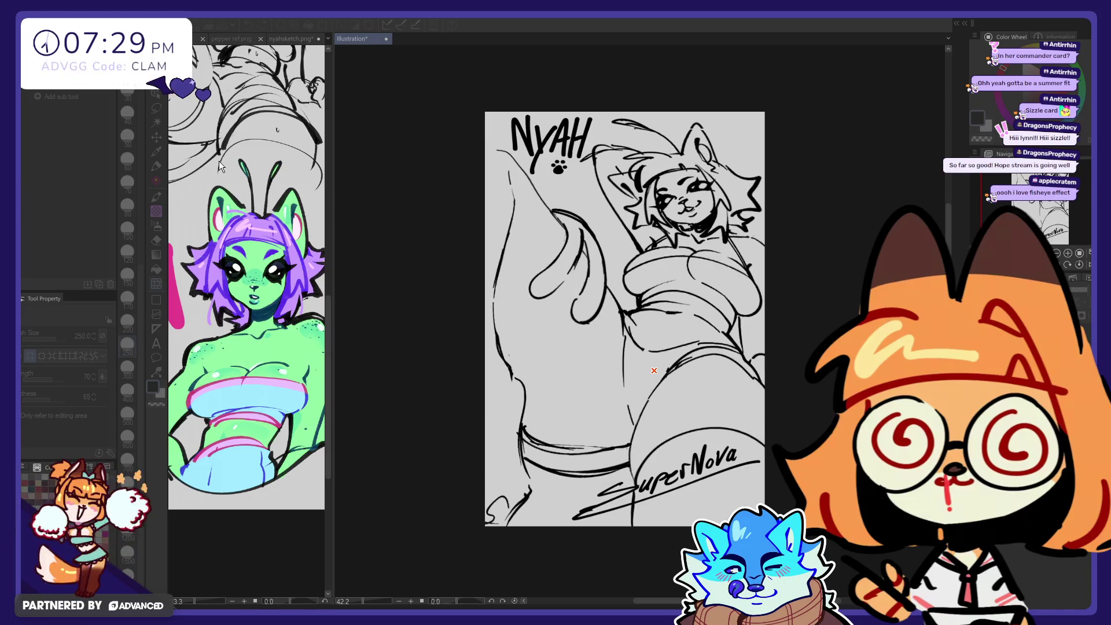
key("ctrl+z")
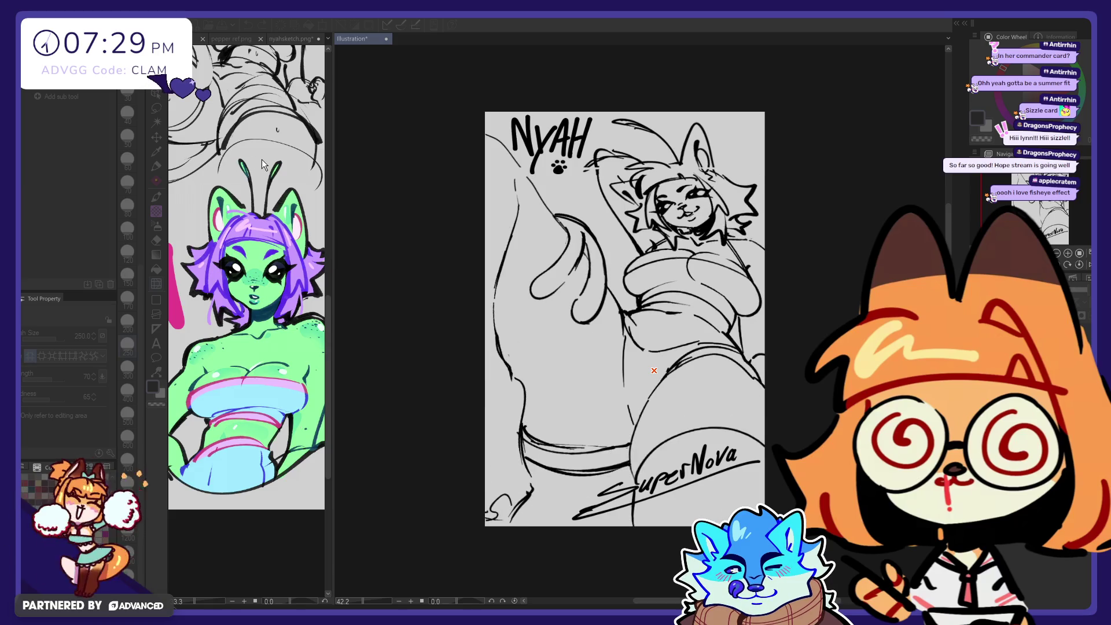
key("ctrl+y")
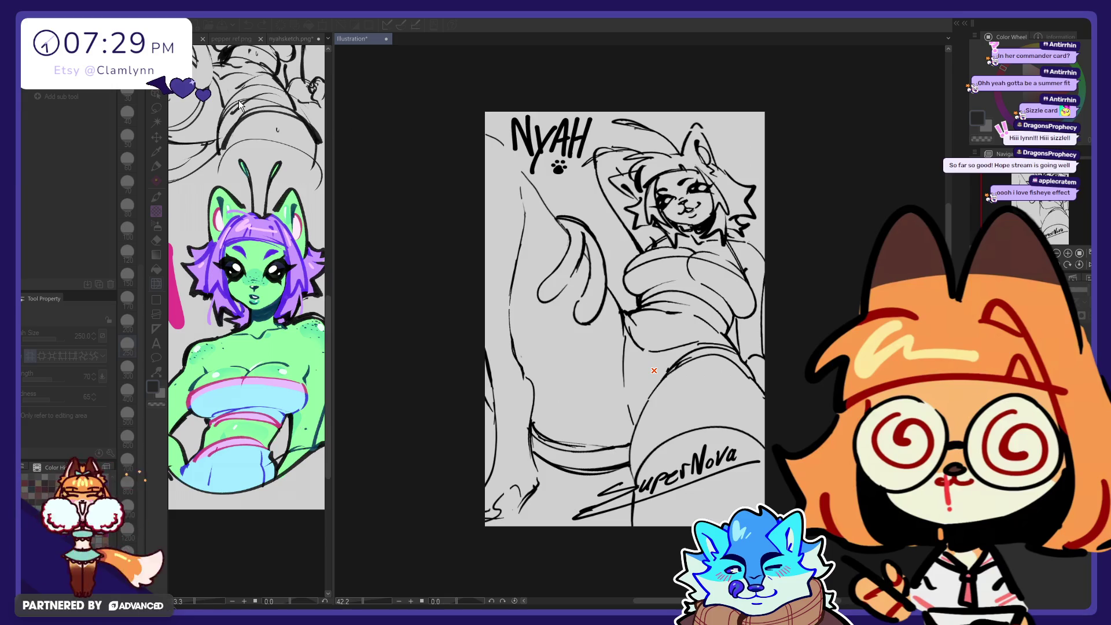
key("ctrl+z")
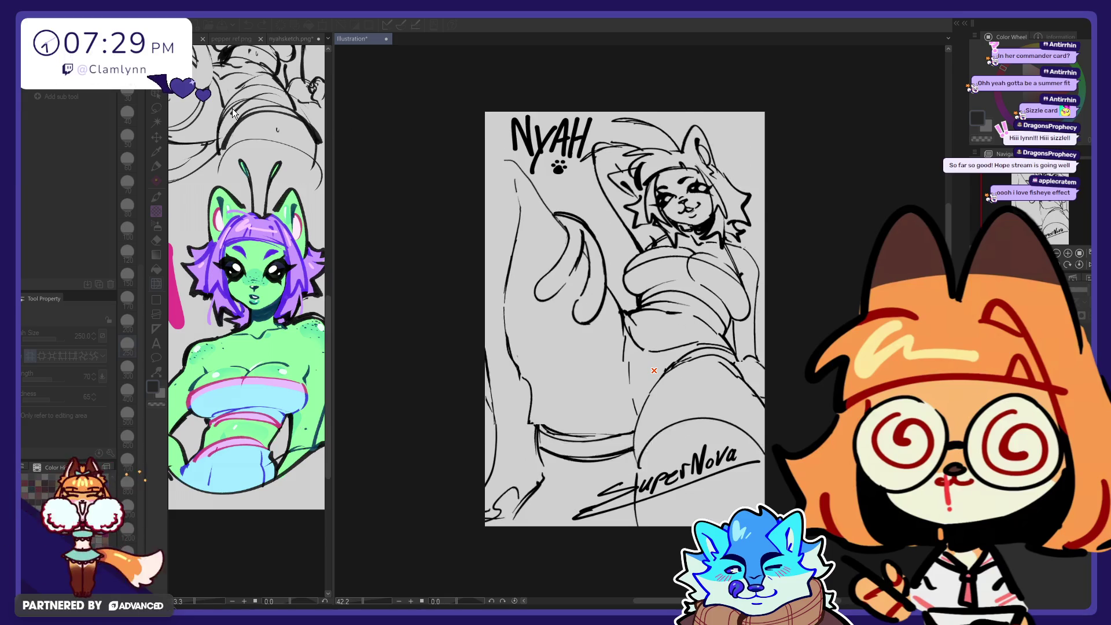
key("ctrl+z")
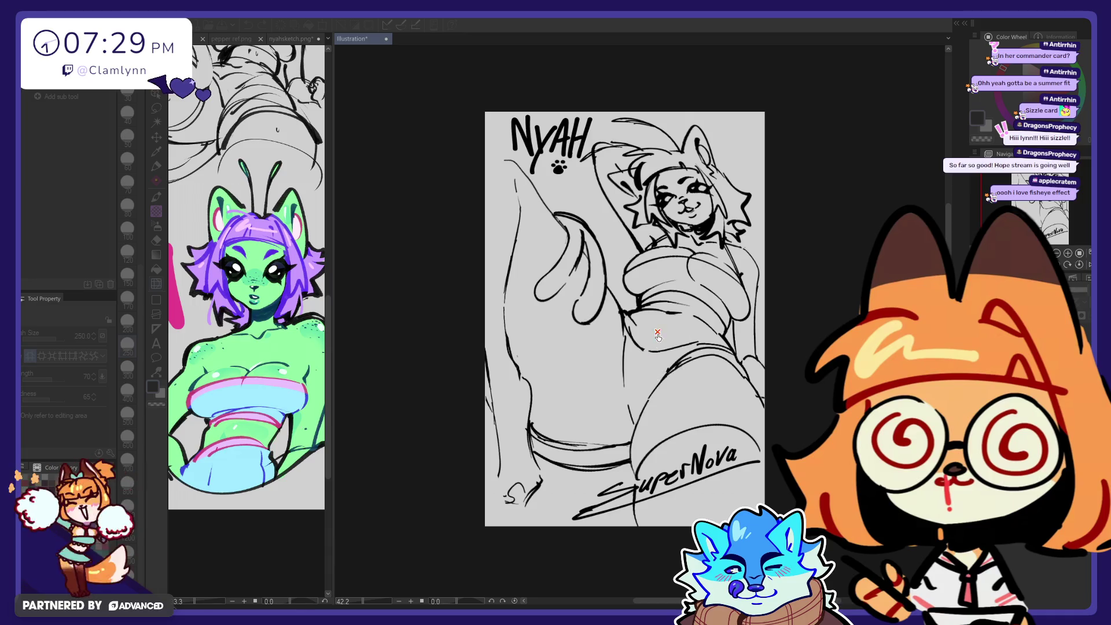
key("ctrl+y")
key("ctrl+y")
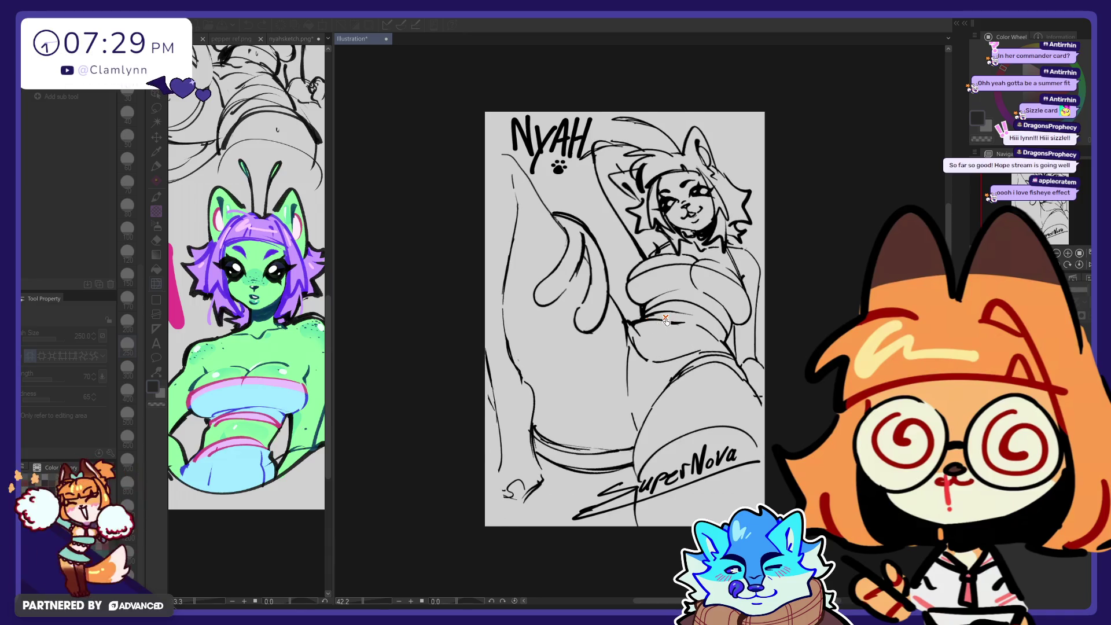
key("ctrl+z")
key("ctrl+z")
key("ctrl+y")
key("ctrl+y")
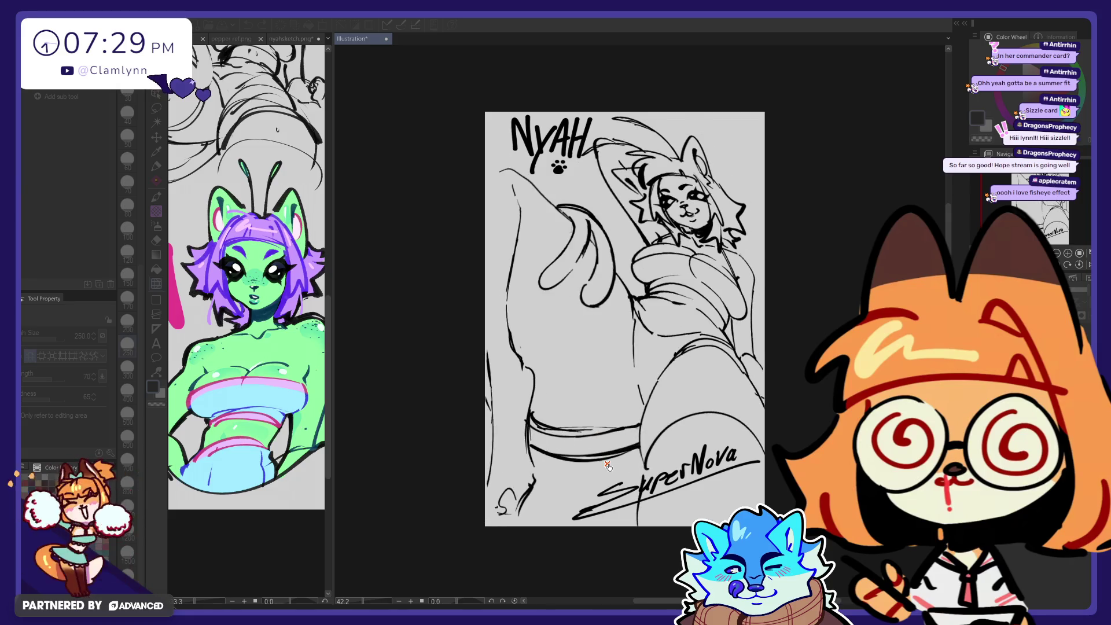
key("ctrl+z")
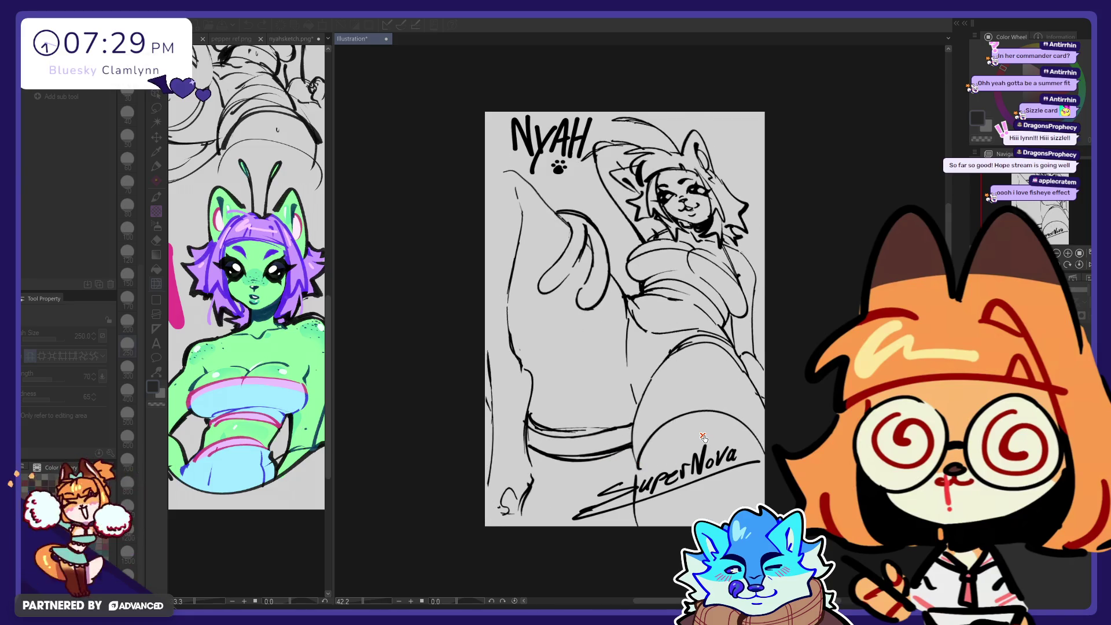
key("ctrl+z")
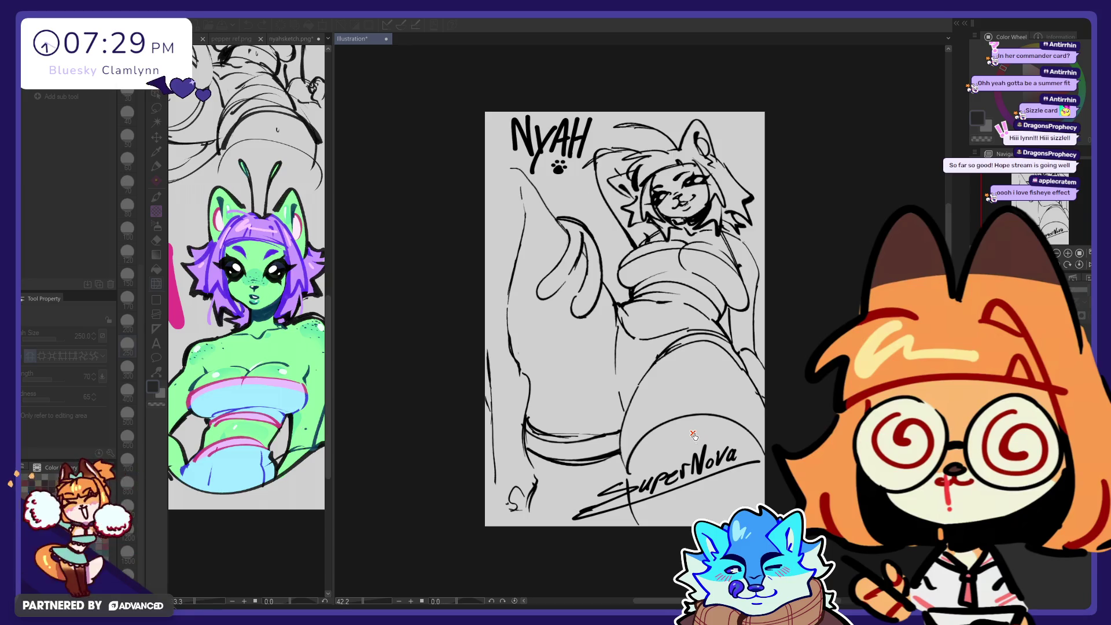
key("ctrl+y")
key("ctrl+y")
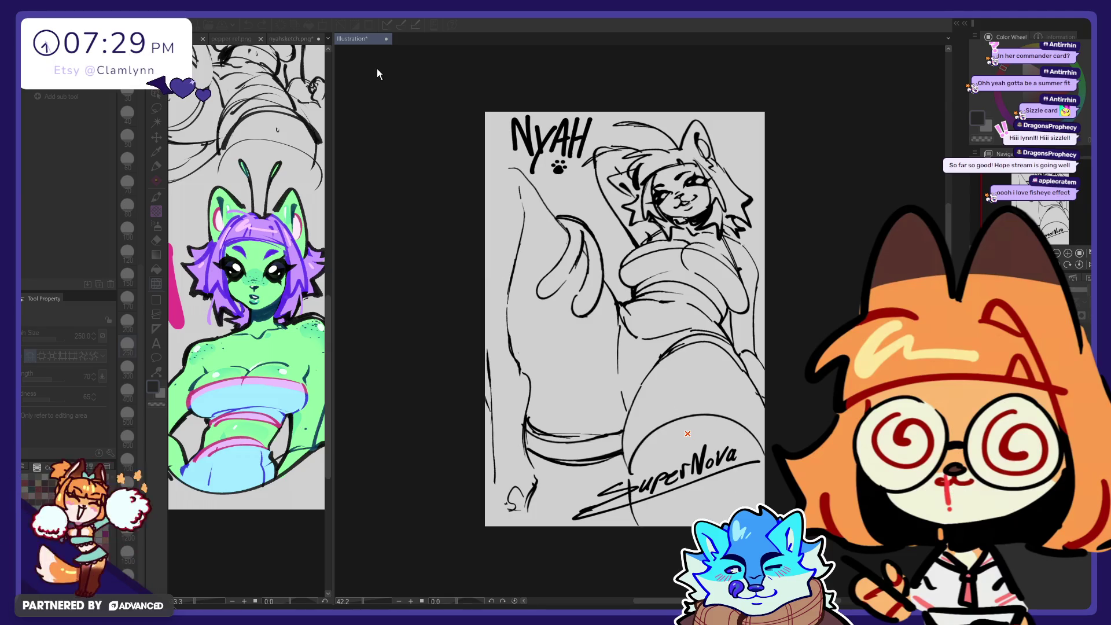
key("Escape")
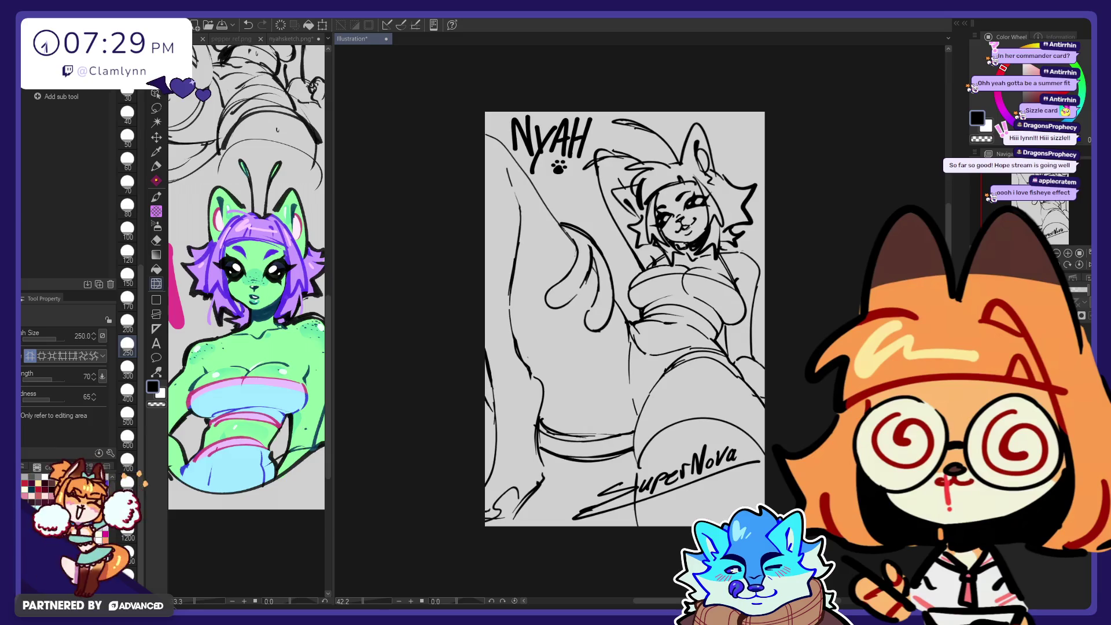
Step: Erase the hair, neck, face and ear lines, enlarging the eraser to 170
key("ctrl+z")
key("ctrl+y")
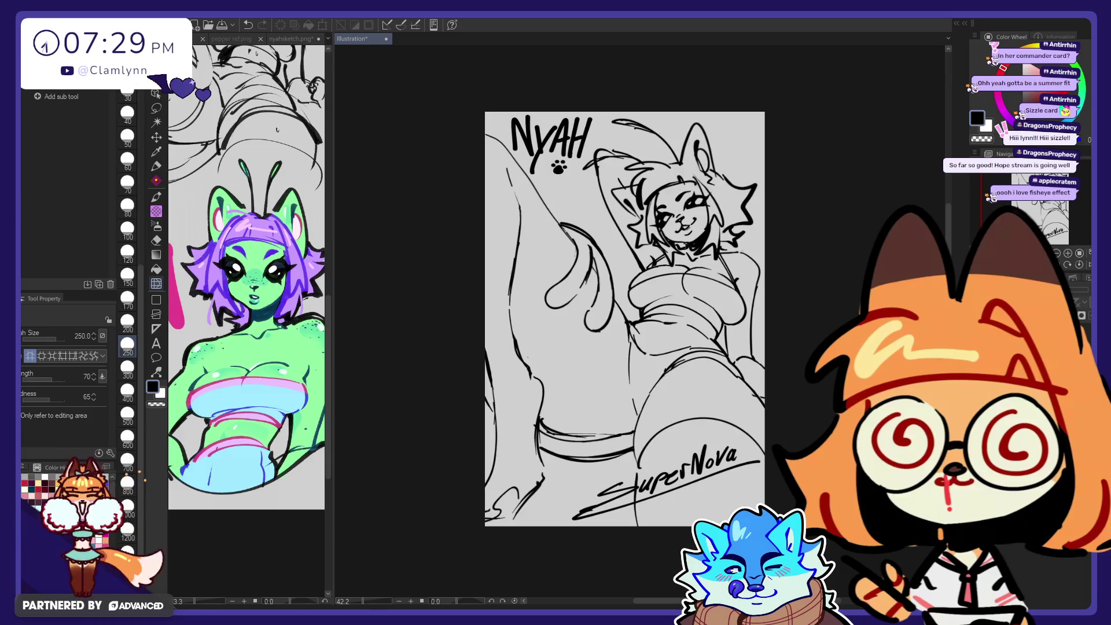
key("e")
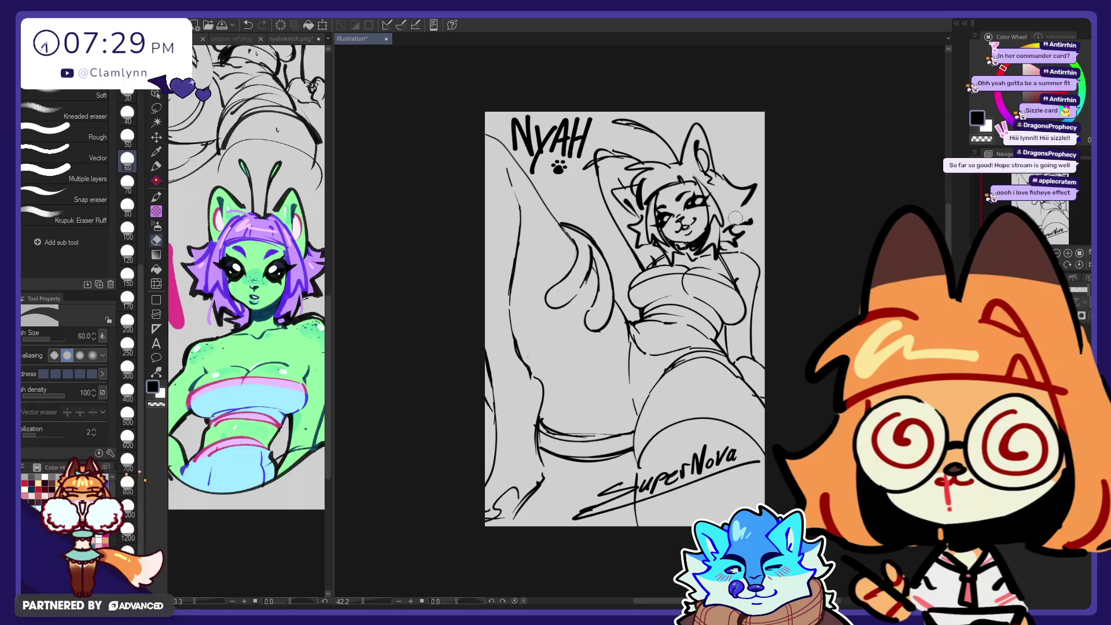
left_click_drag(757, 229, 702, 250)
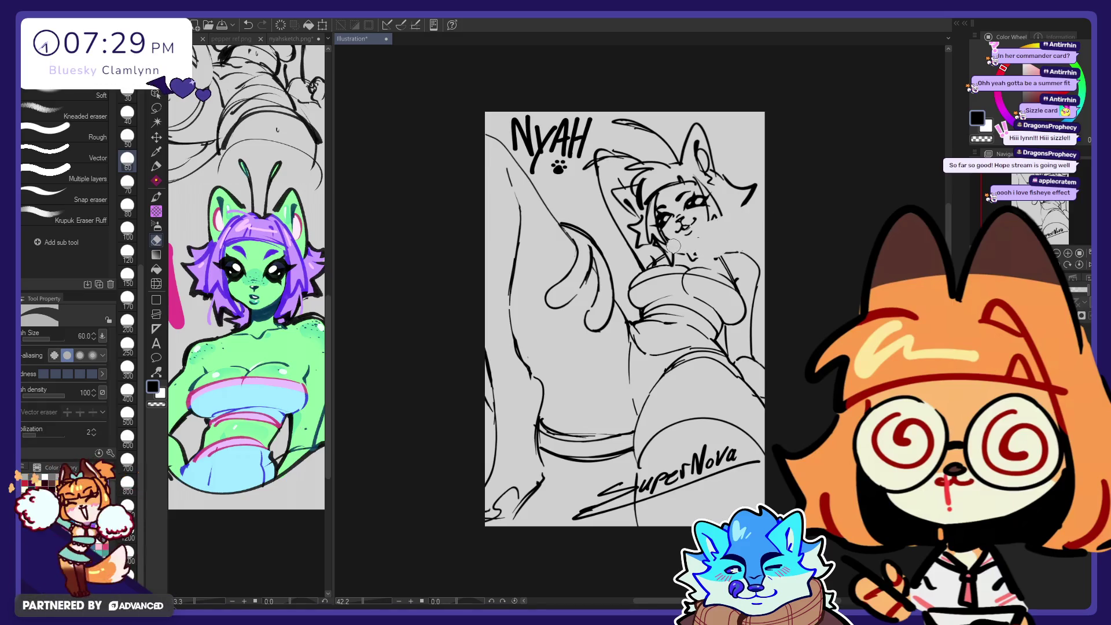
left_click_drag(667, 250, 653, 178)
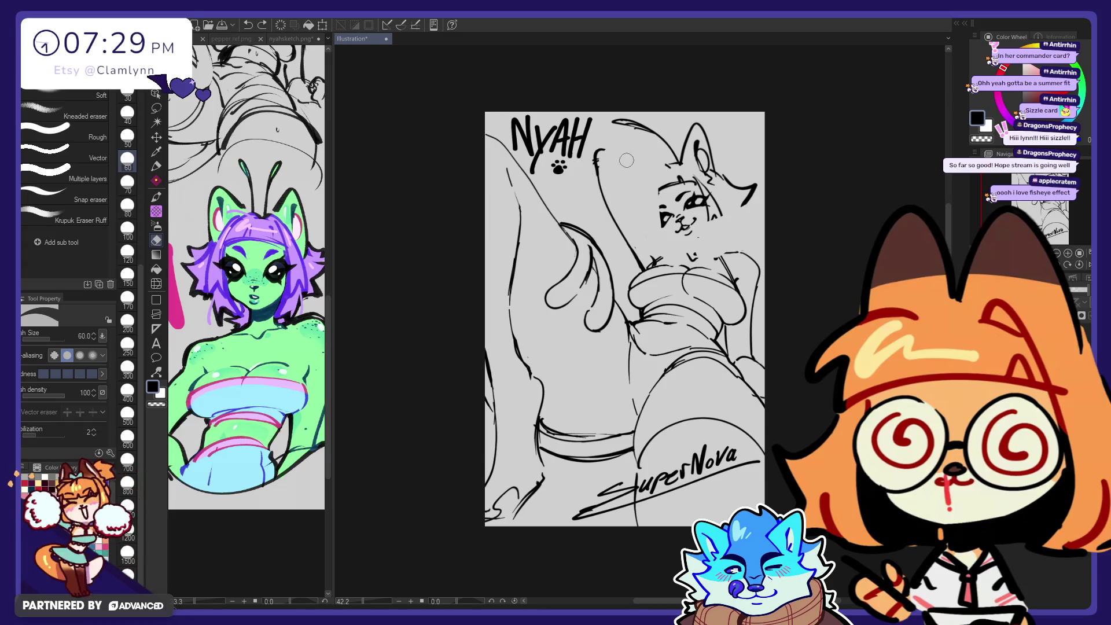
left_click_drag(620, 118, 739, 186)
left_click(127, 297)
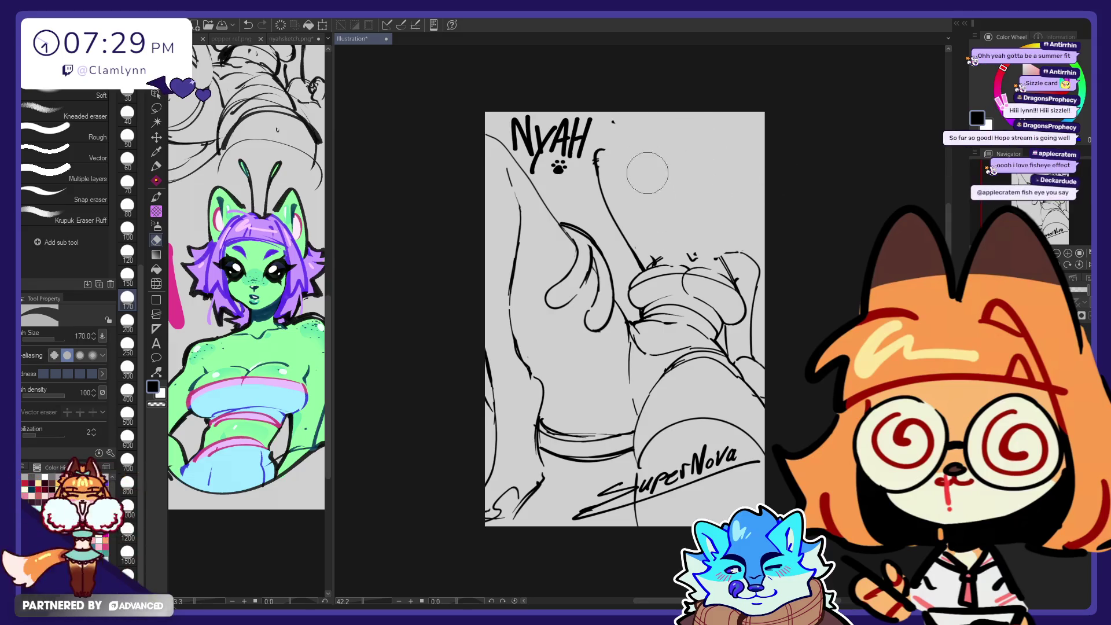